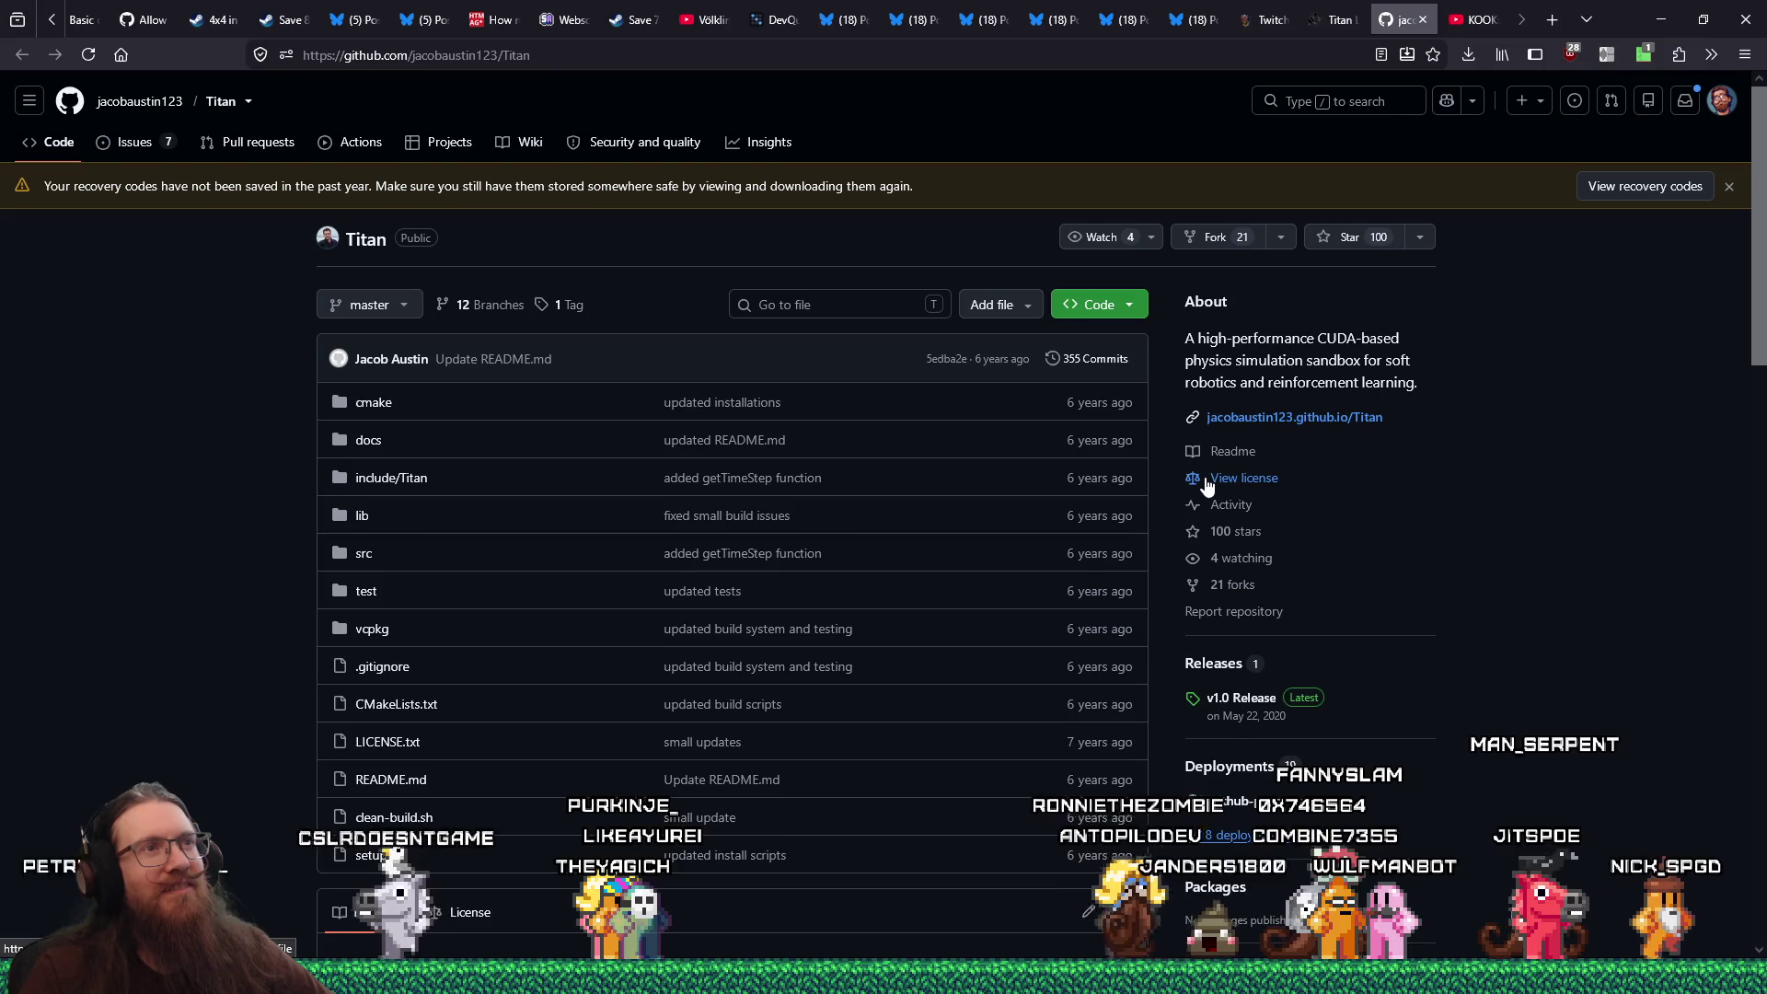
Browse the Titan repository page and look over its v1.0 release
{"action": "scroll", "coordinate": [1201, 483], "scroll_direction": "down", "scroll_amount": 4}
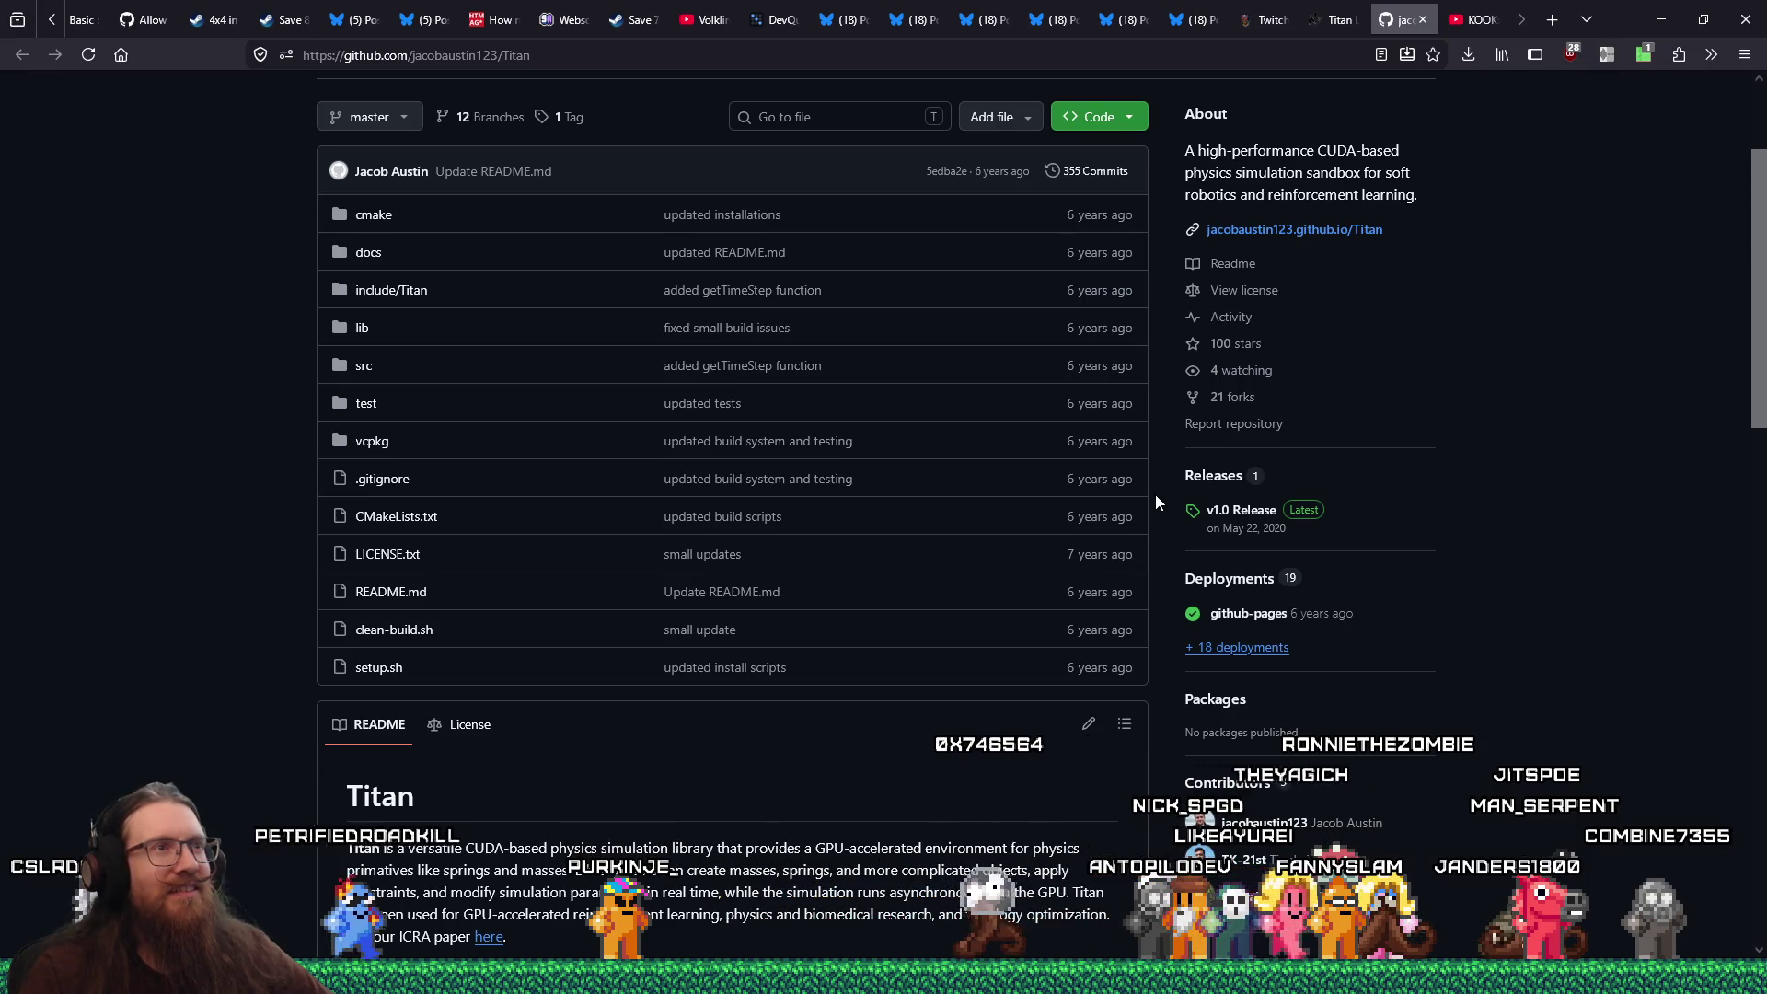
{"action": "scroll", "coordinate": [1156, 501], "scroll_direction": "down", "scroll_amount": 4}
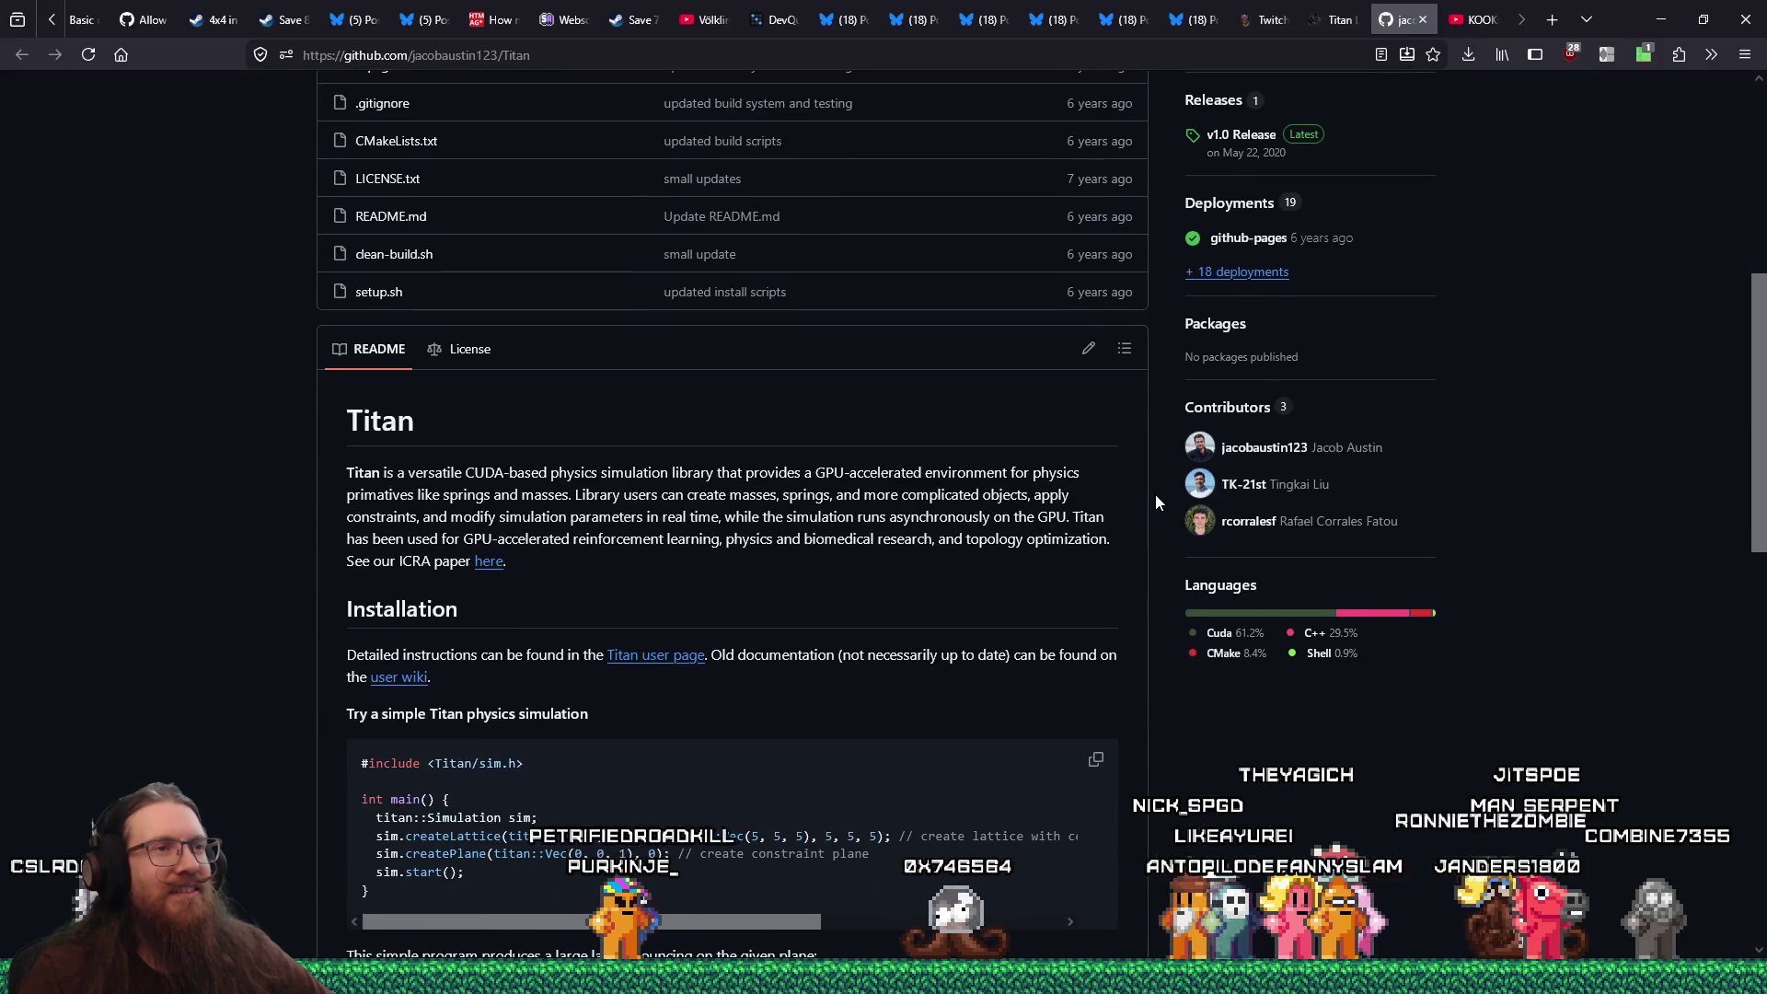
{"action": "scroll", "coordinate": [1156, 500], "scroll_direction": "down", "scroll_amount": 8}
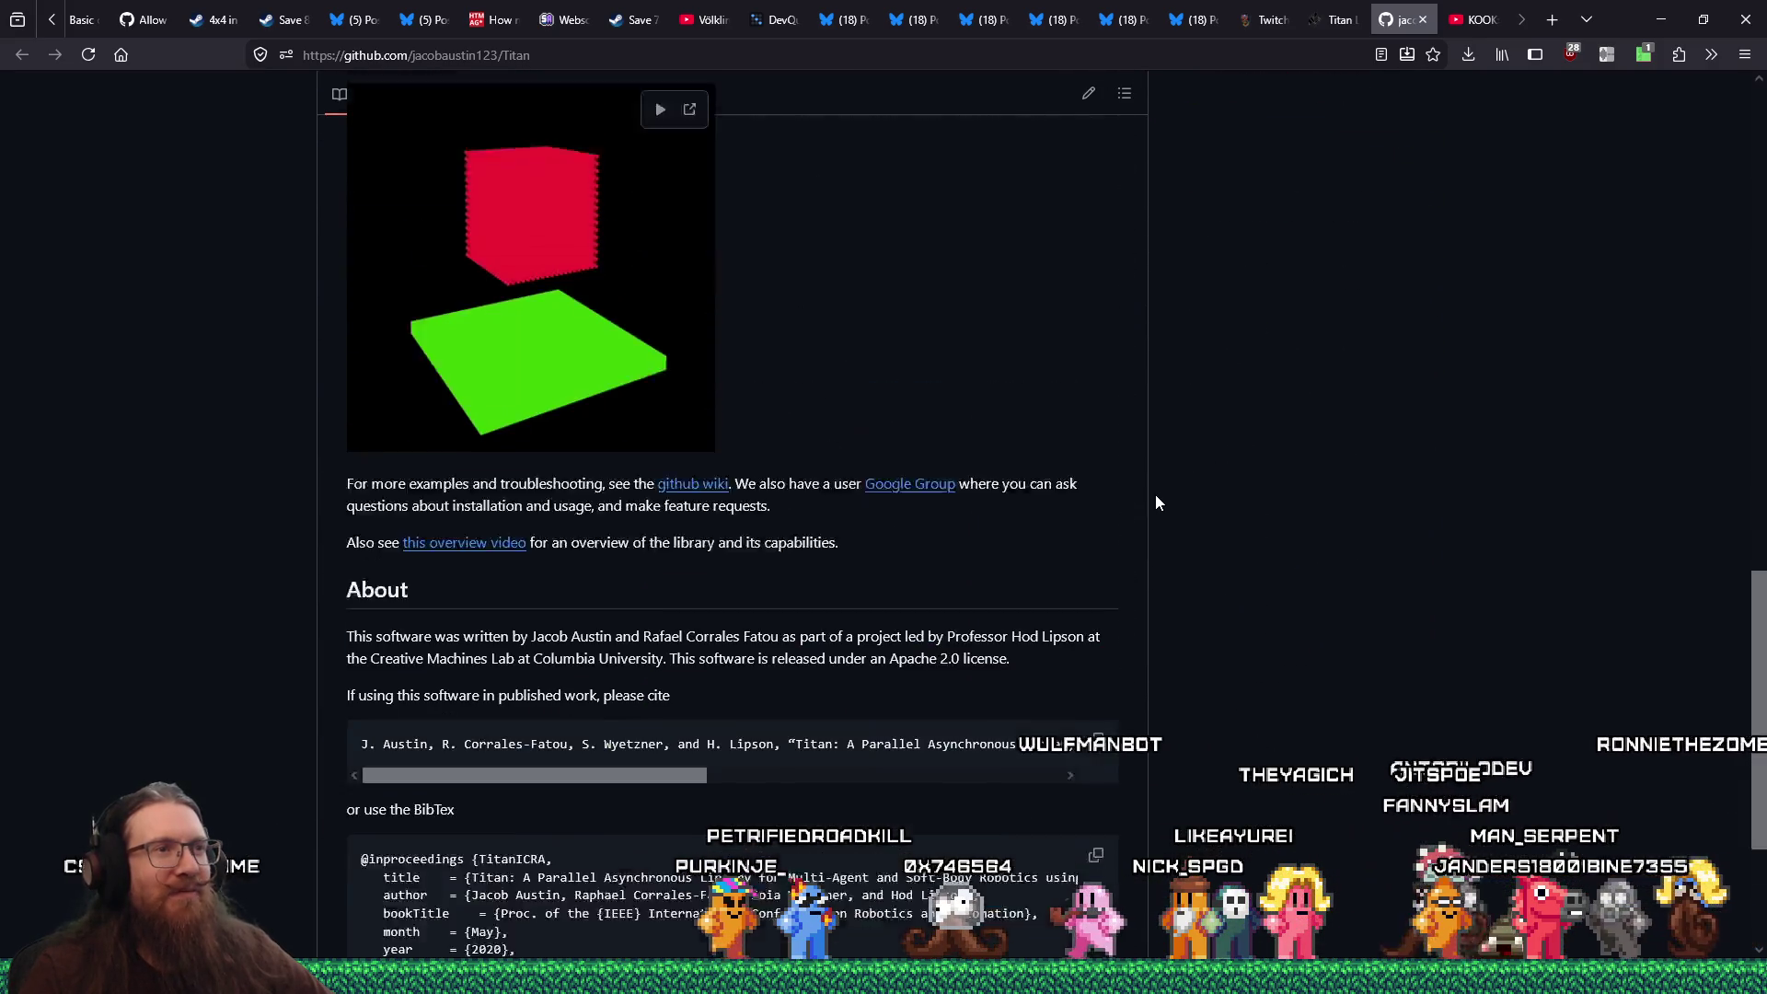
{"action": "scroll", "coordinate": [1156, 500], "scroll_direction": "up", "scroll_amount": 10}
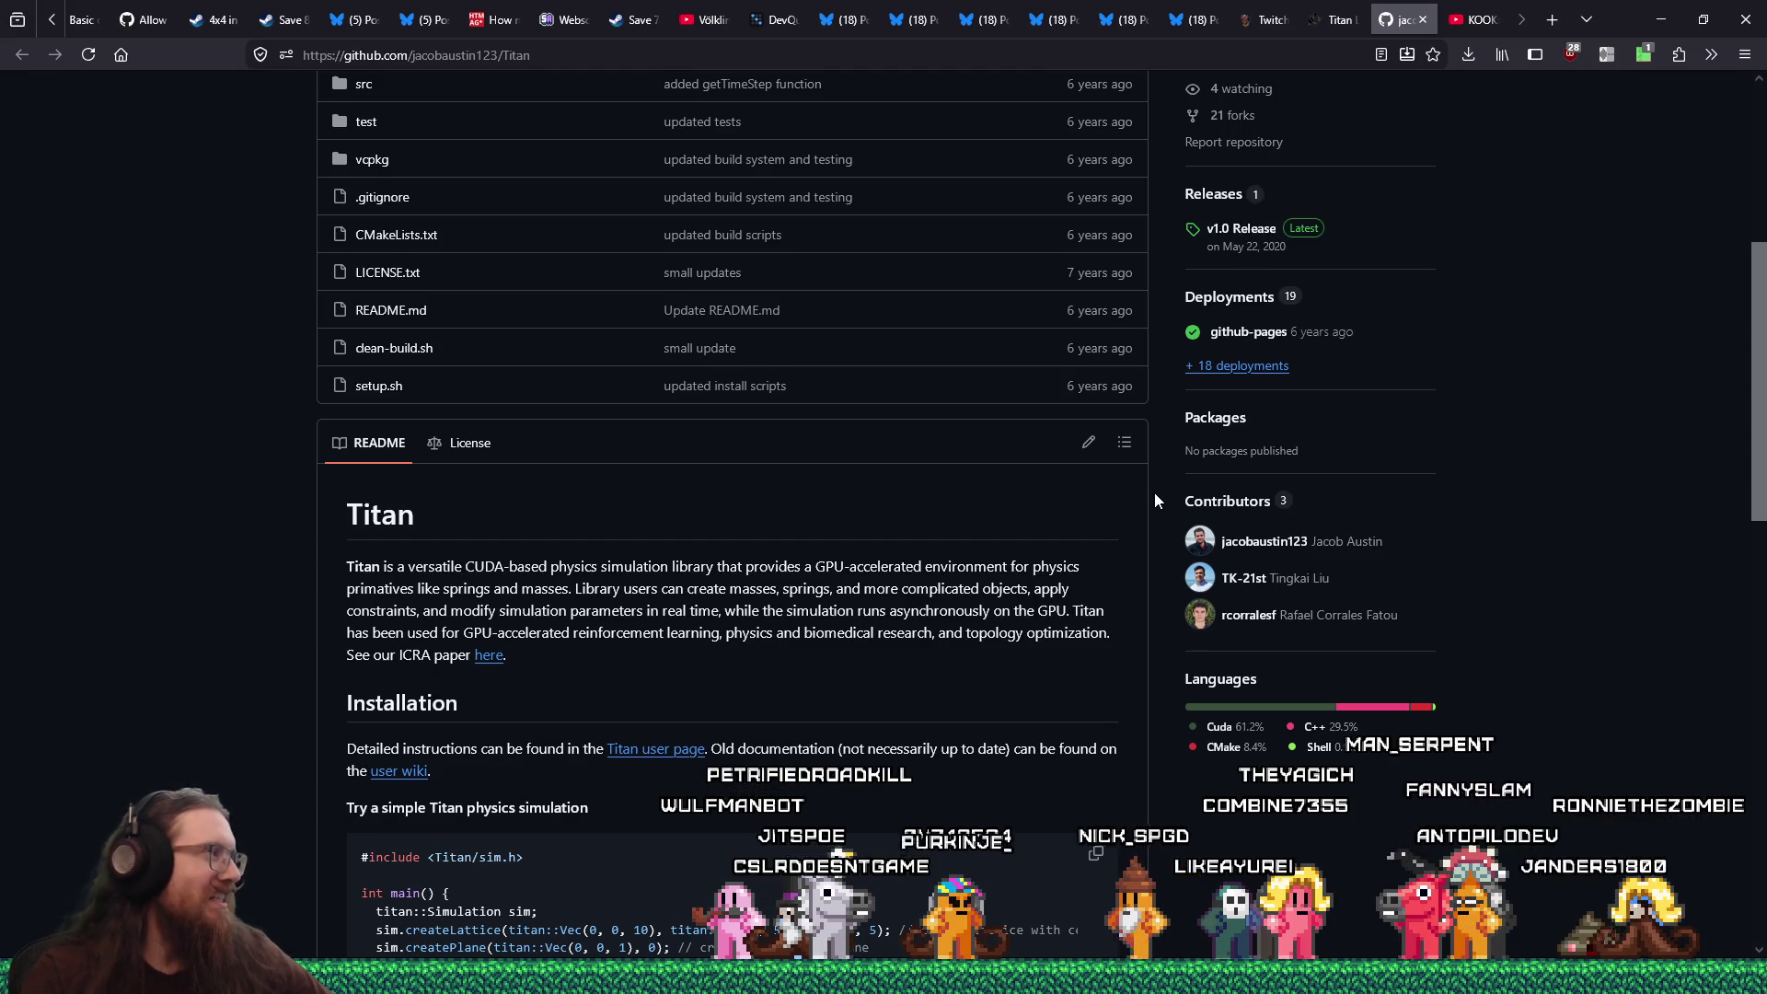
{"action": "scroll", "coordinate": [1155, 501], "scroll_direction": "up", "scroll_amount": 3}
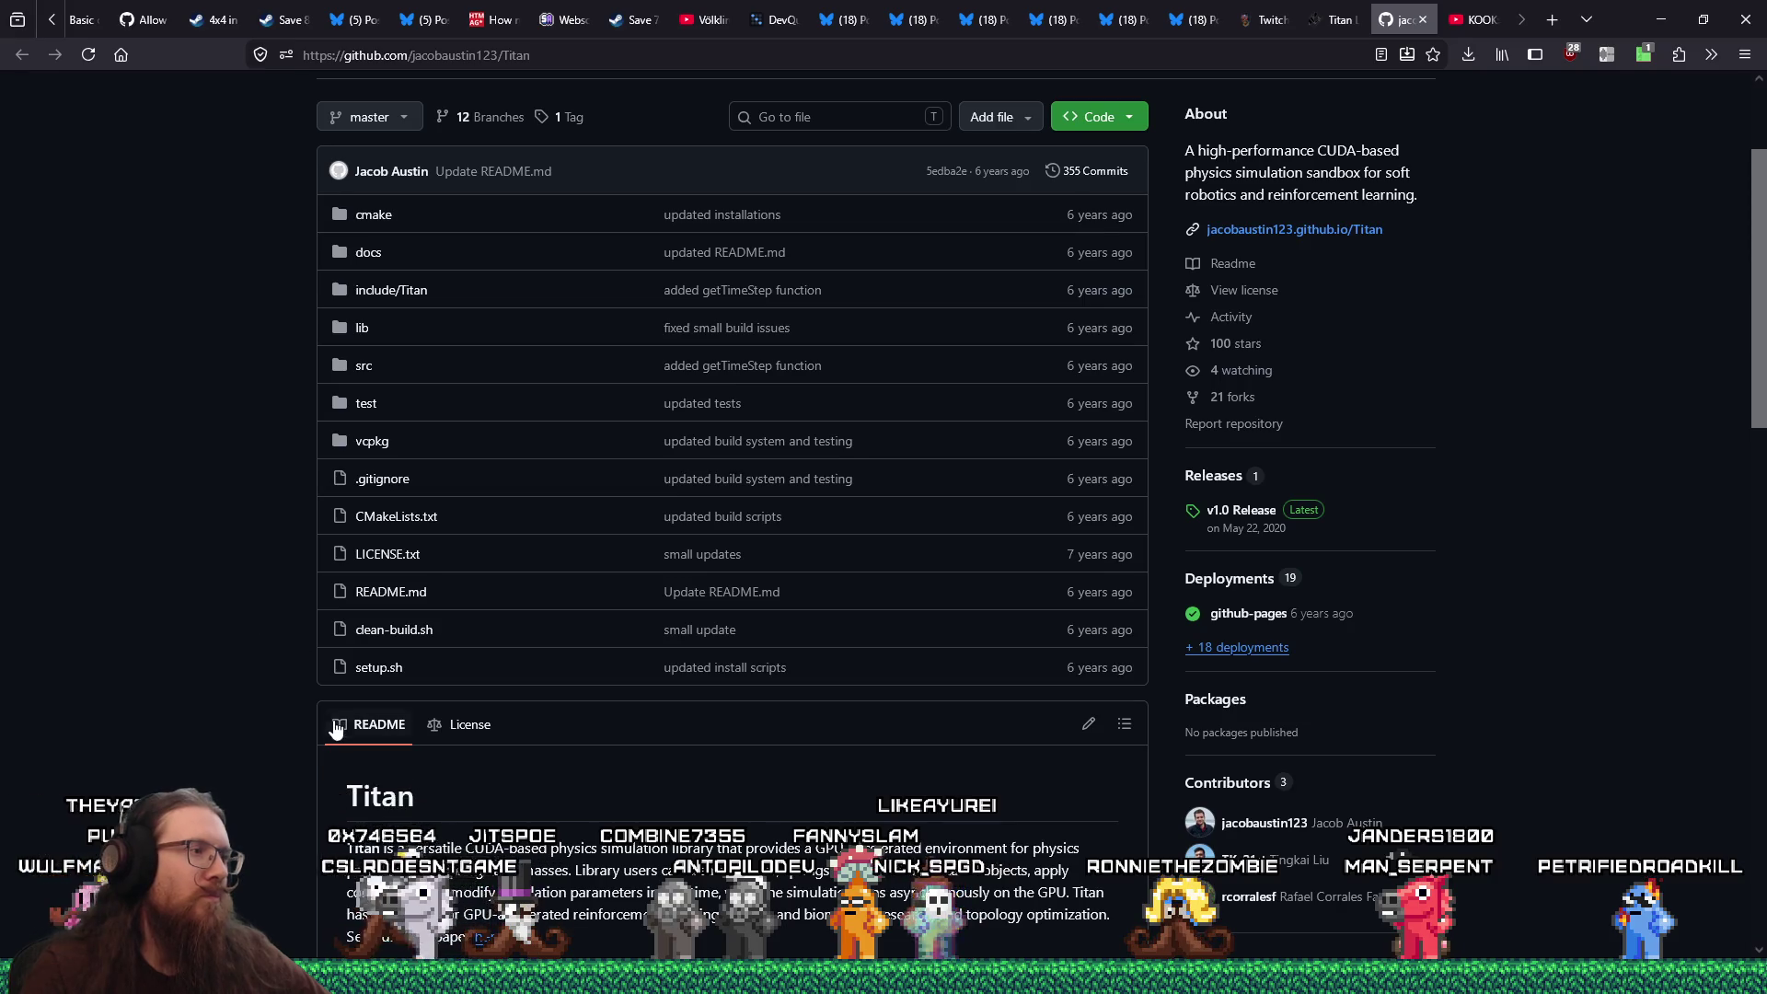
{"action": "scroll", "coordinate": [335, 728], "scroll_direction": "down", "scroll_amount": 3}
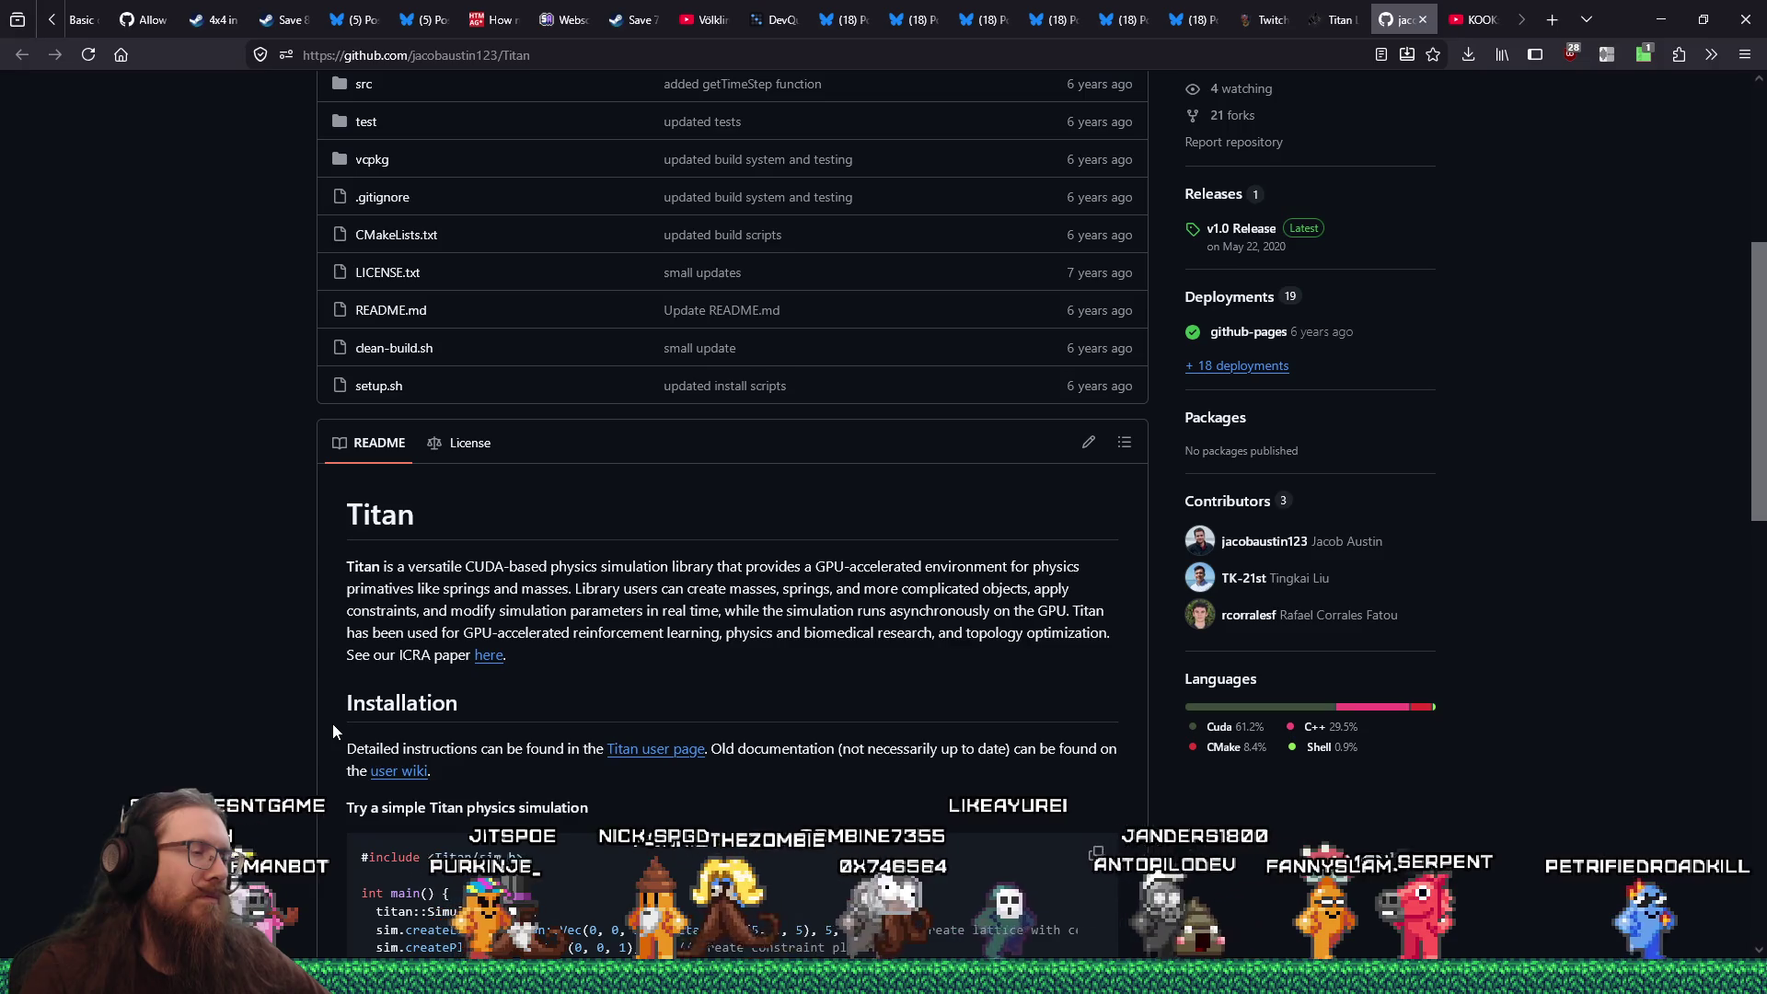
{"action": "scroll", "coordinate": [333, 724], "scroll_direction": "up", "scroll_amount": 5}
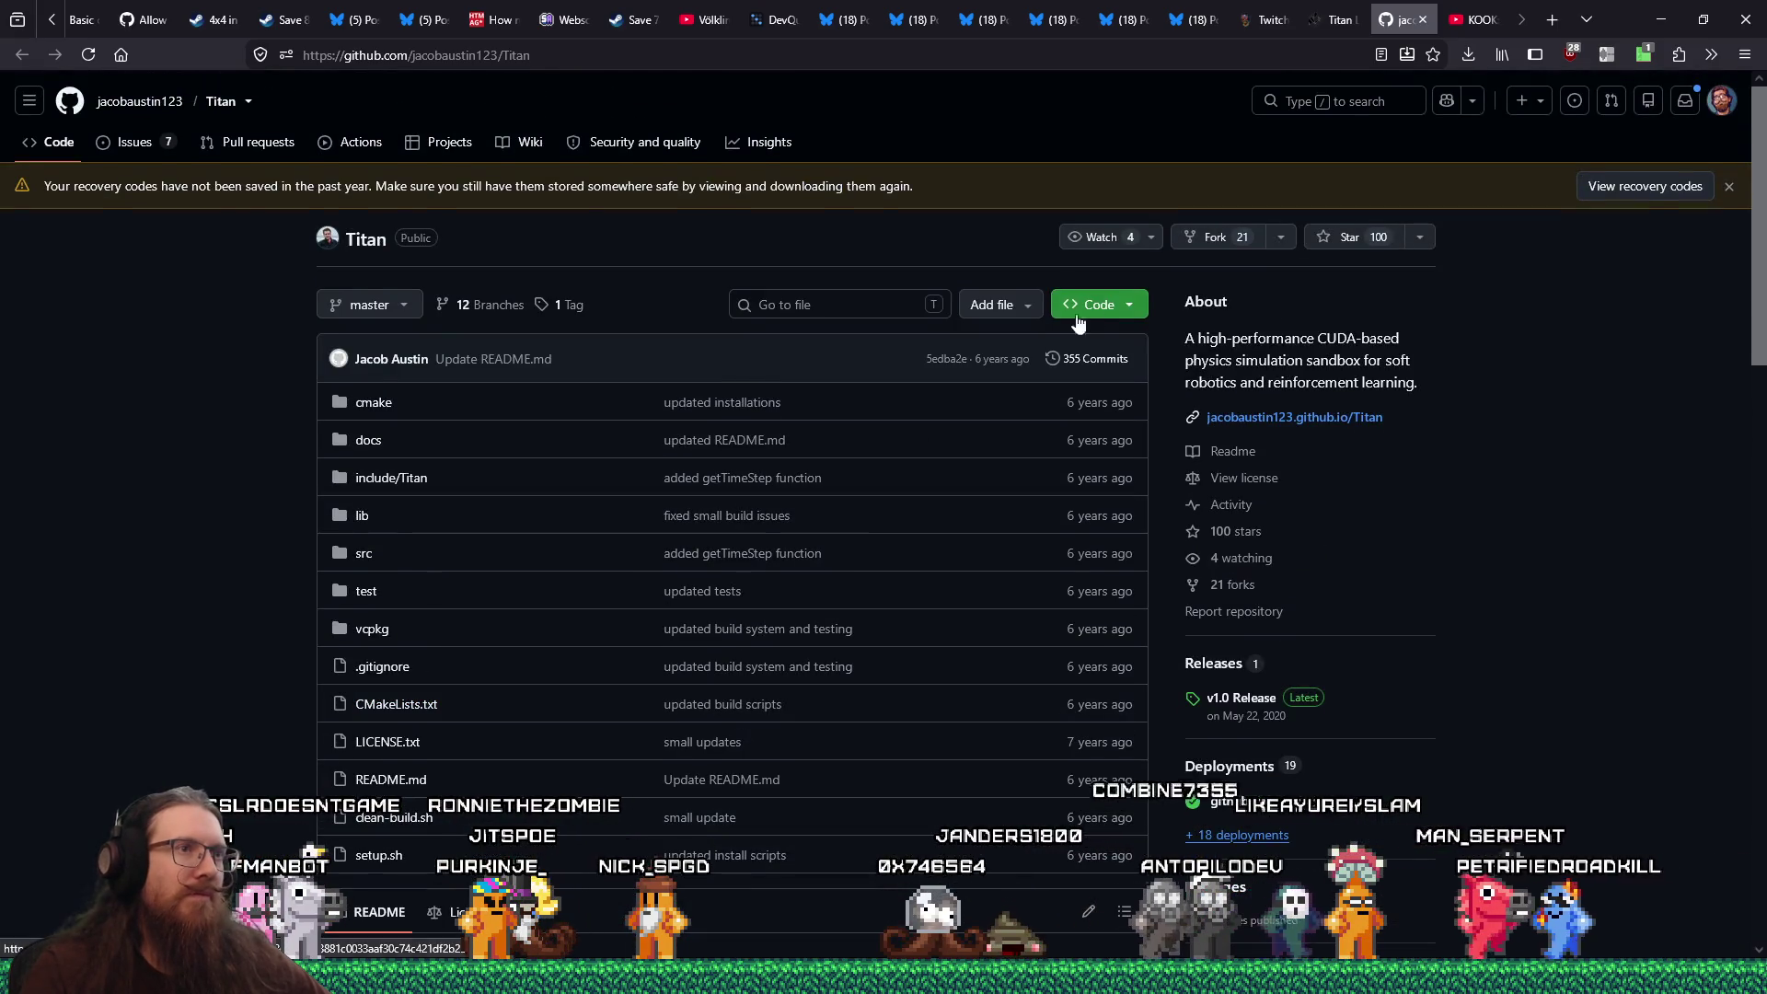
{"action": "left_click", "coordinate": [1108, 305]}
{"action": "left_click", "coordinate": [1108, 304]}
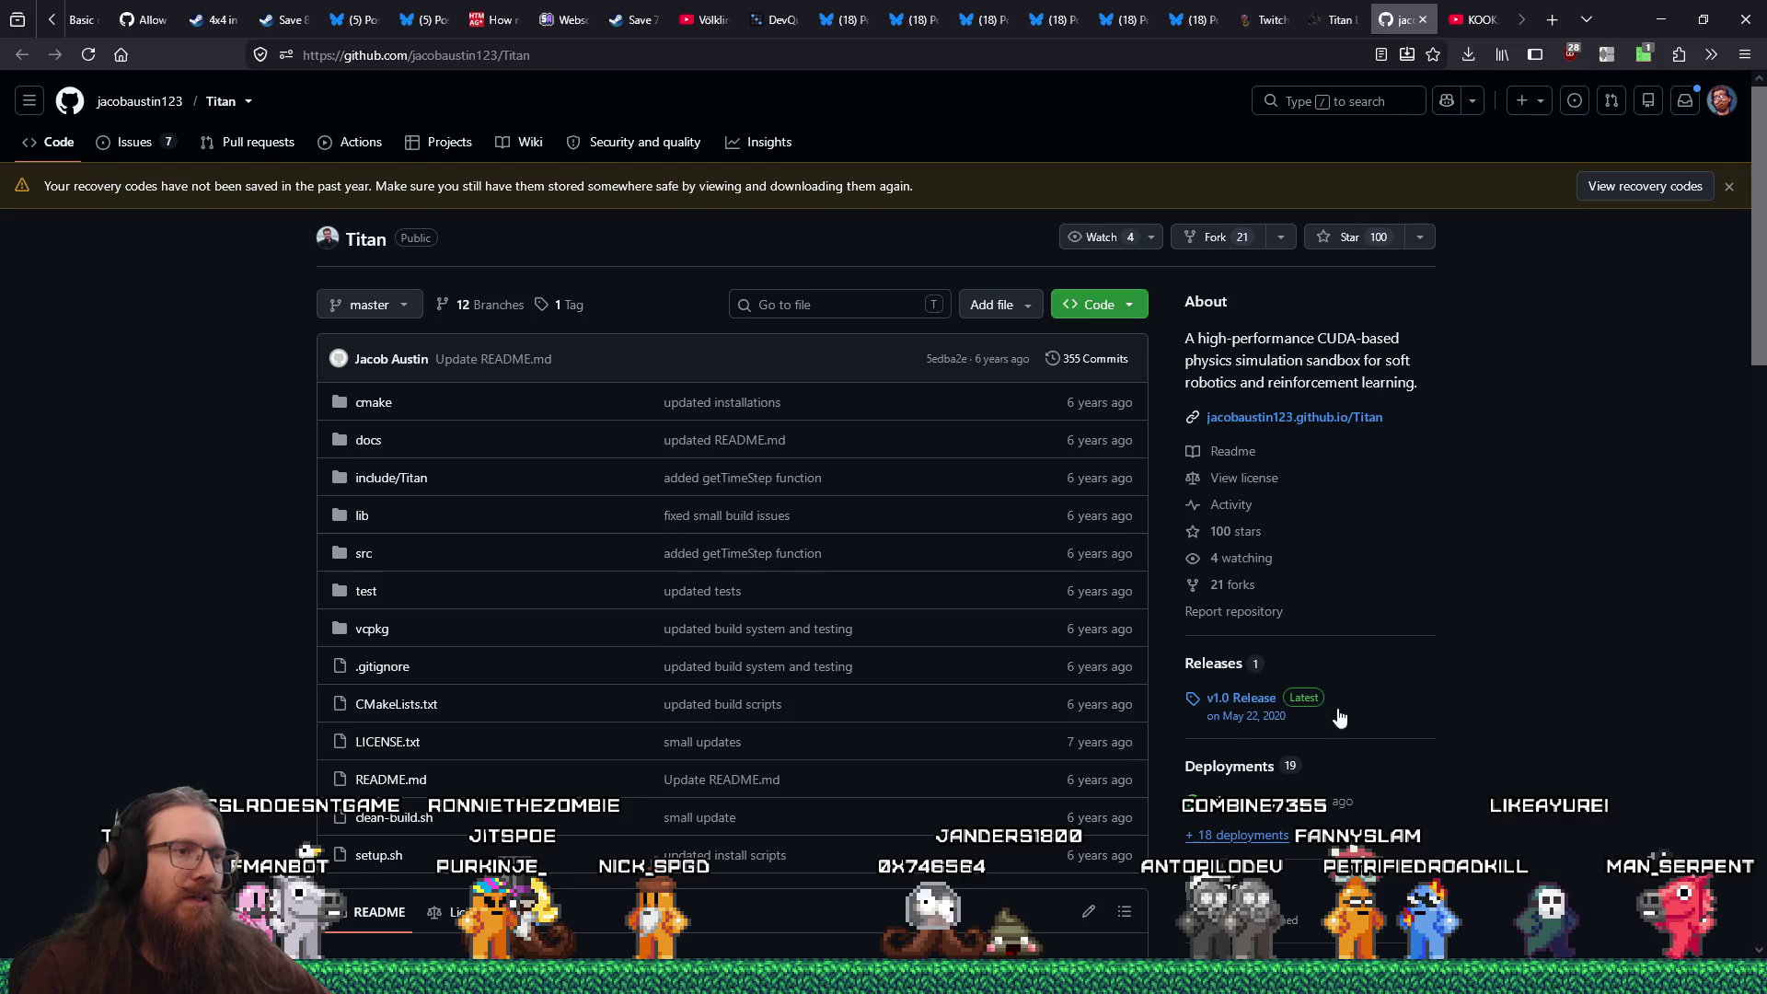
{"action": "left_click", "coordinate": [1245, 700]}
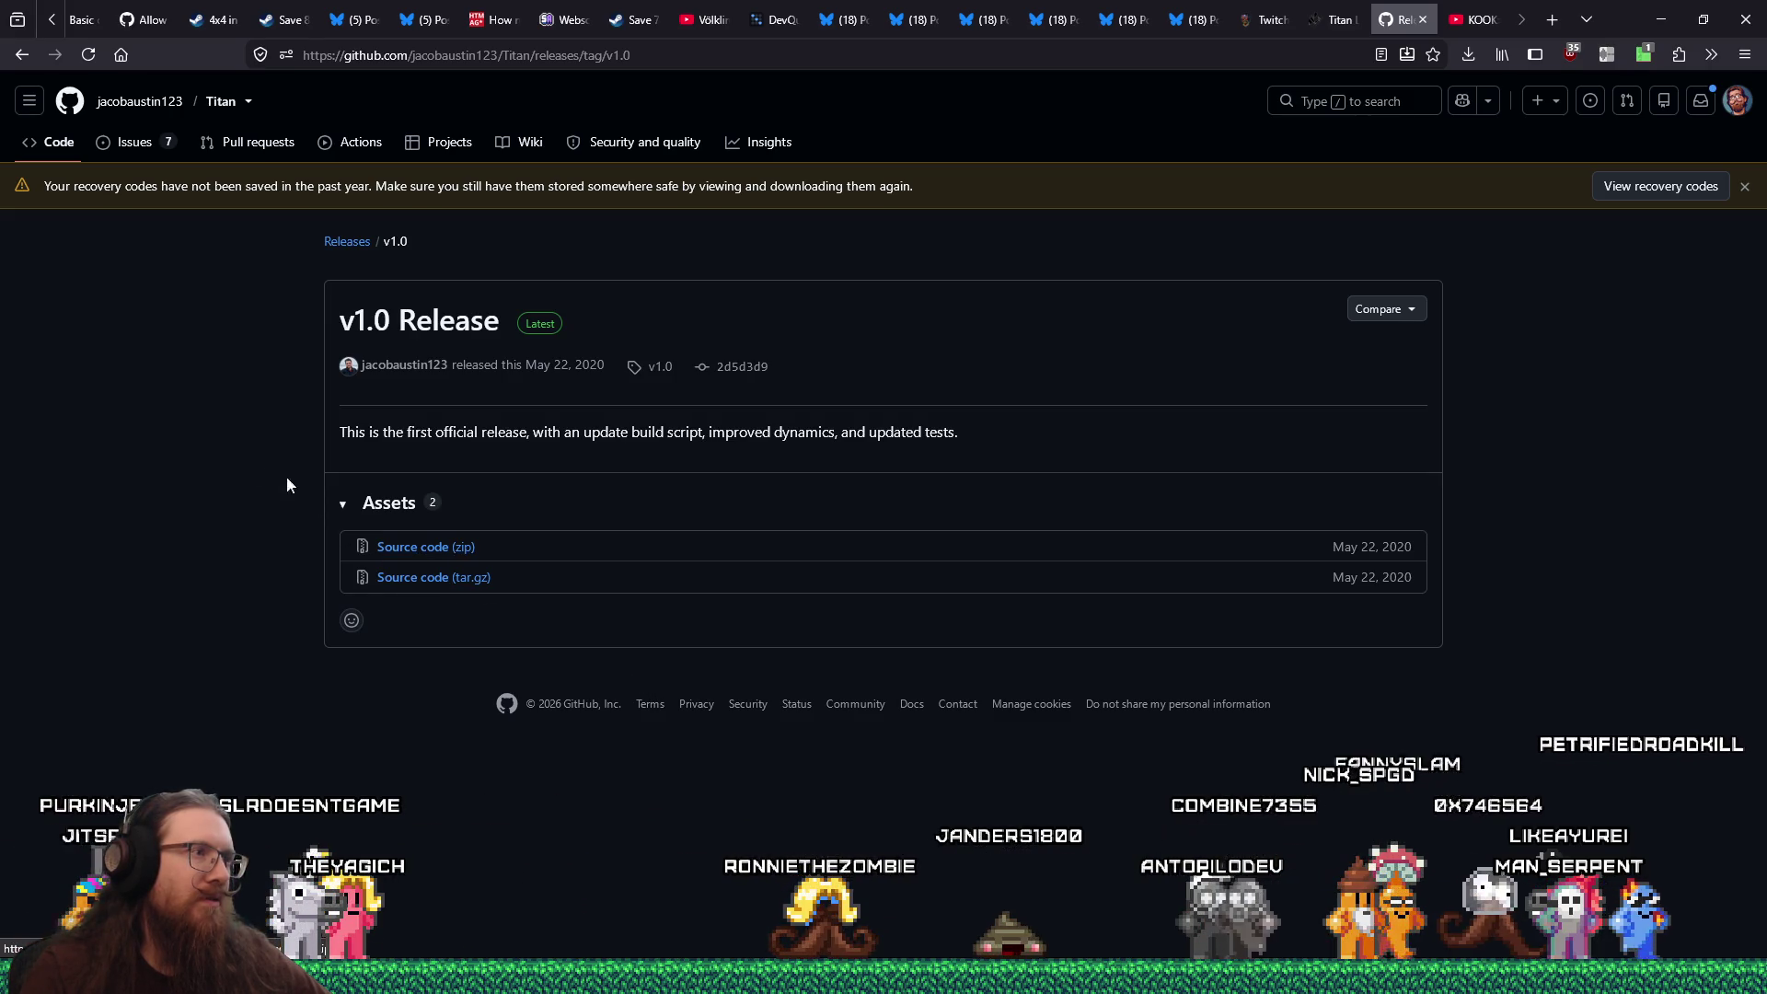
{"action": "left_click", "coordinate": [20, 55]}
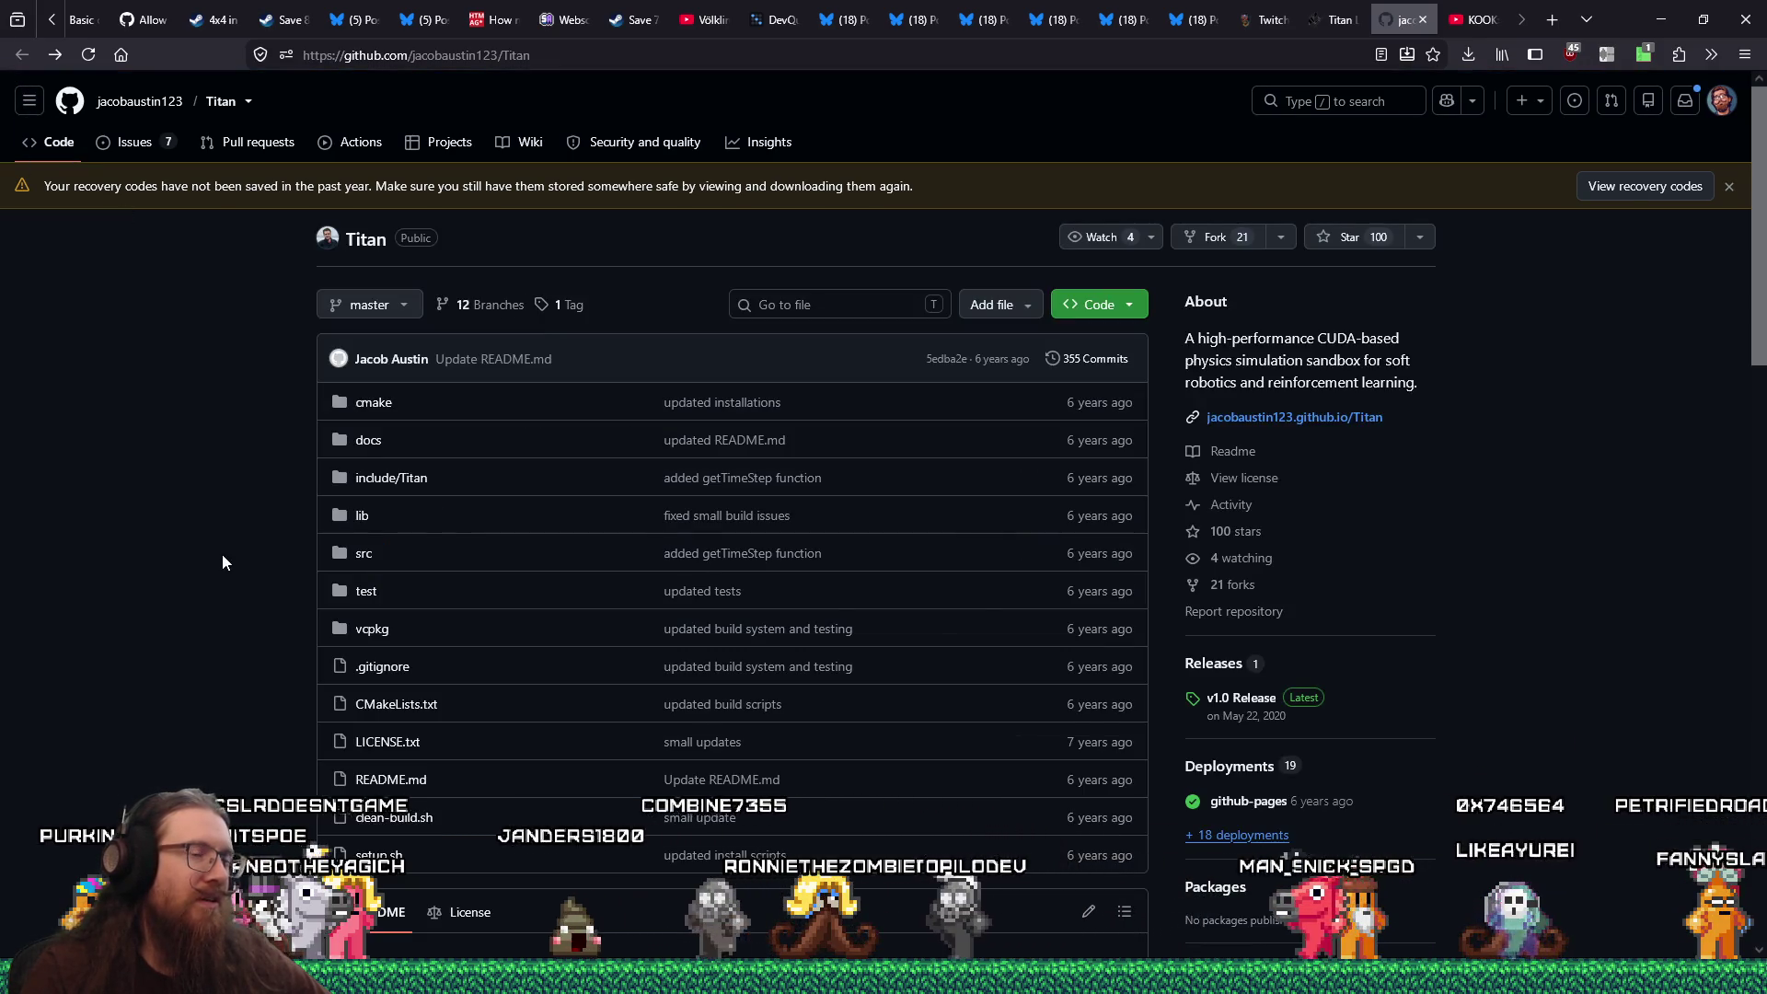
Show the Code dropdown with the HTTPS clone URL and Download ZIP
{"action": "scroll", "coordinate": [223, 554], "scroll_direction": "down", "scroll_amount": 5}
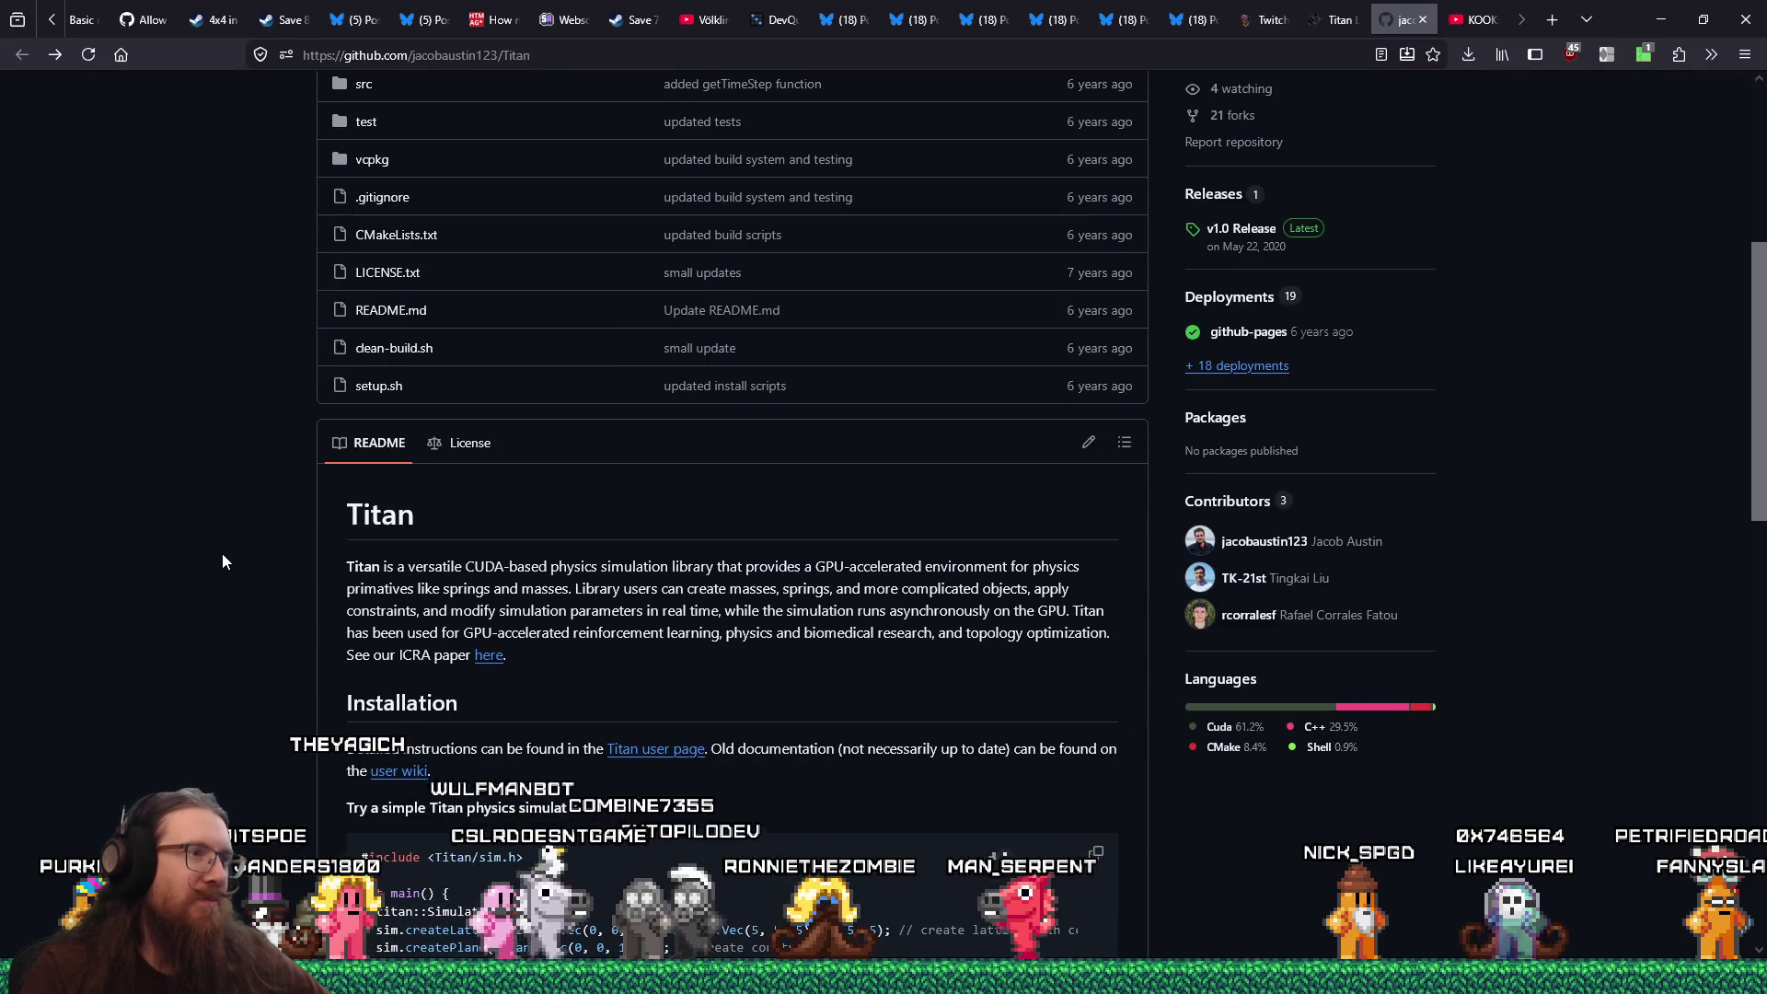
{"action": "scroll", "coordinate": [223, 554], "scroll_direction": "down", "scroll_amount": 6}
{"action": "scroll", "coordinate": [222, 561], "scroll_direction": "up", "scroll_amount": 10}
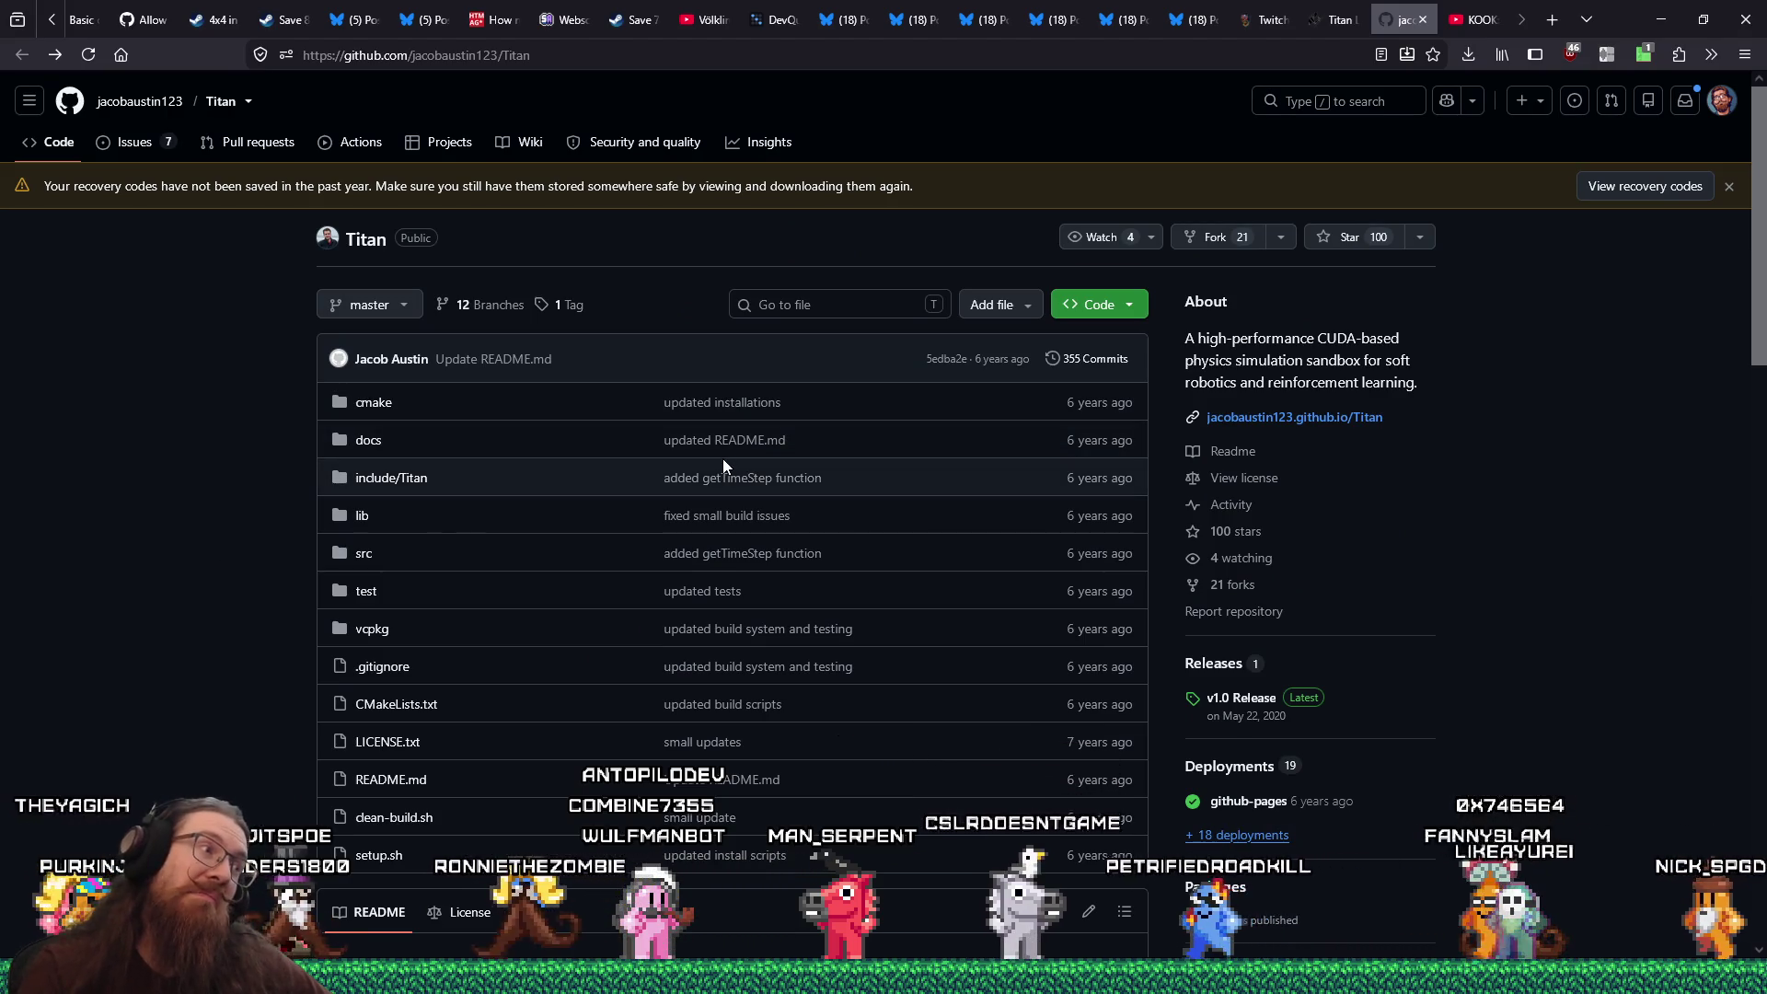
{"action": "left_click", "coordinate": [1144, 313]}
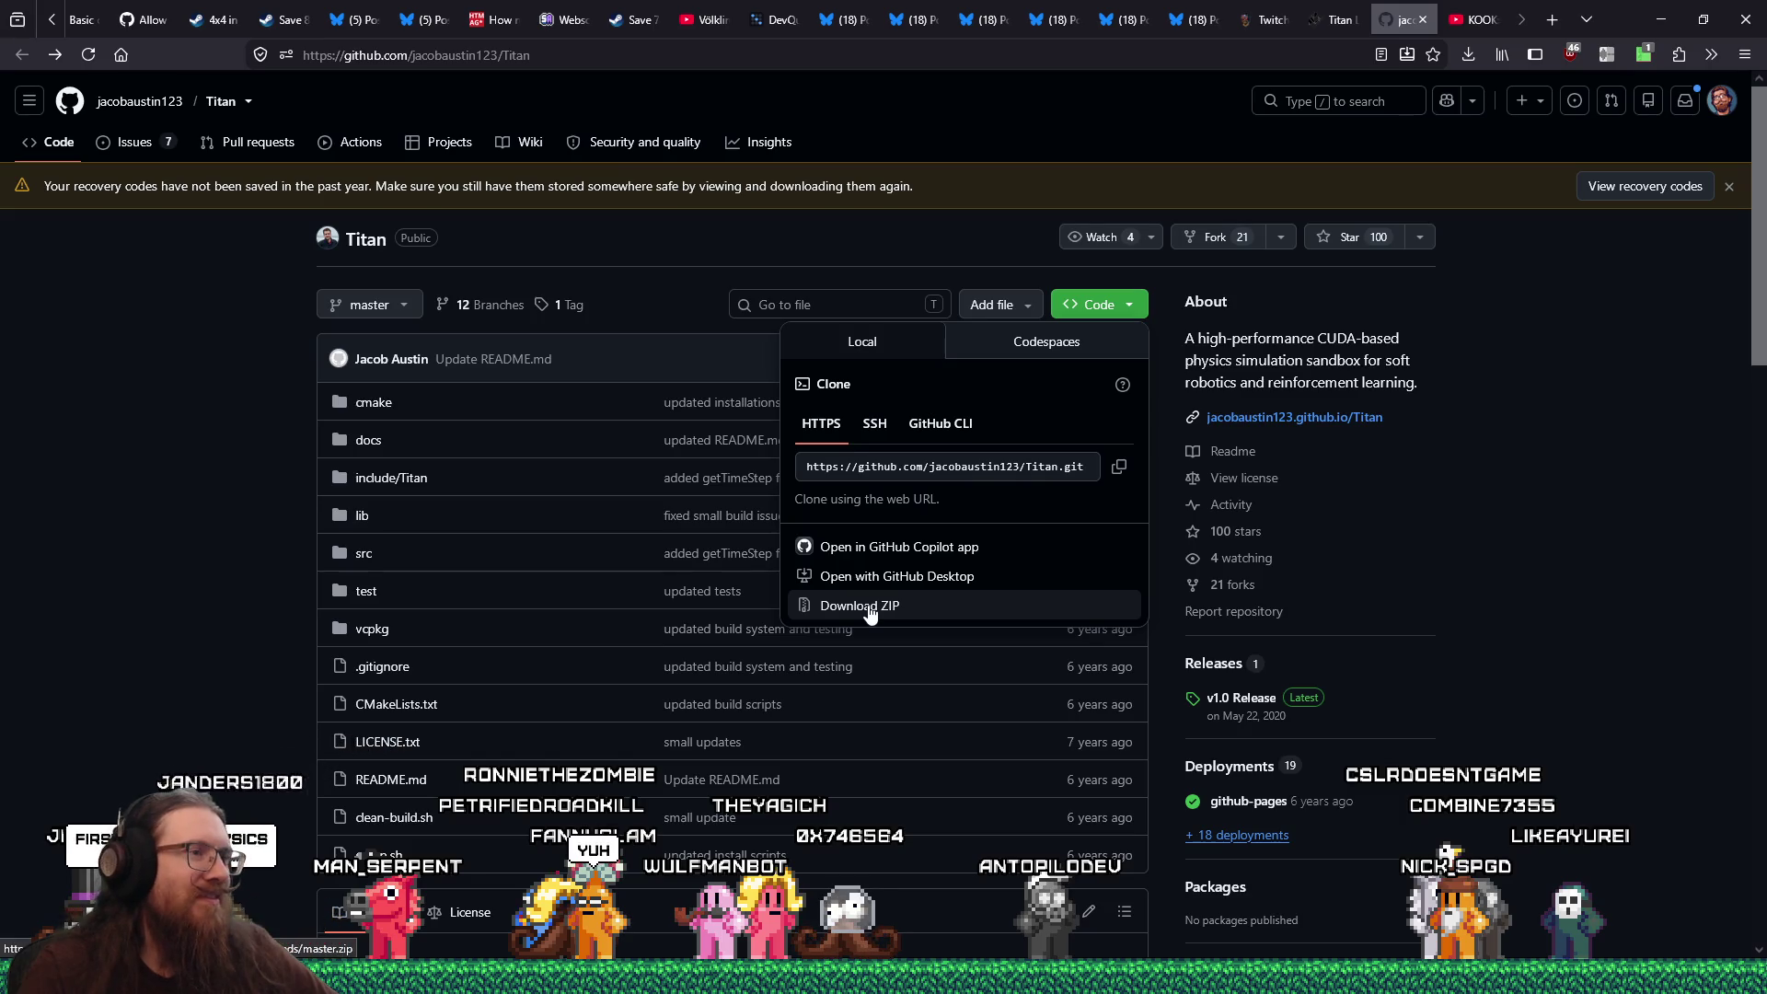
Start the ZIP download and go to e:\downloads\devel\physics in the save dialog
{"action": "left_click", "coordinate": [870, 605]}
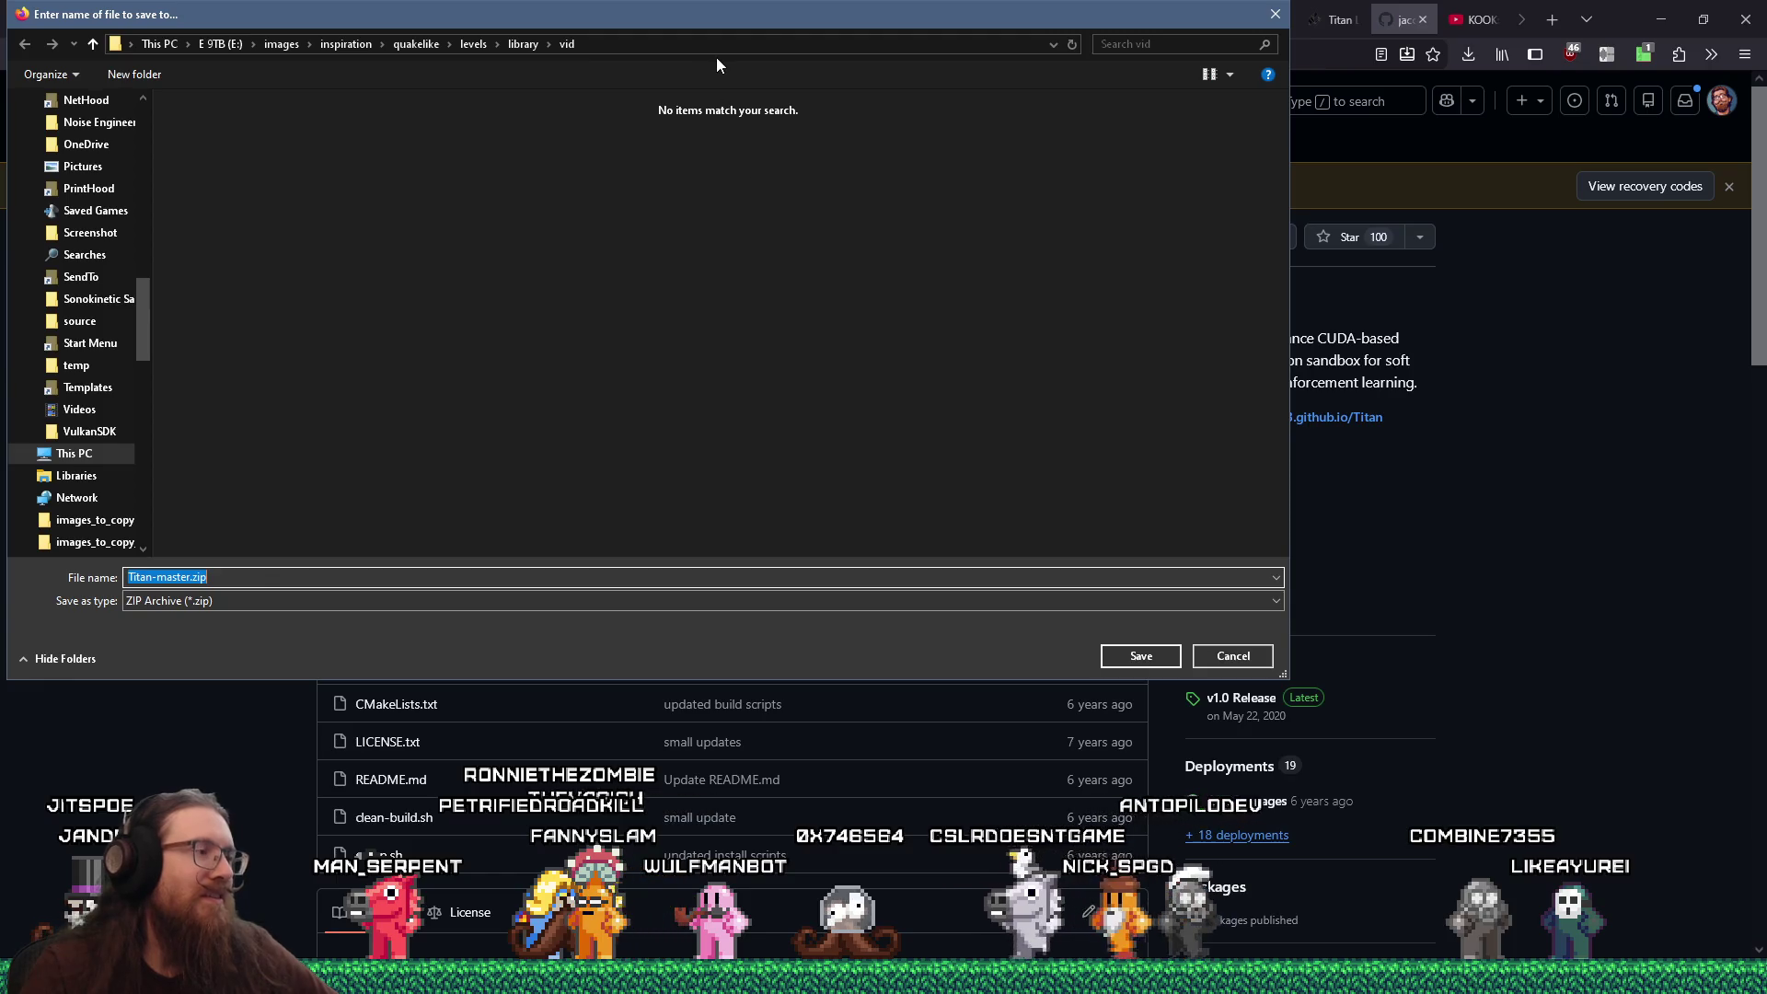
{"action": "type", "text": "e:\\download"}
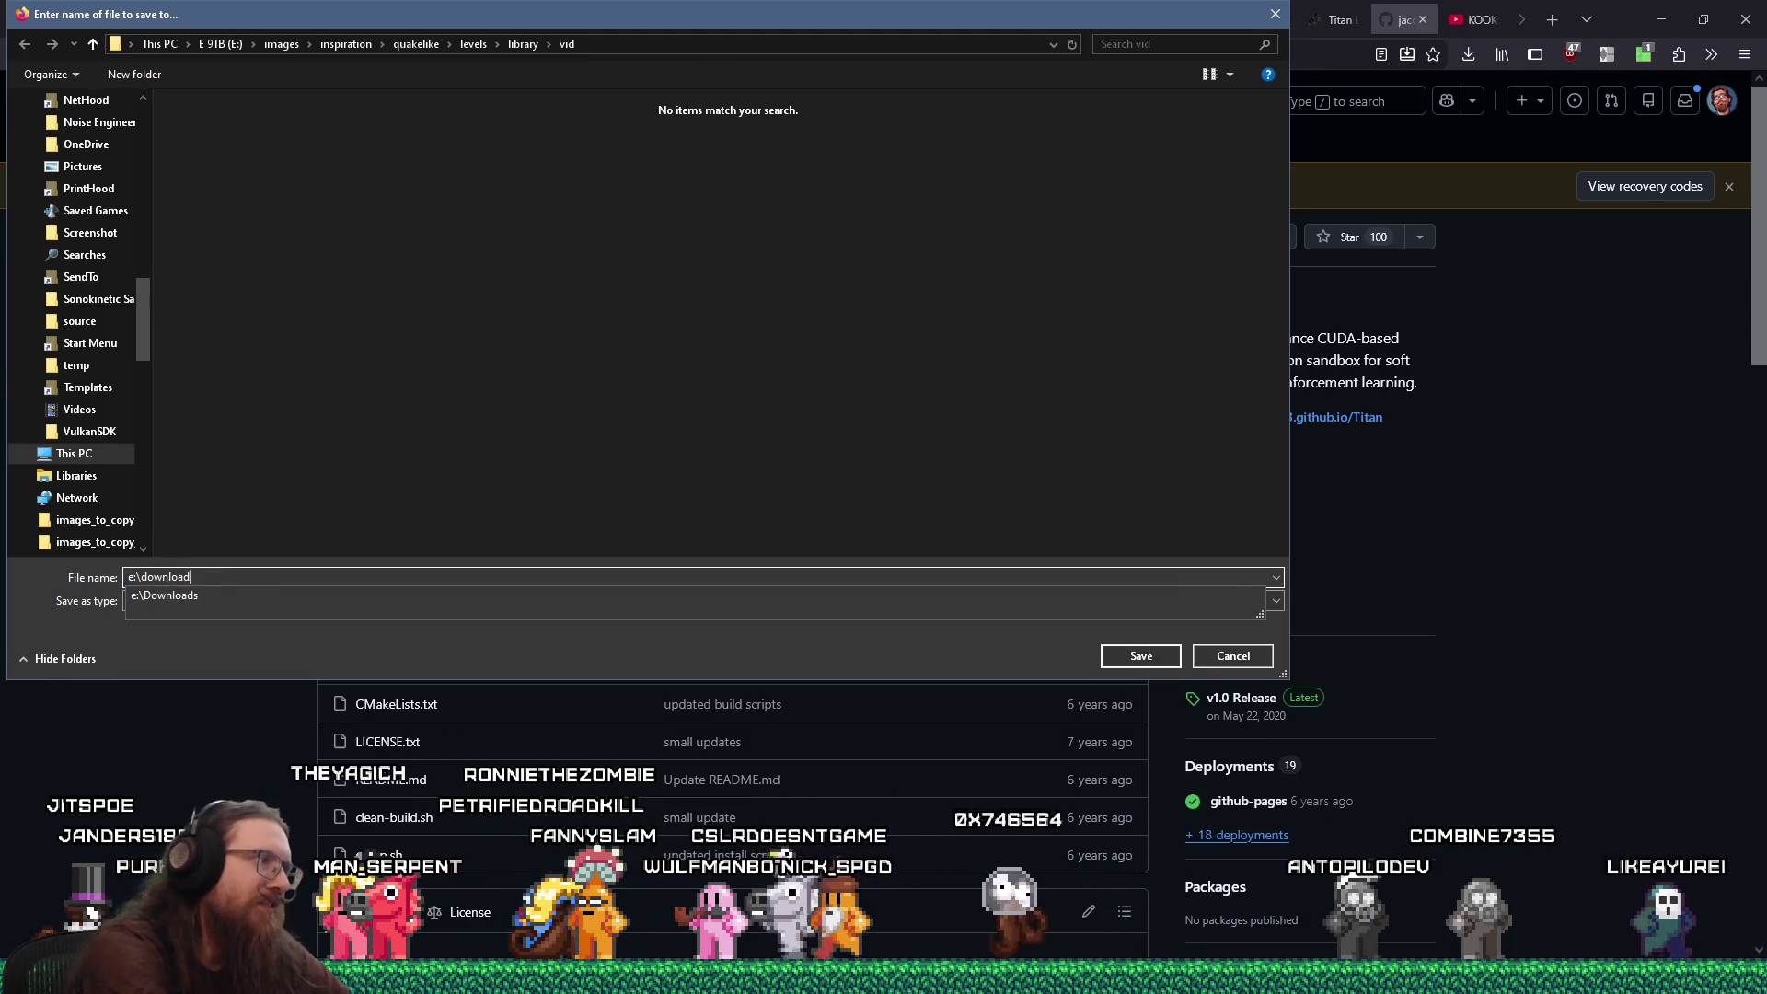
{"action": "type", "text": "s\\devel\\physics"}
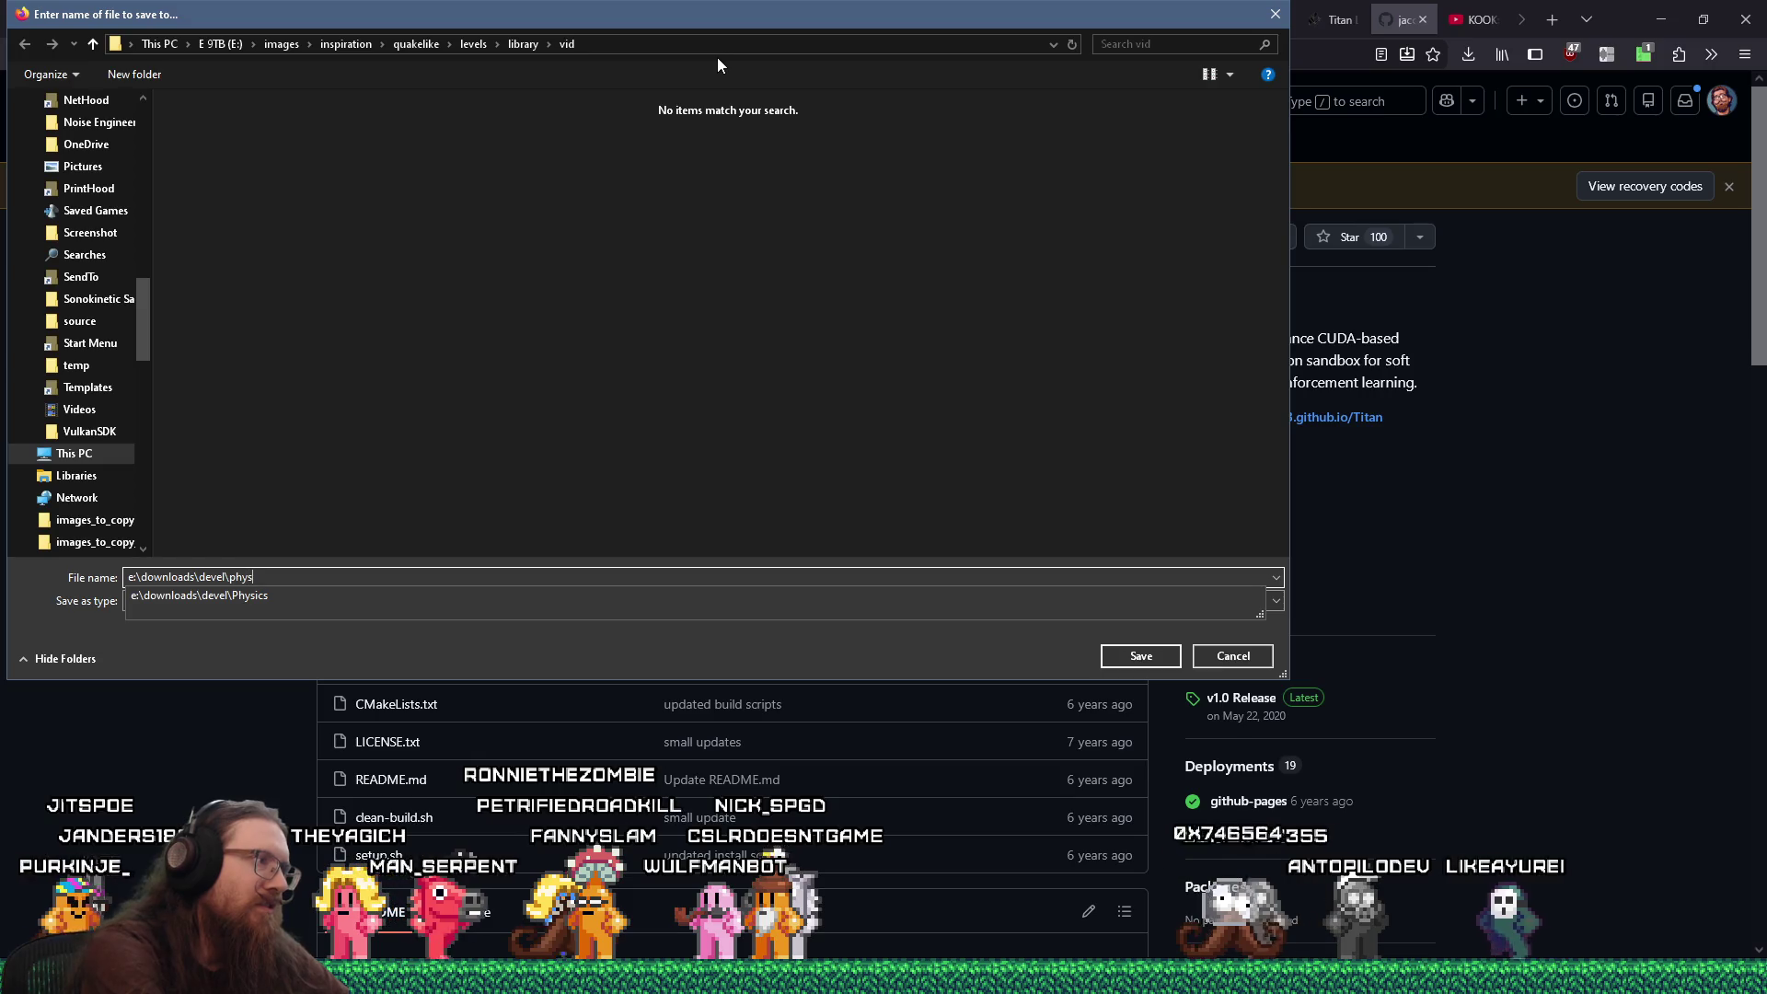
{"action": "key", "text": "Return"}
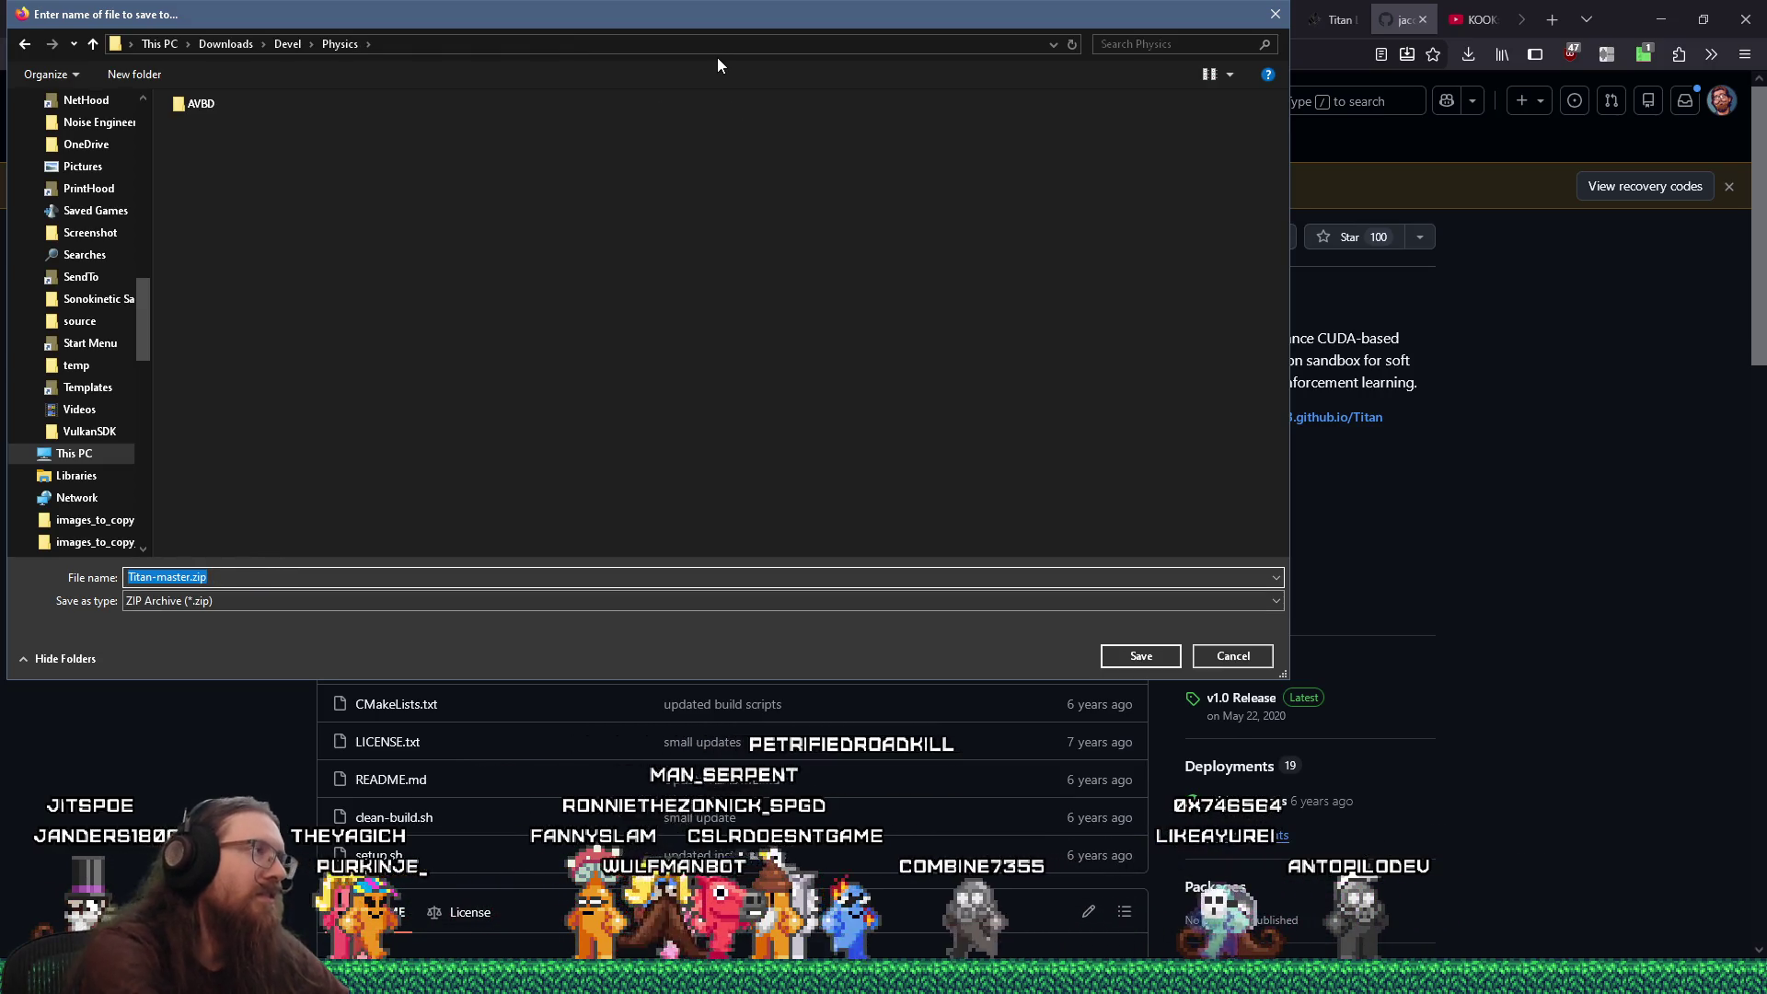
{"action": "mouse_move", "coordinate": [713, 18]}
{"action": "left_mouse_down"}
{"action": "mouse_move", "coordinate": [763, 424]}
{"action": "mouse_move", "coordinate": [767, 286]}
{"action": "left_mouse_up"}
Create a Titan folder there, save the ZIP into it, and check the downloads list
{"action": "right_click", "coordinate": [337, 485]}
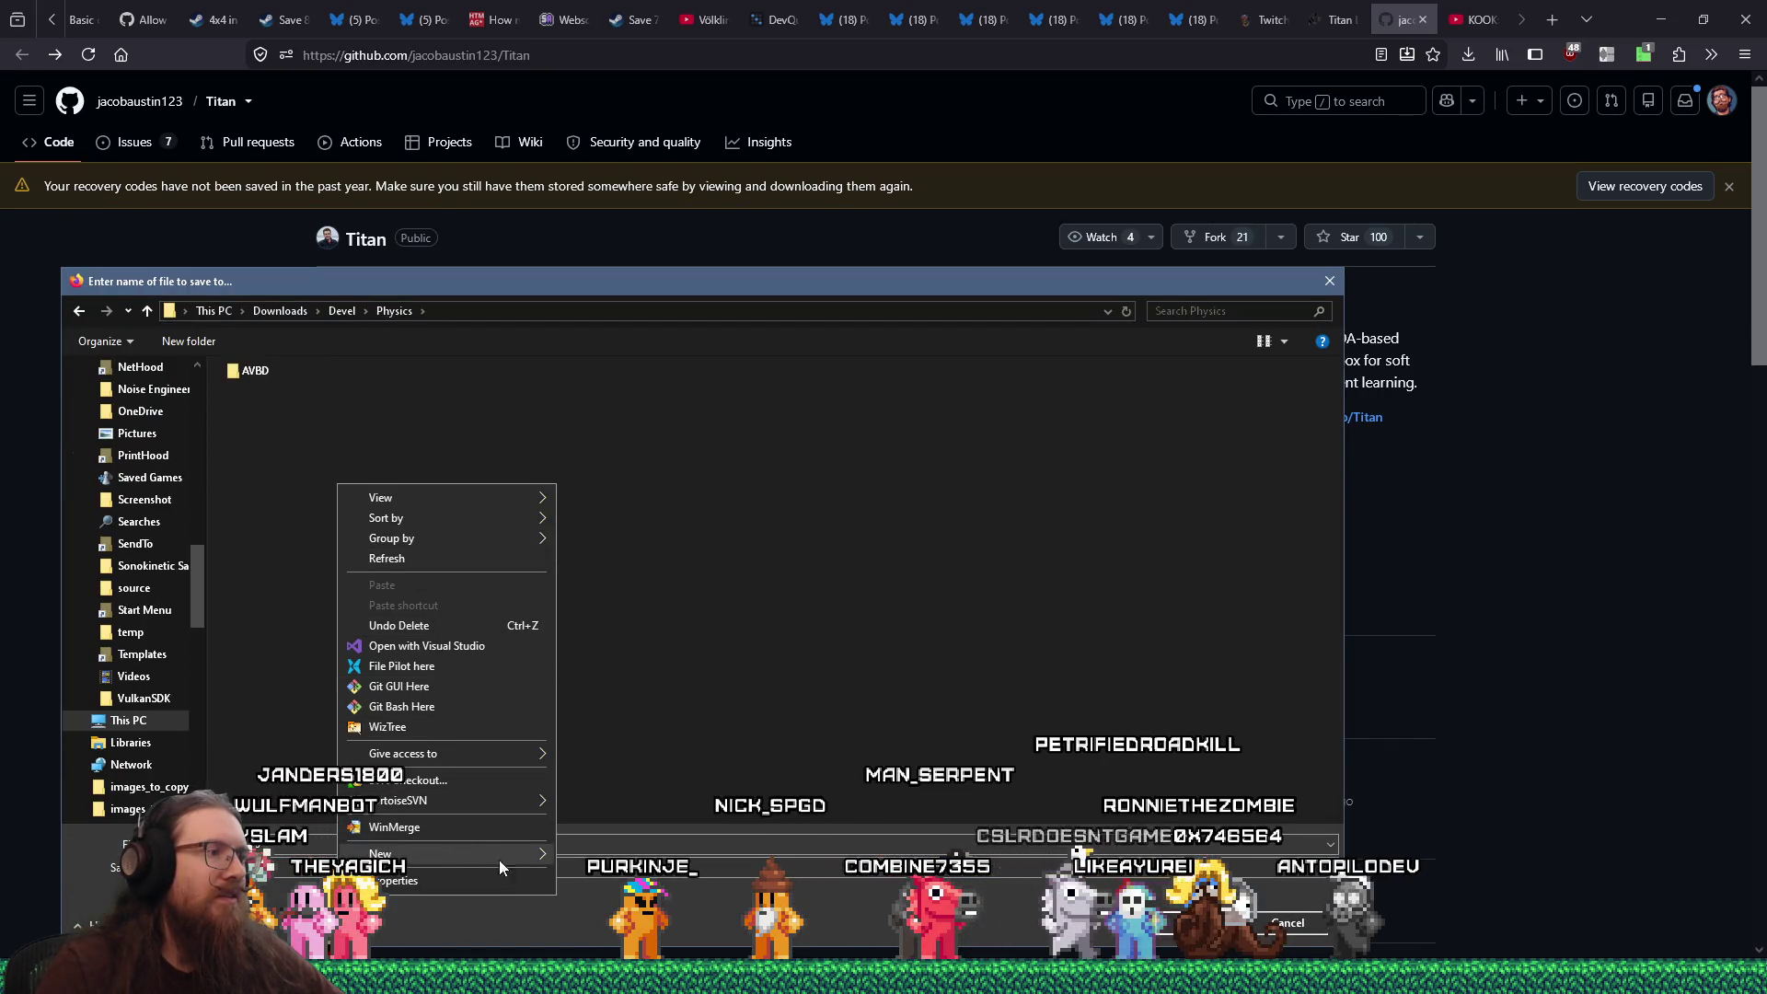
{"action": "mouse_move", "coordinate": [483, 860]}
{"action": "left_click", "coordinate": [665, 630]}
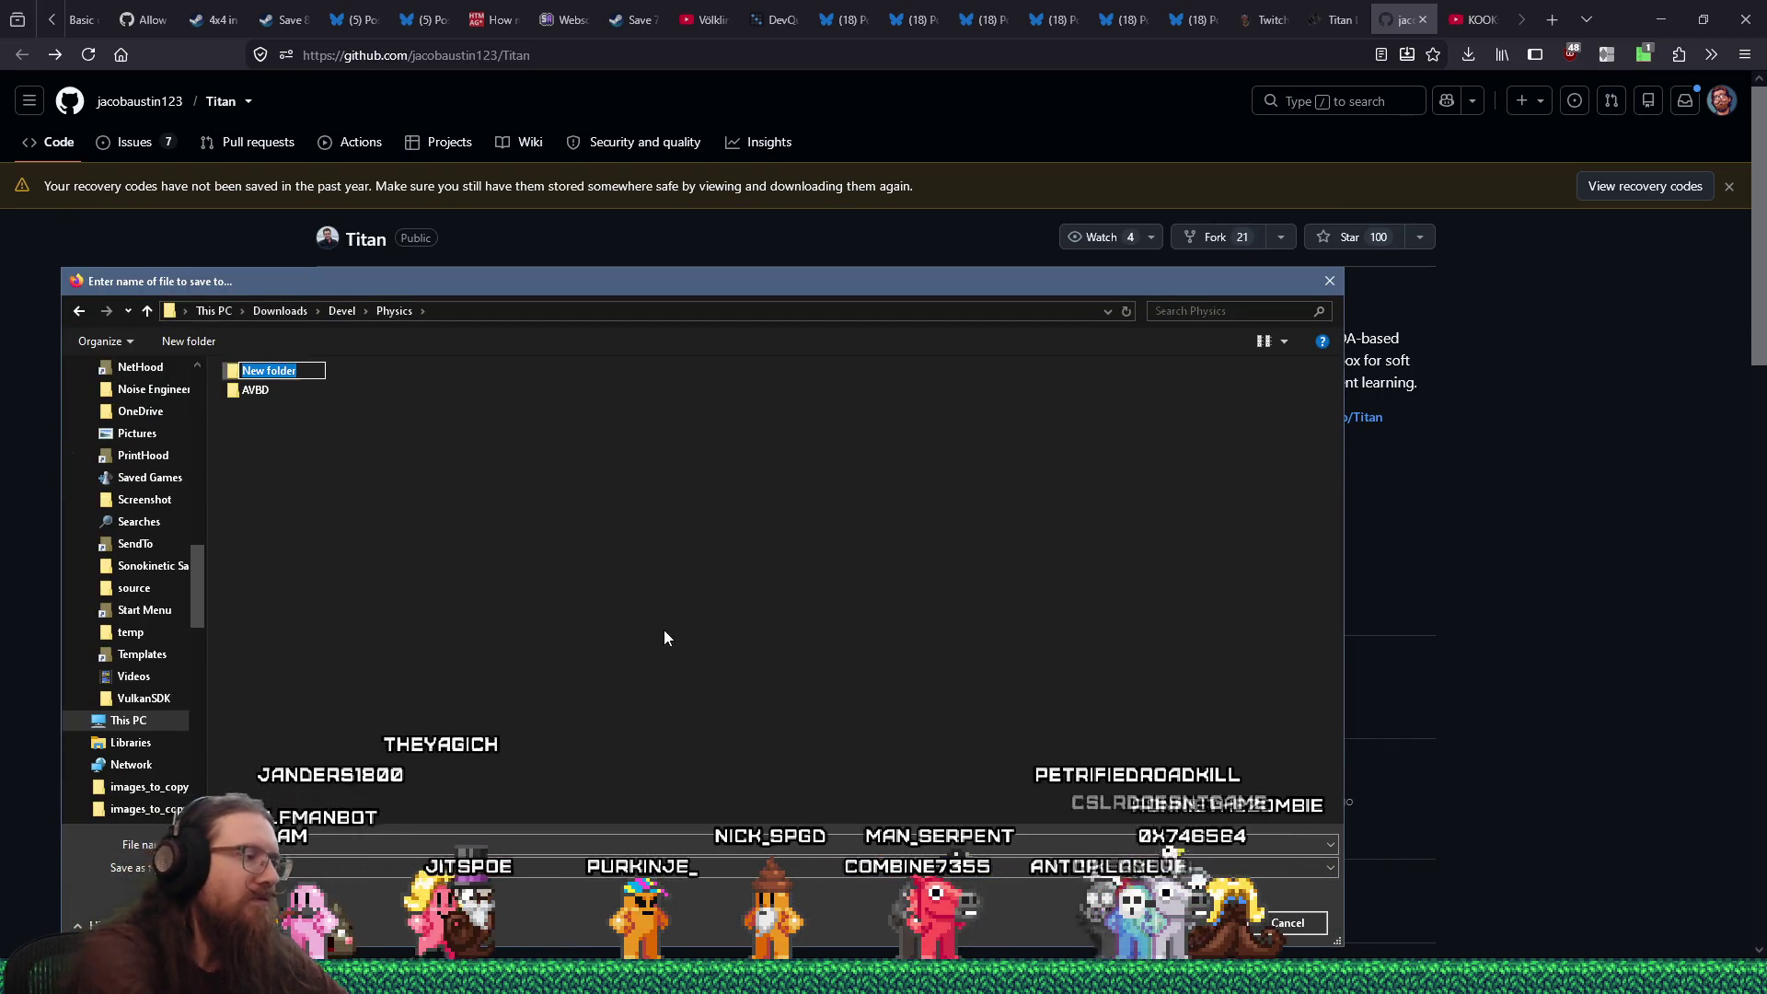
{"action": "type", "text": "Titan"}
{"action": "key", "text": "Return"}
{"action": "key", "text": "Return"}
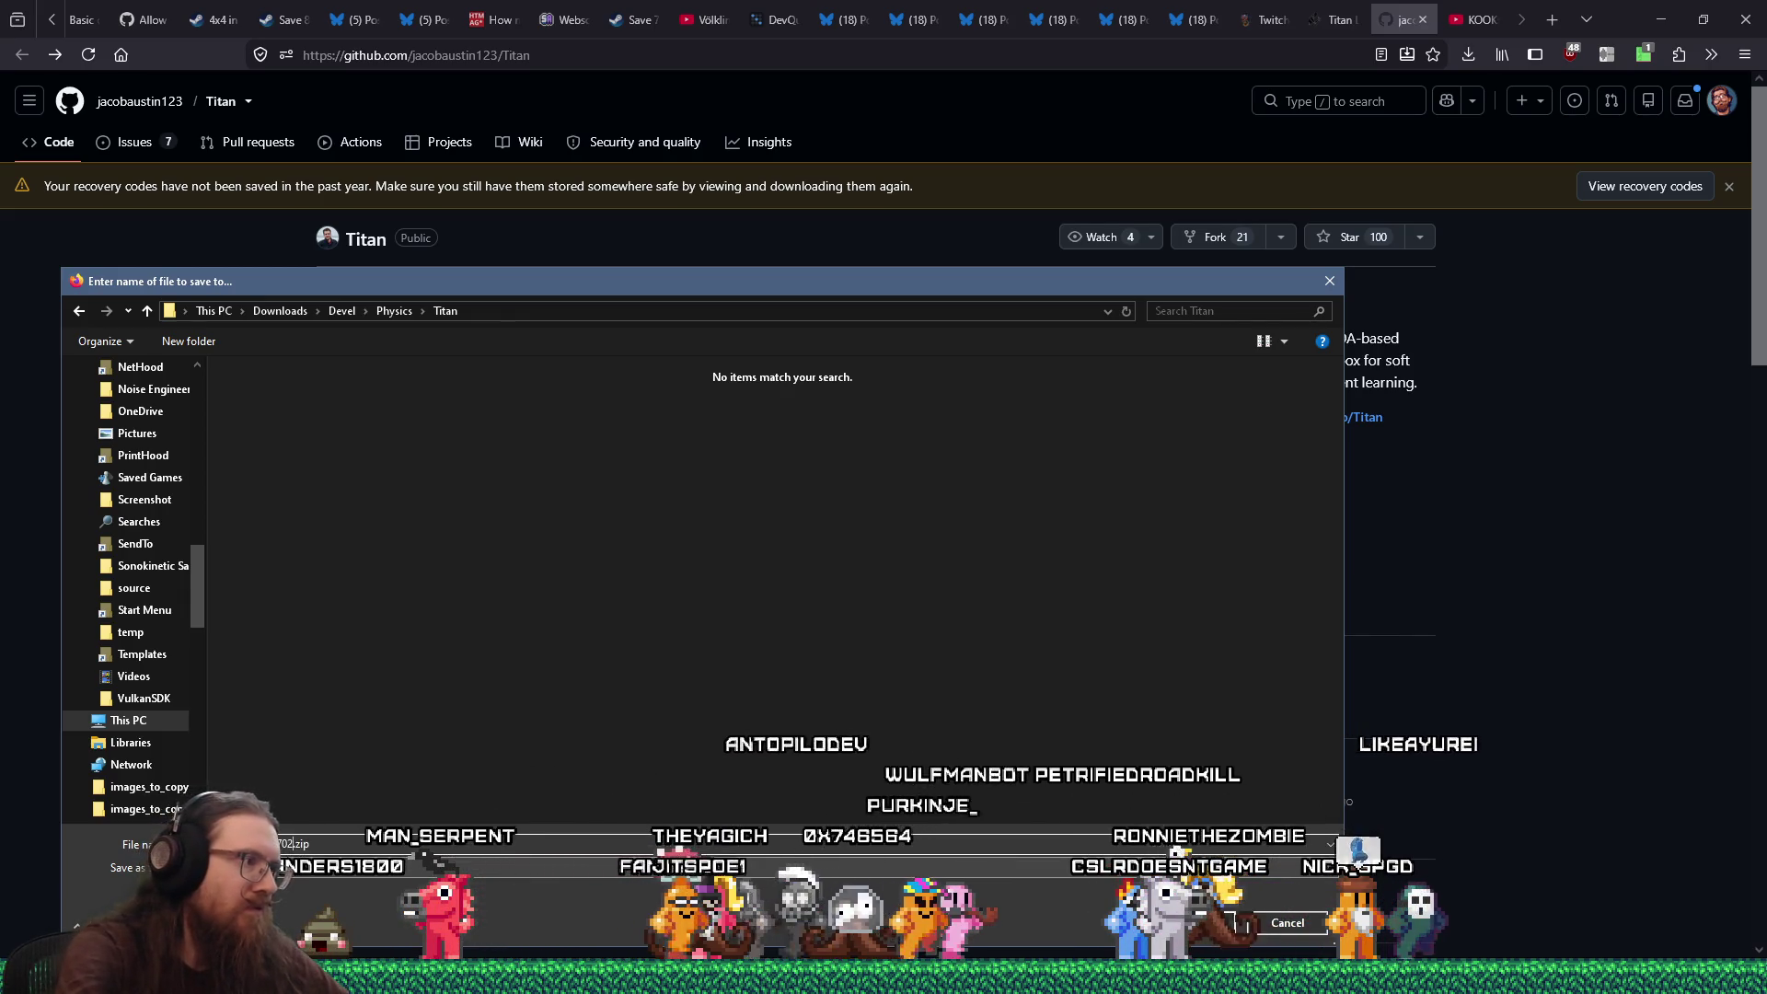
{"action": "key", "text": "Return"}
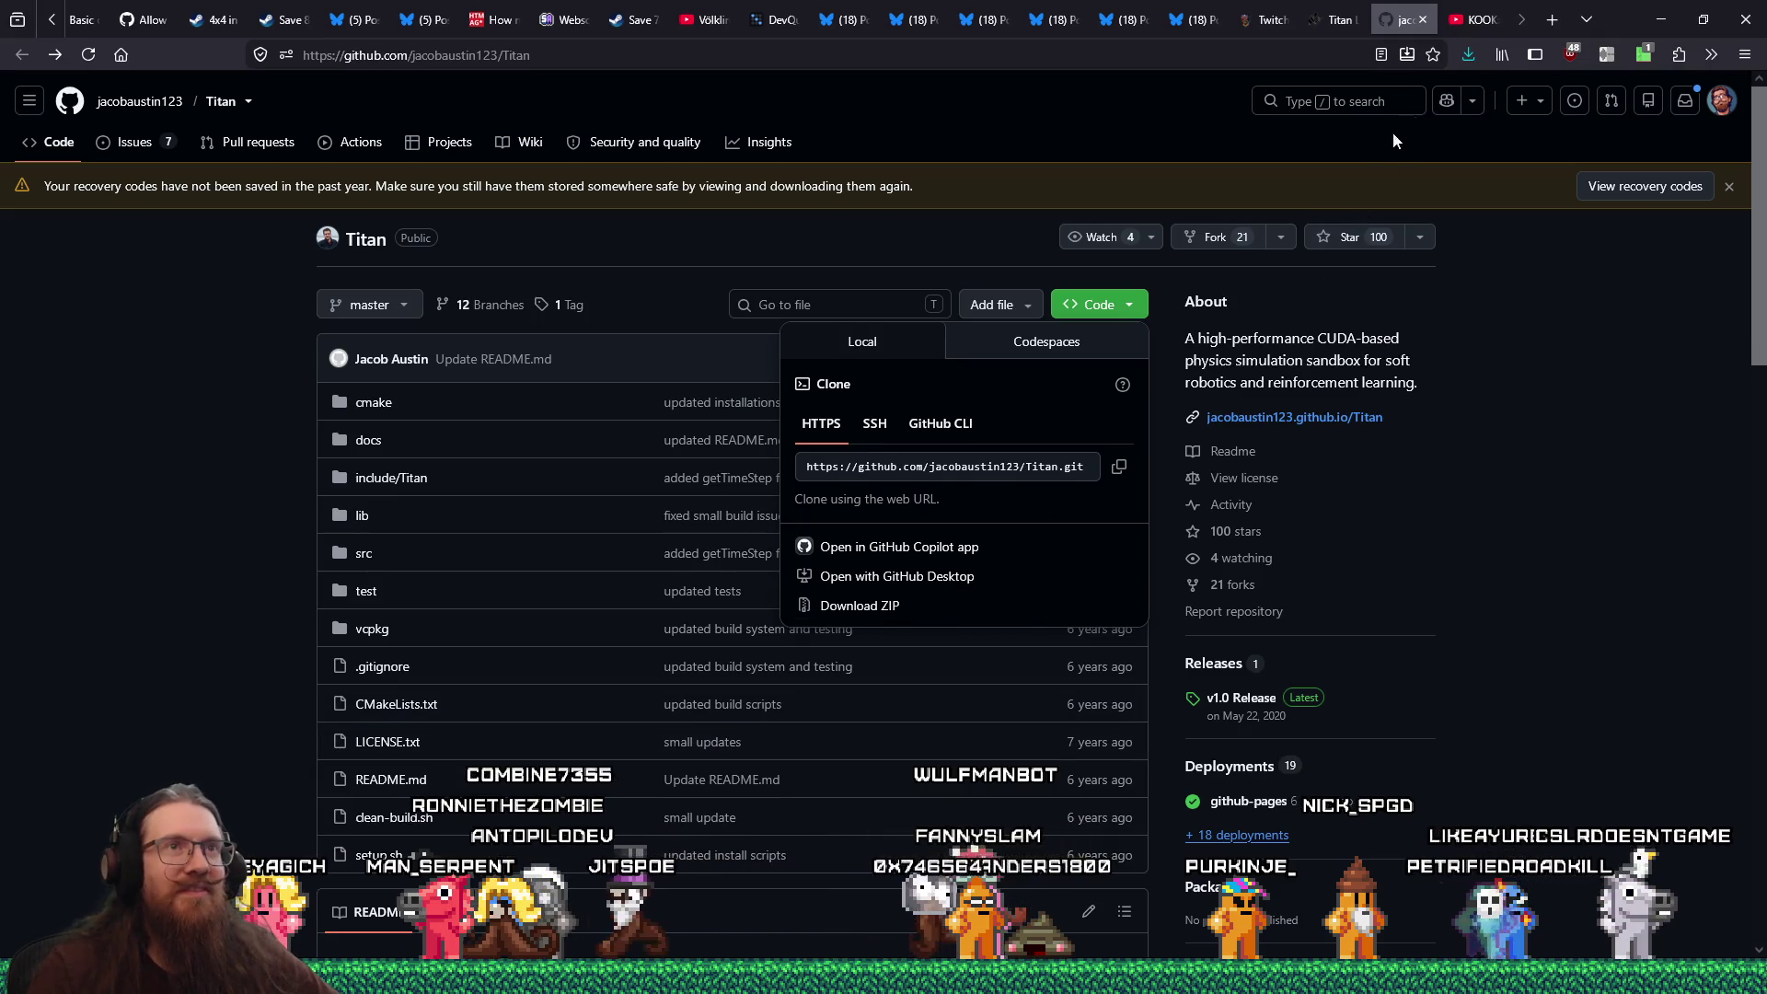
{"action": "left_click", "coordinate": [1461, 63]}
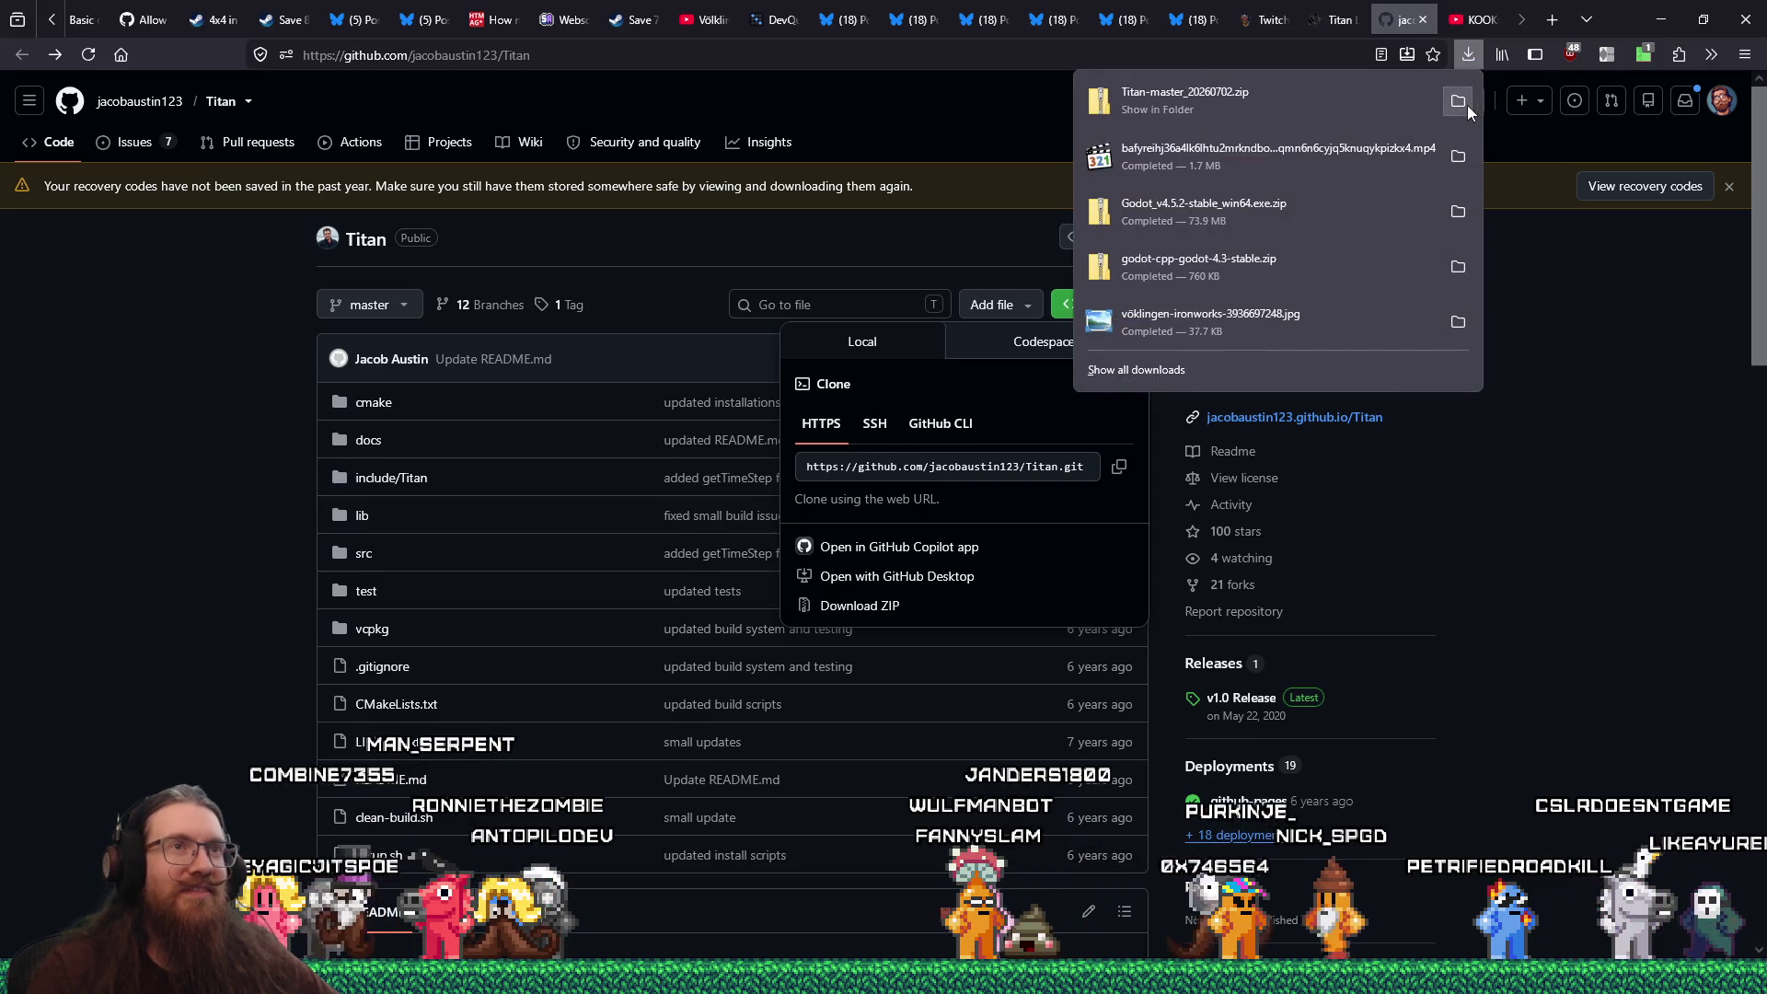
Open the ZIP's folder, then create a new Titan folder under E:\projects\notmine
{"action": "left_click", "coordinate": [1426, 145]}
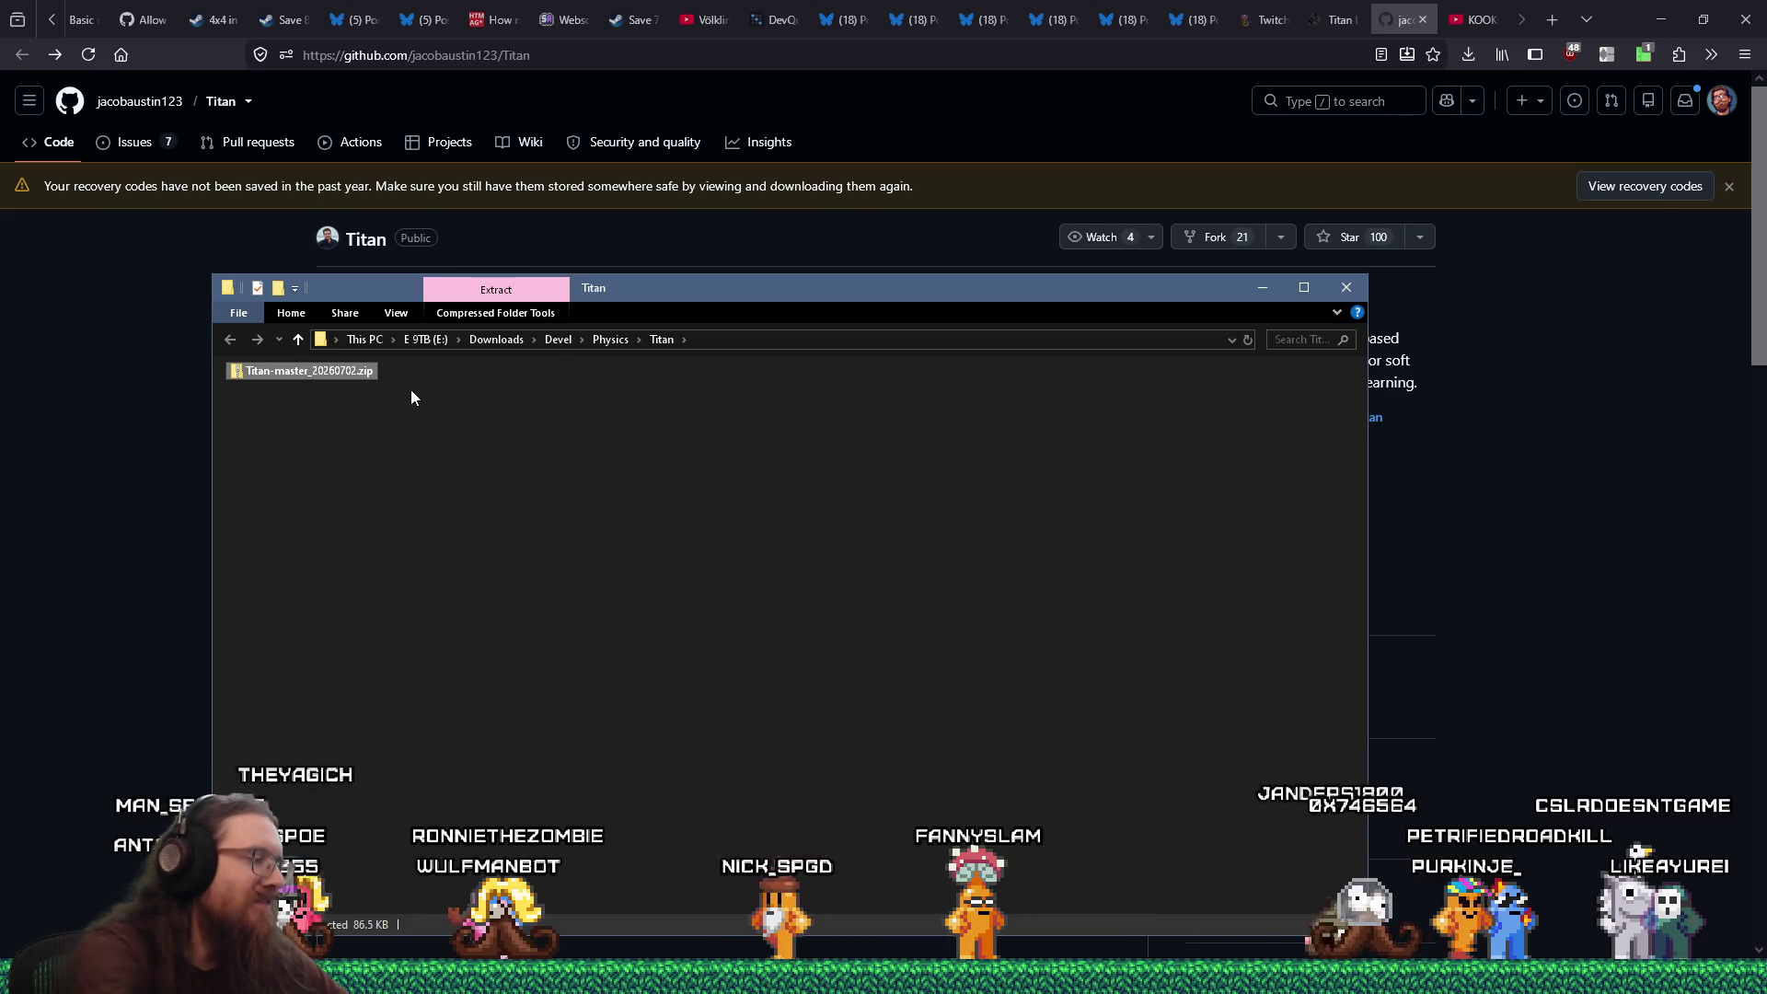
{"action": "key", "text": "super+r"}
{"action": "type", "text": "e:"}
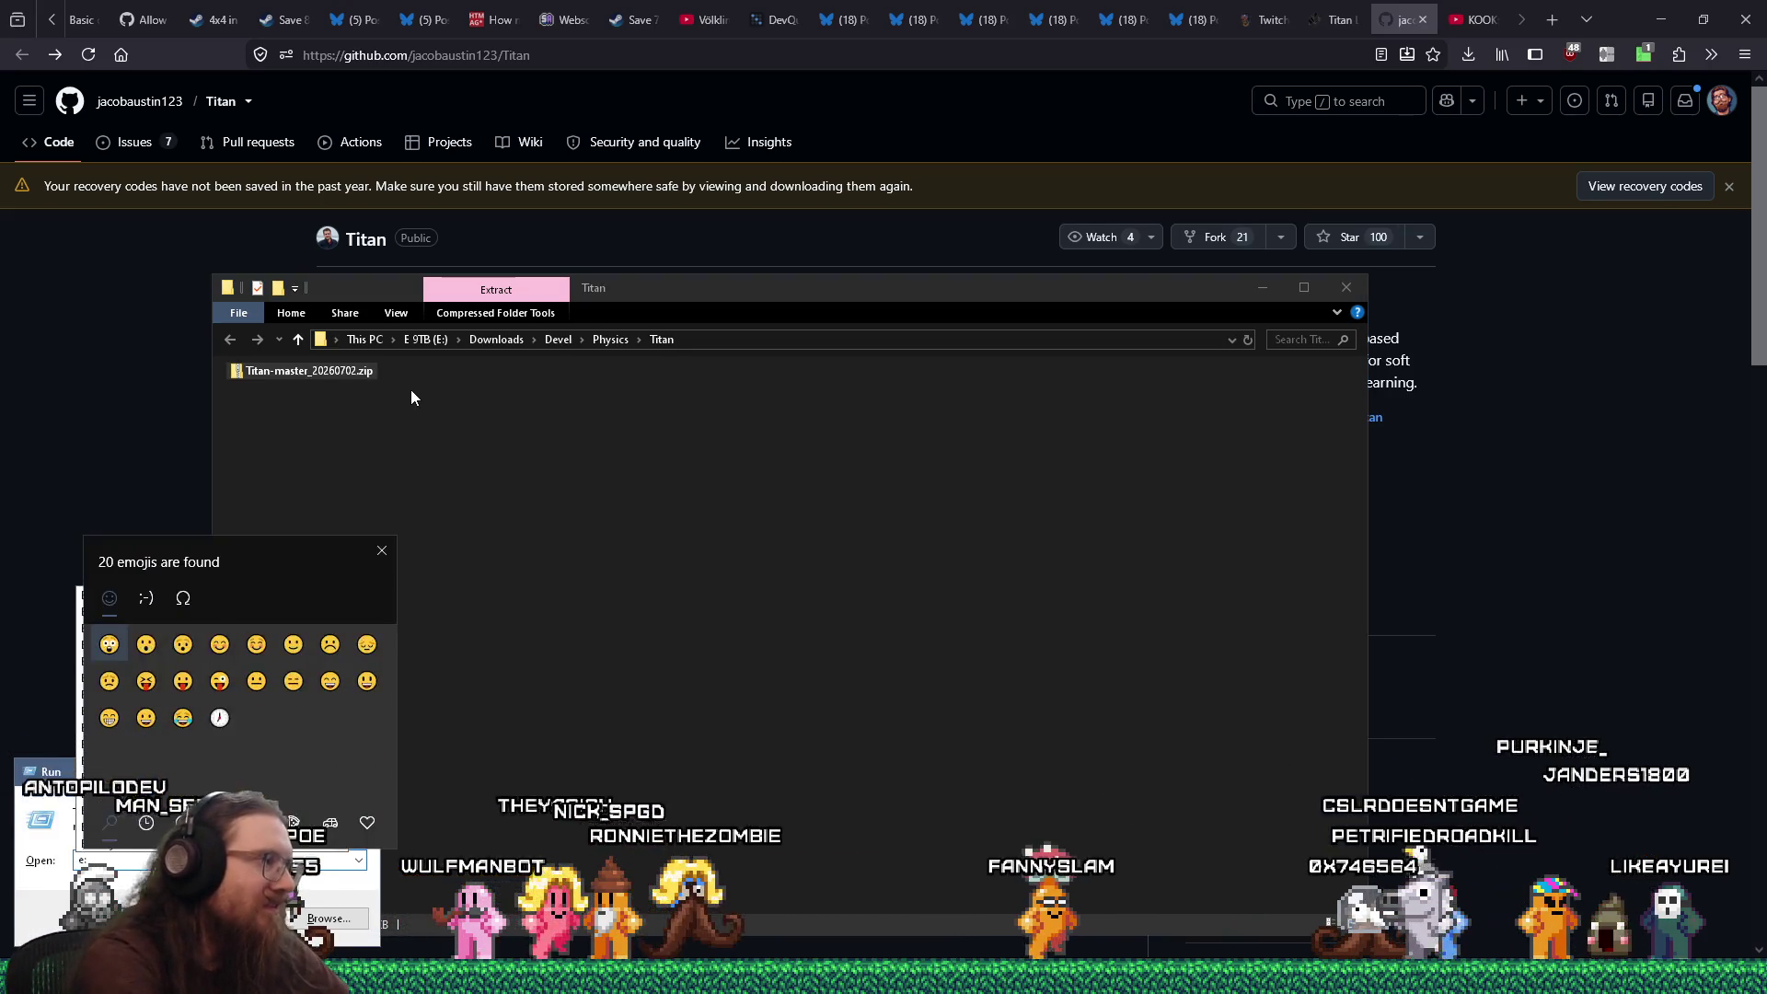
{"action": "type", "text": "\\projects\\"}
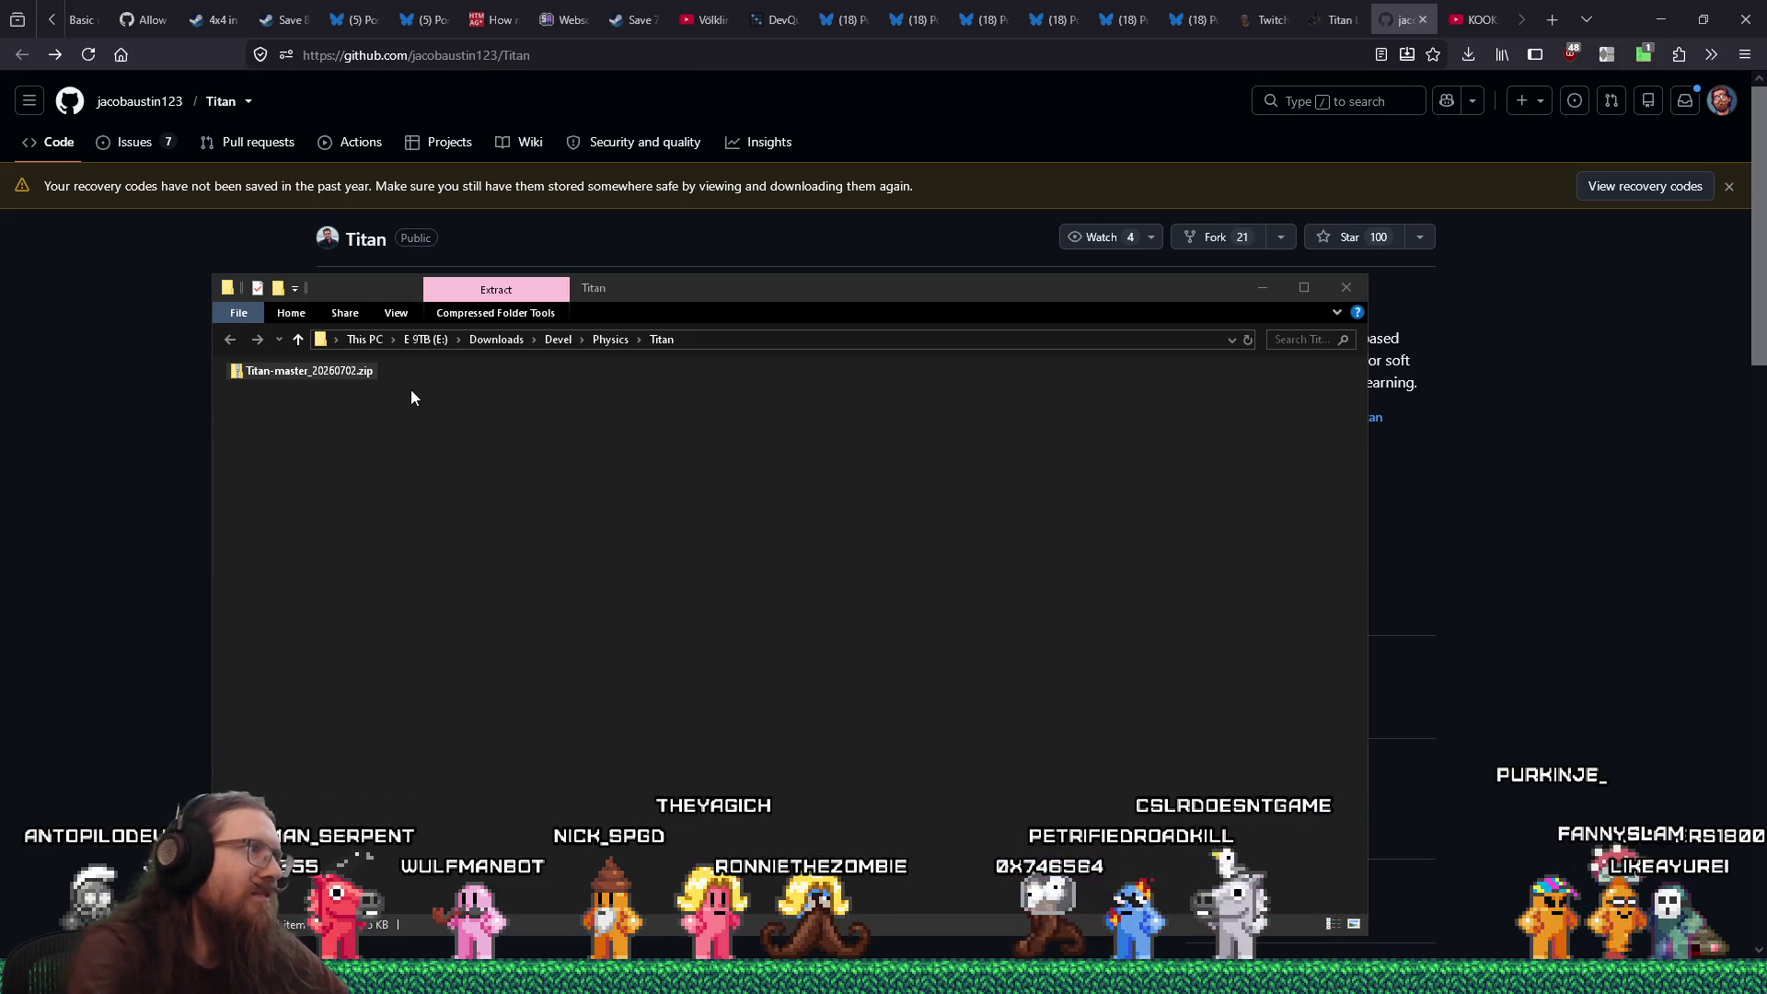
{"action": "key", "text": "Return"}
{"action": "right_click", "coordinate": [821, 241]}
{"action": "mouse_move", "coordinate": [963, 635]}
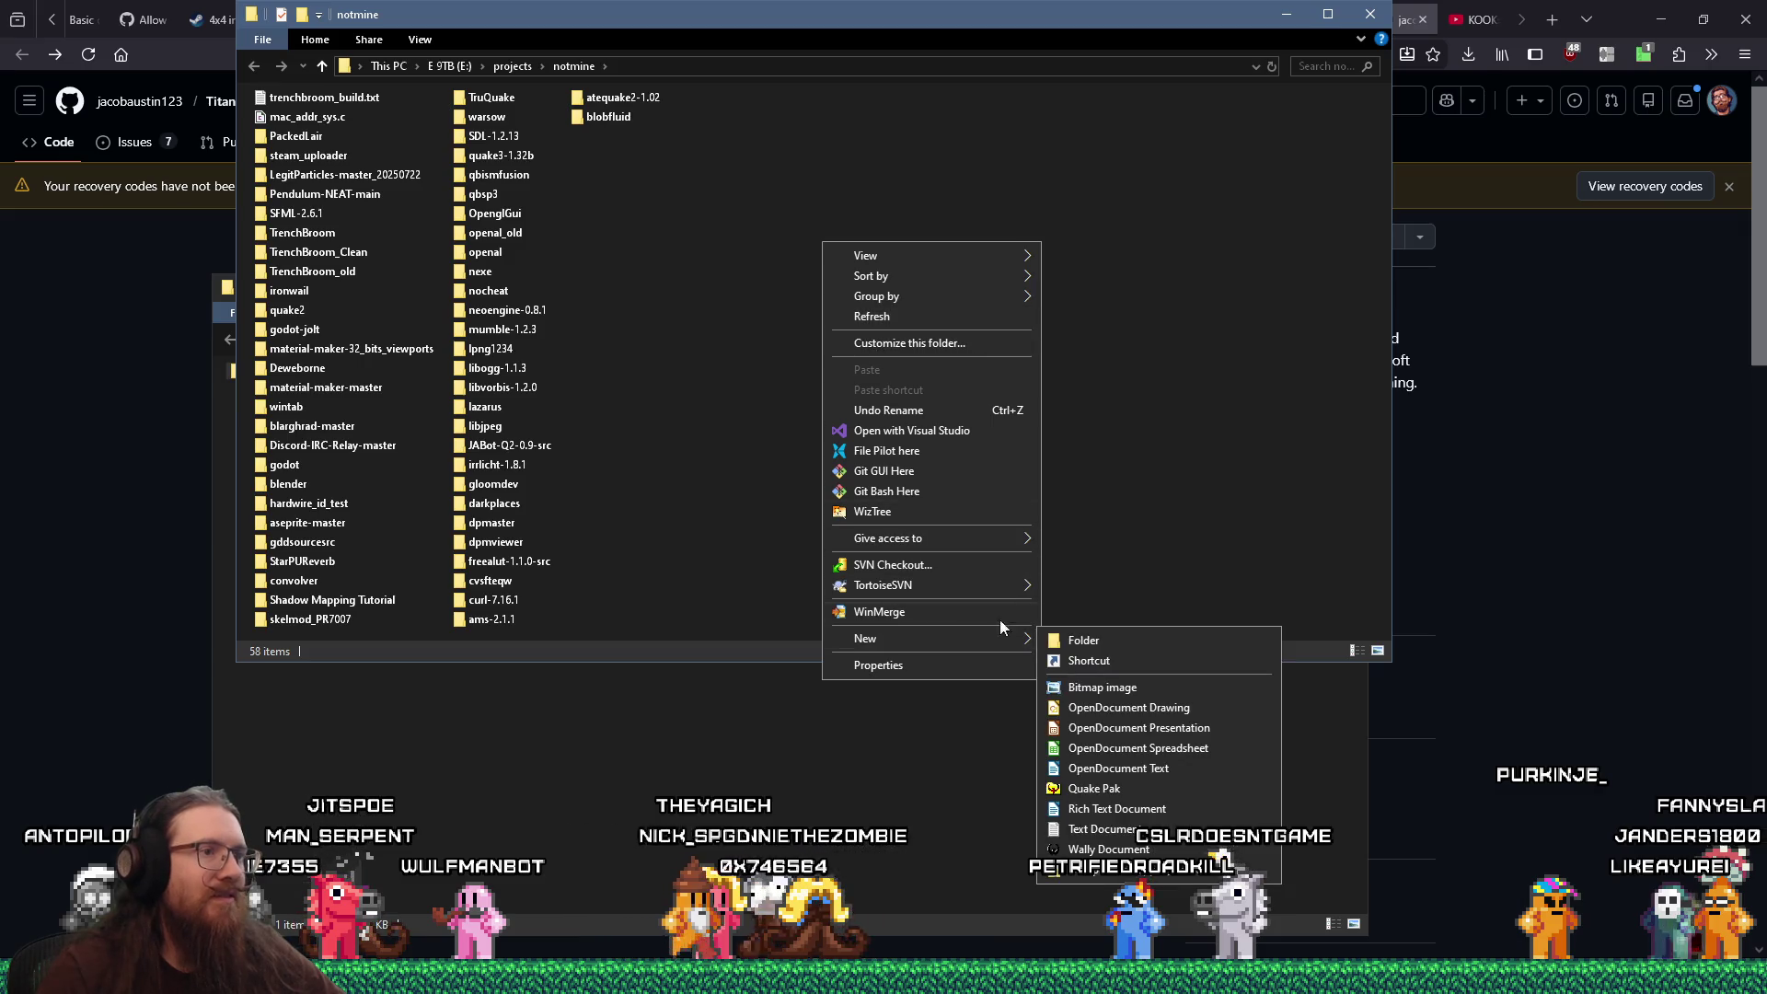
{"action": "left_click", "coordinate": [1114, 635]}
{"action": "type", "text": "Titan"}
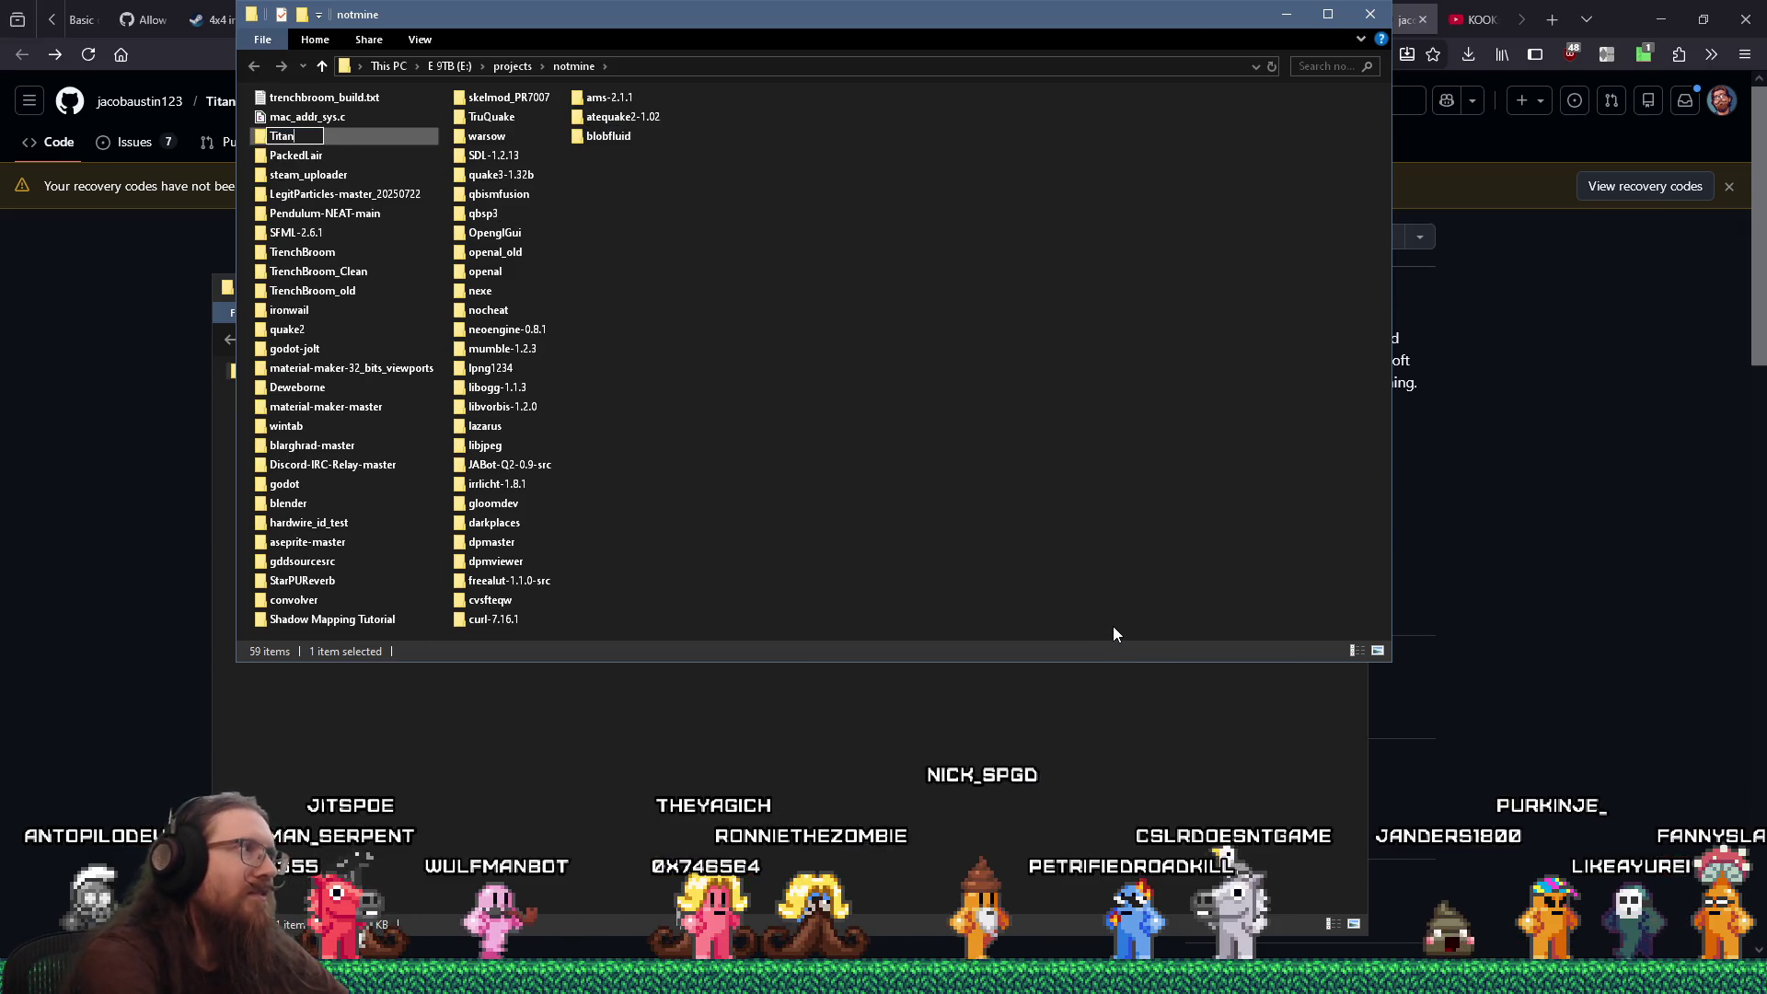
{"action": "key", "text": "Return"}
{"action": "key", "text": "Return"}
{"action": "left_click_drag", "start_coordinate": [662, 31], "coordinate": [954, 140]}
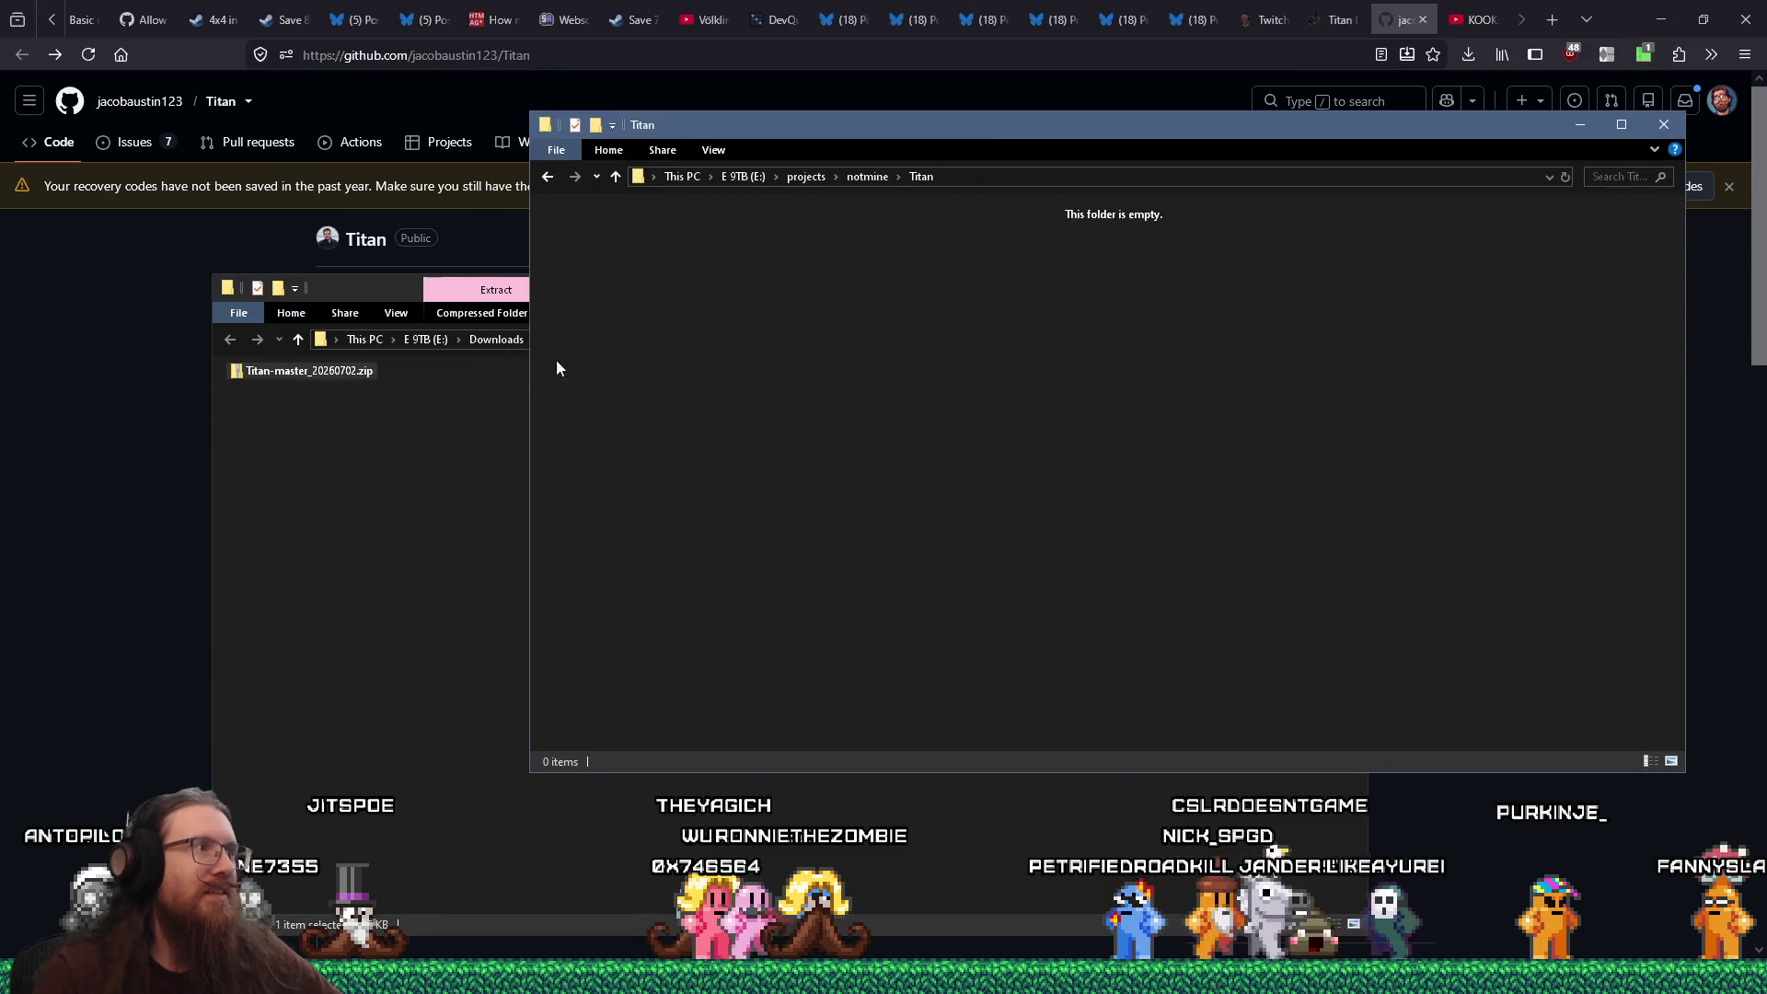
Copy all 13 items from the zip's Titan-master folder into the new Titan folder
{"action": "double_click", "coordinate": [295, 394]}
{"action": "double_click", "coordinate": [306, 395]}
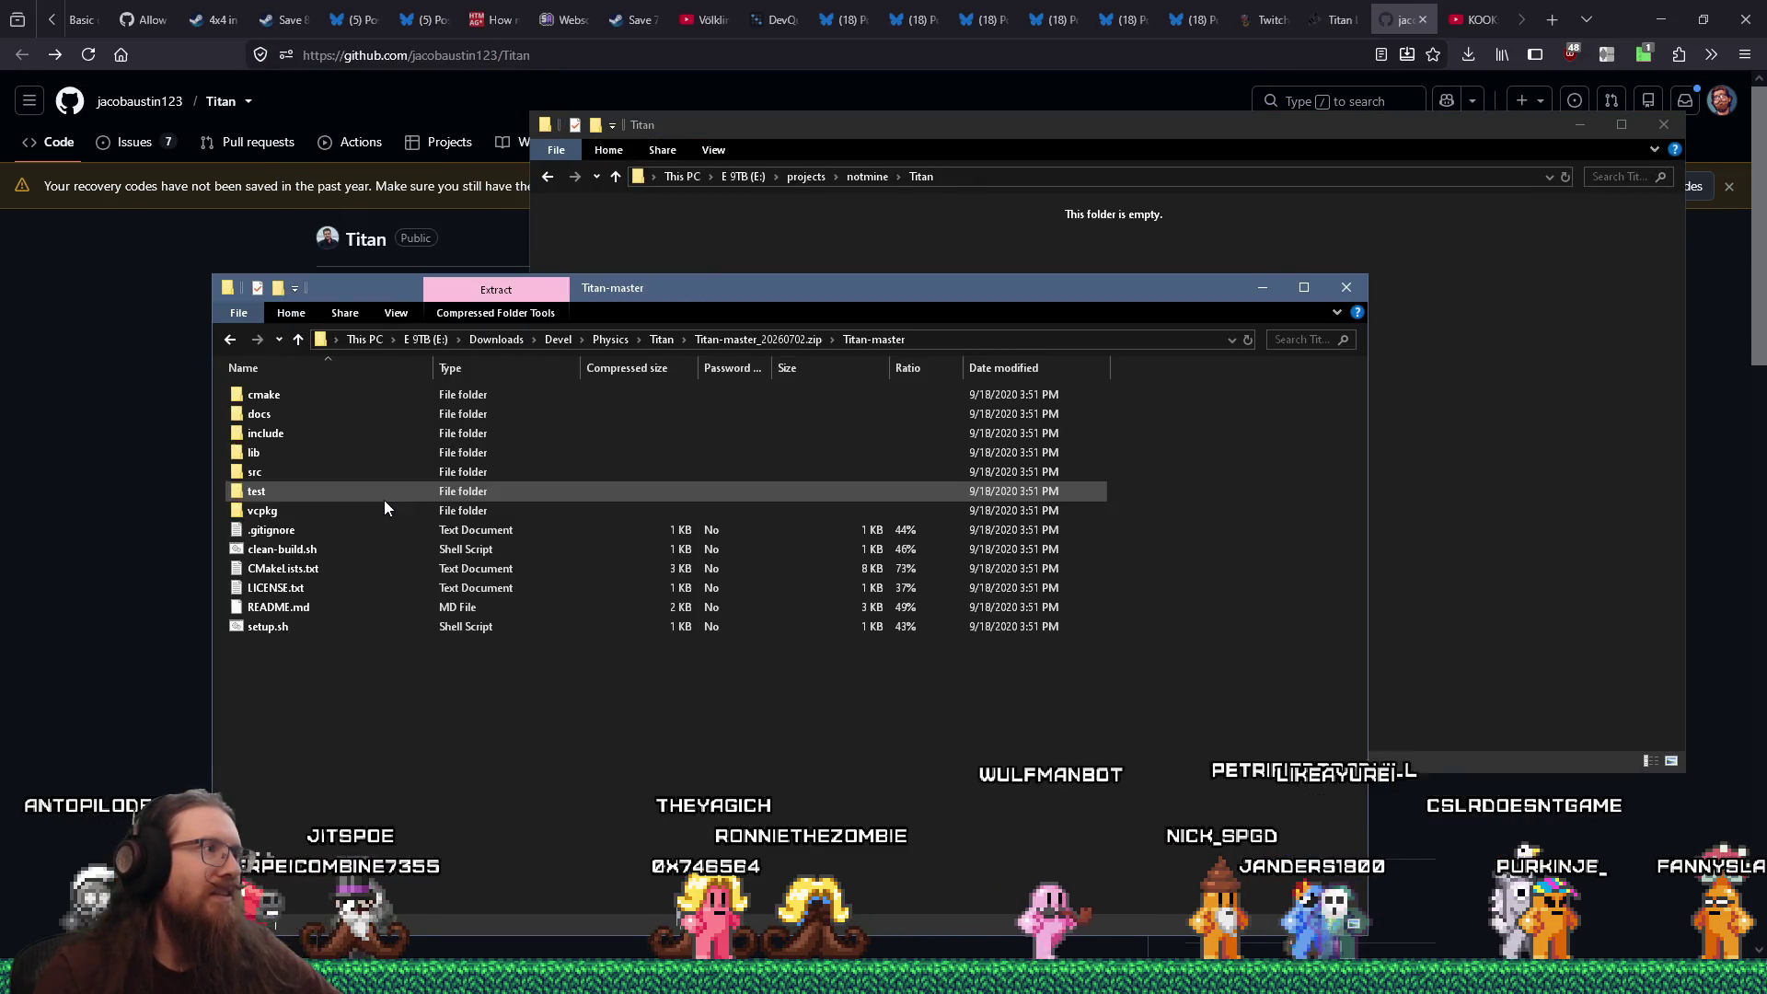
{"action": "mouse_move", "coordinate": [410, 741]}
{"action": "left_mouse_down"}
{"action": "mouse_move", "coordinate": [251, 439]}
{"action": "mouse_move", "coordinate": [258, 388]}
{"action": "left_mouse_up"}
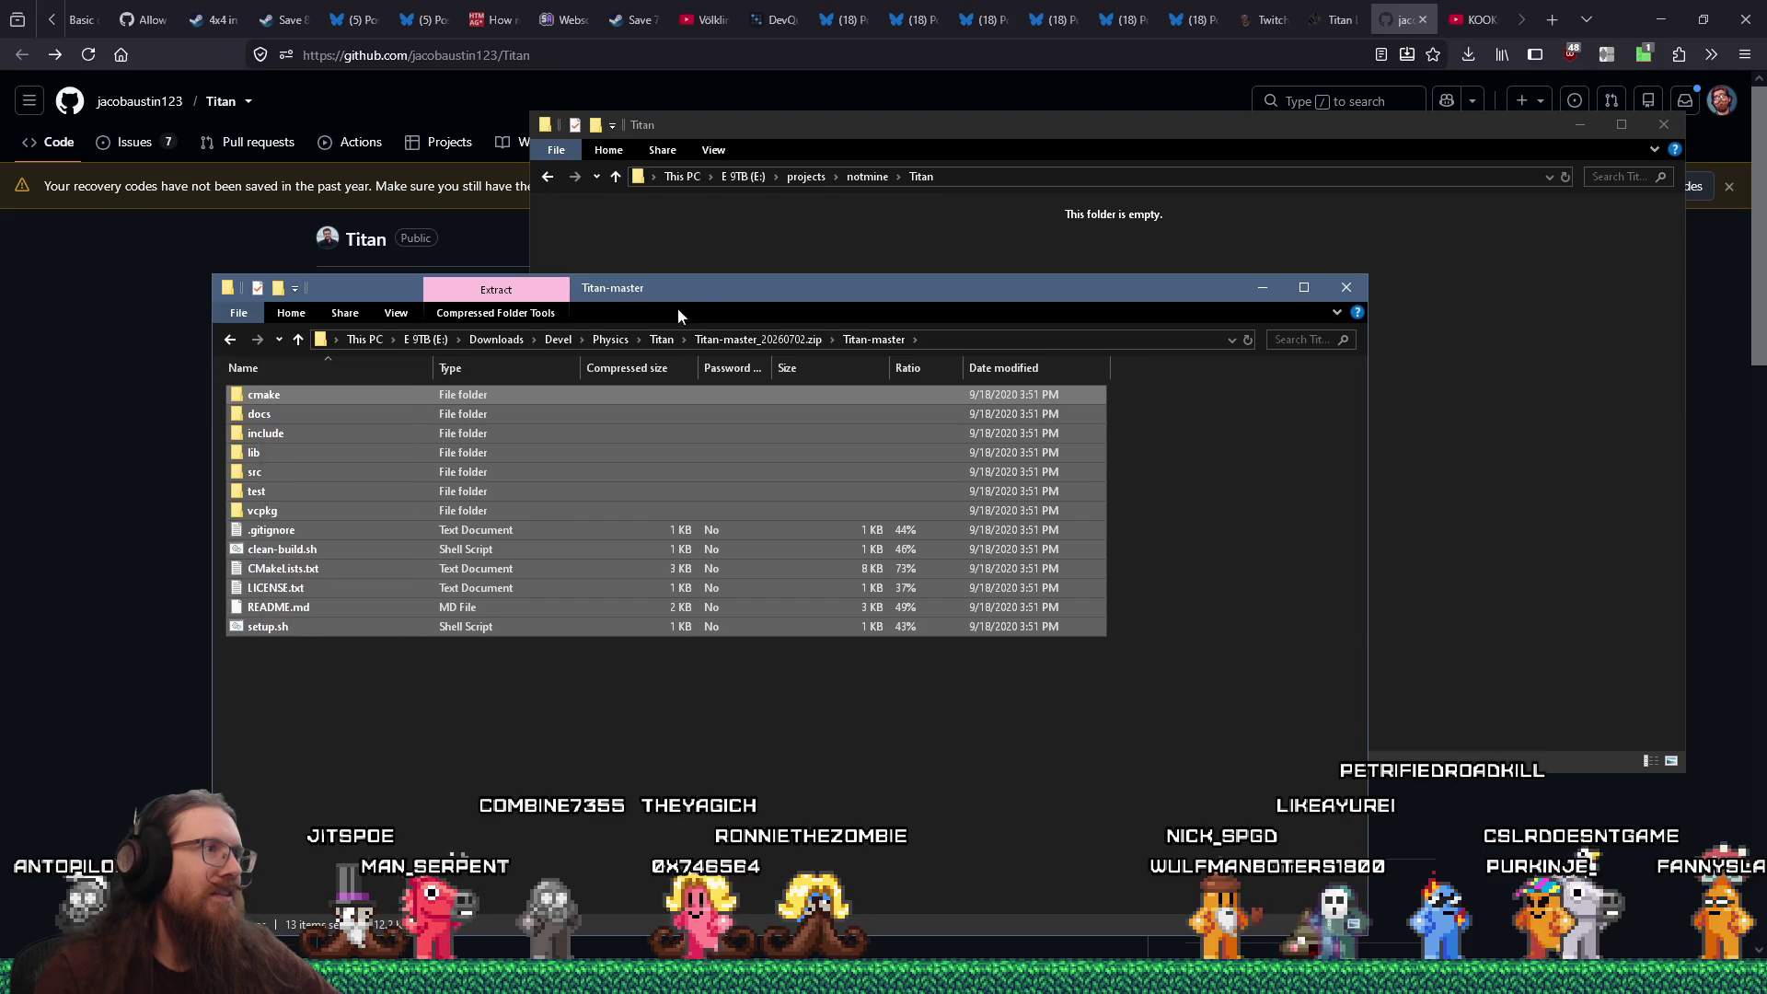
{"action": "left_click_drag", "start_coordinate": [700, 292], "coordinate": [673, 476]}
{"action": "left_click_drag", "start_coordinate": [442, 636], "coordinate": [811, 328]}
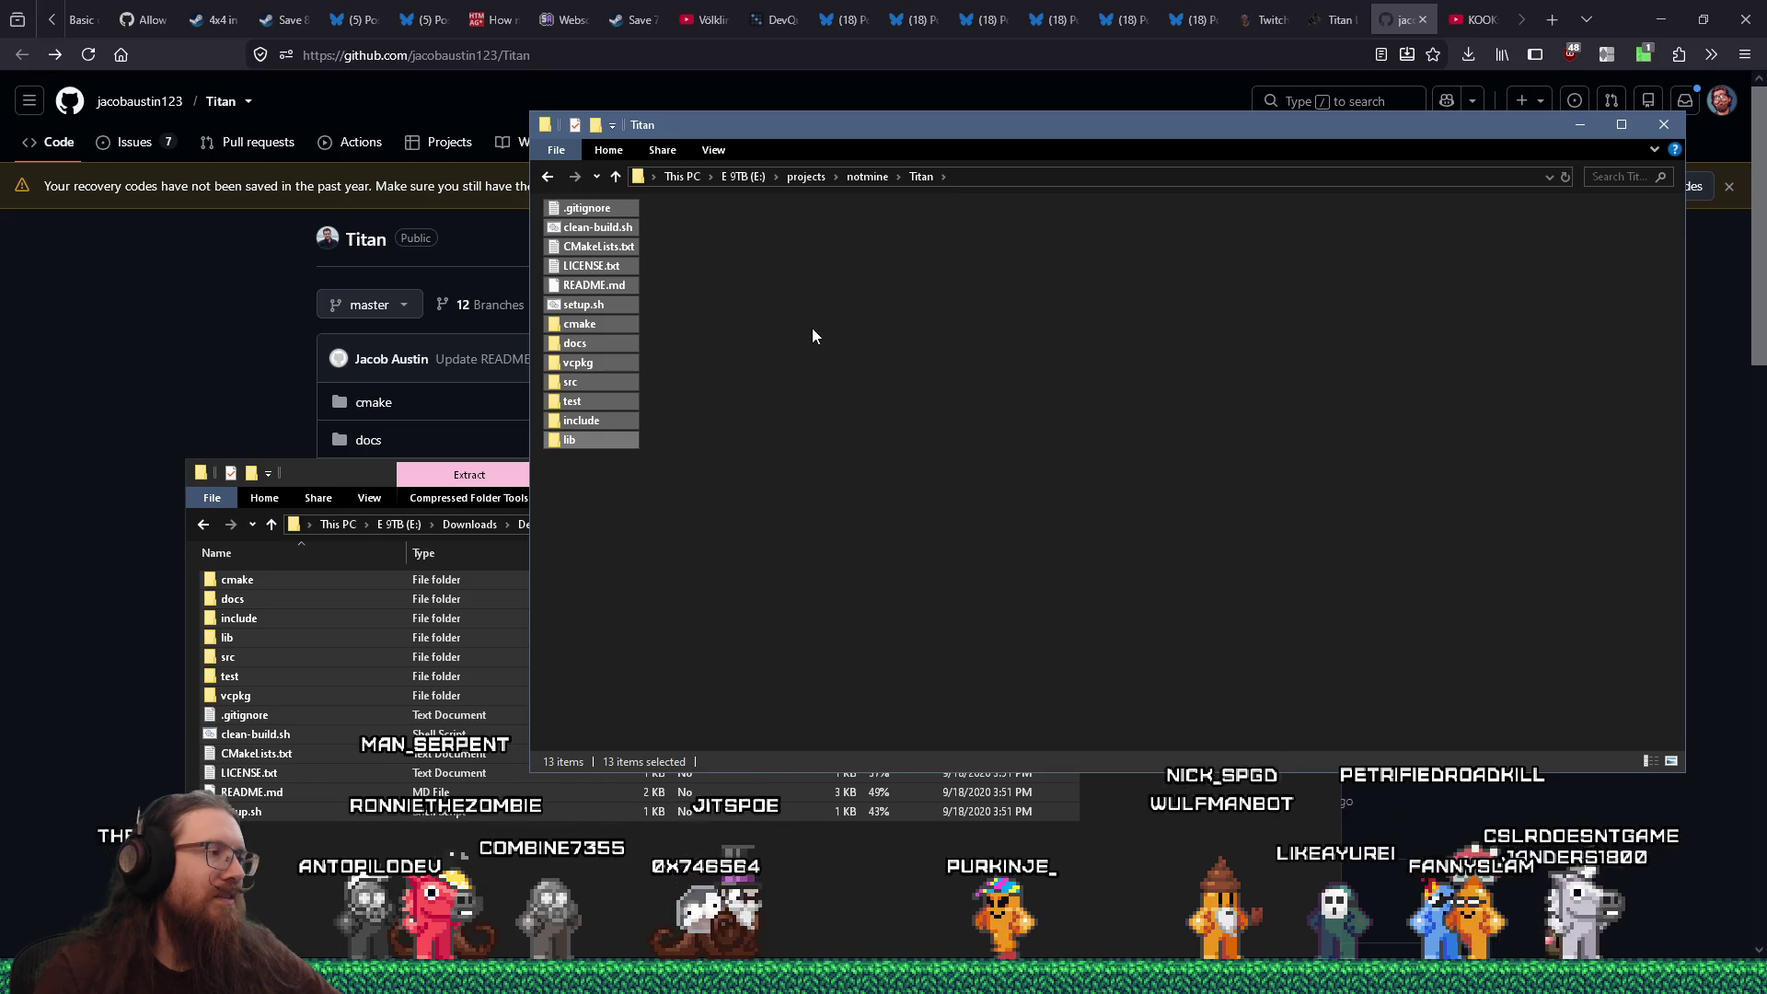
{"action": "left_click", "coordinate": [811, 335]}
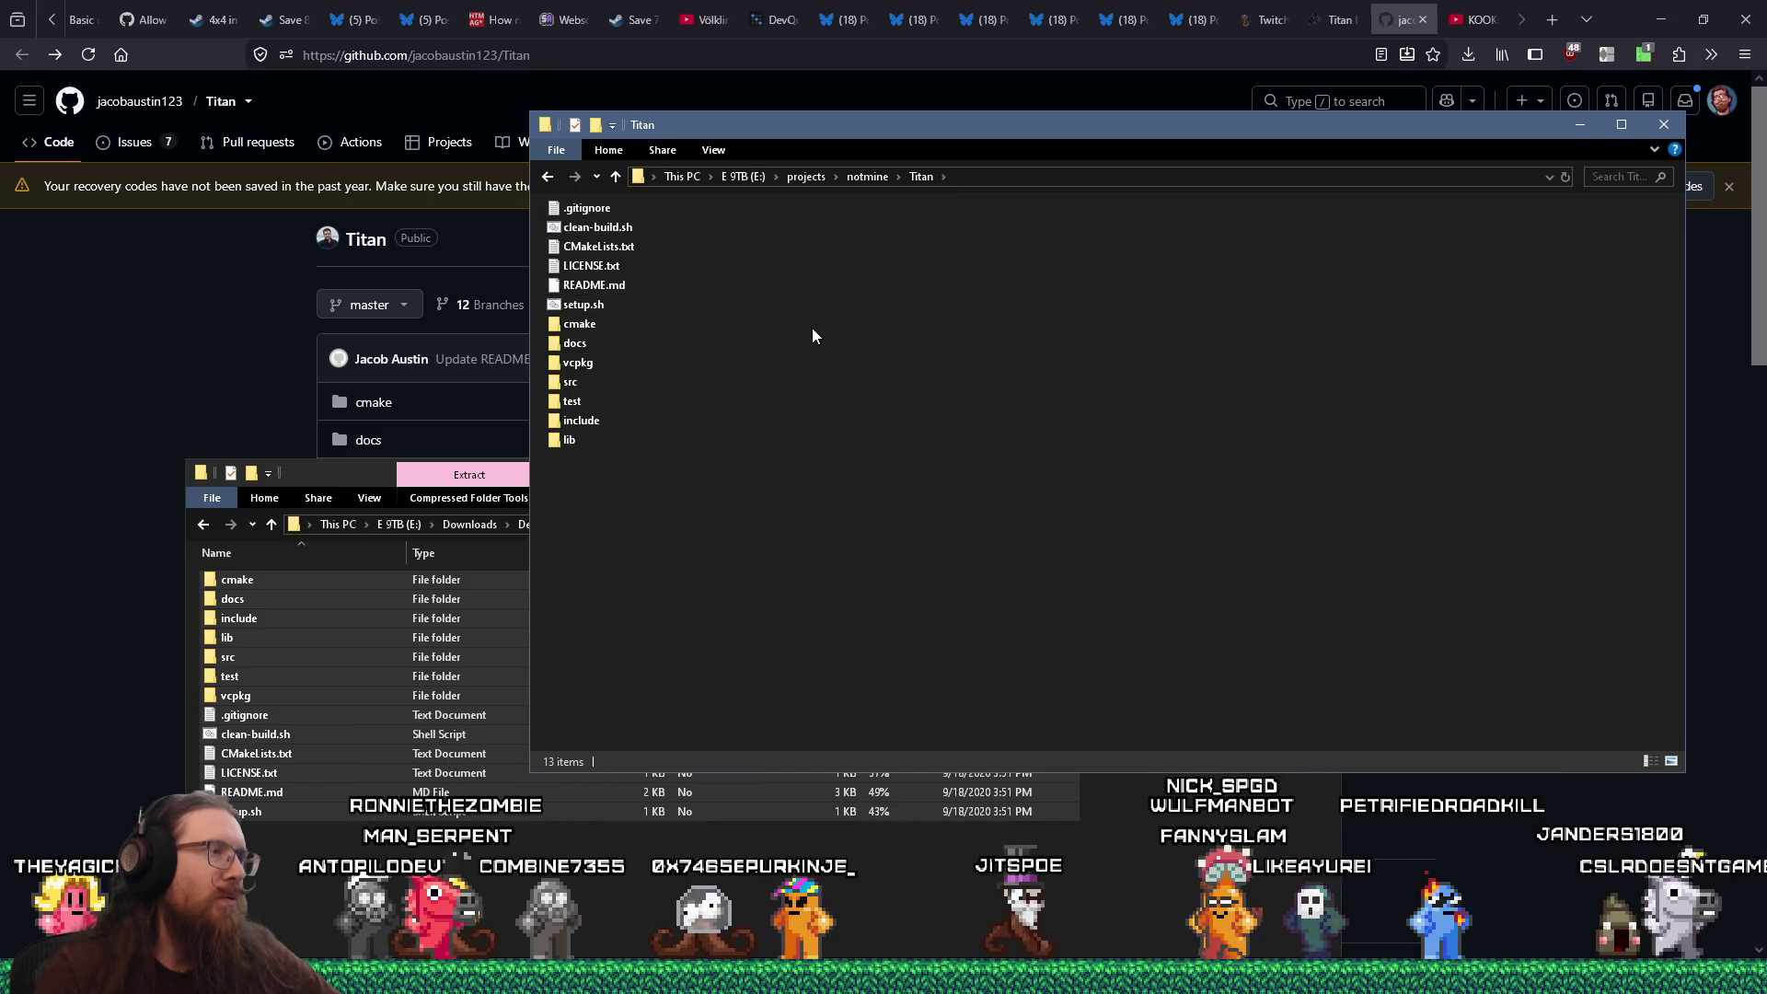
Open clean-build.sh in Notepad++ and scroll through it
{"action": "left_click", "coordinate": [614, 230]}
{"action": "right_click", "coordinate": [615, 236]}
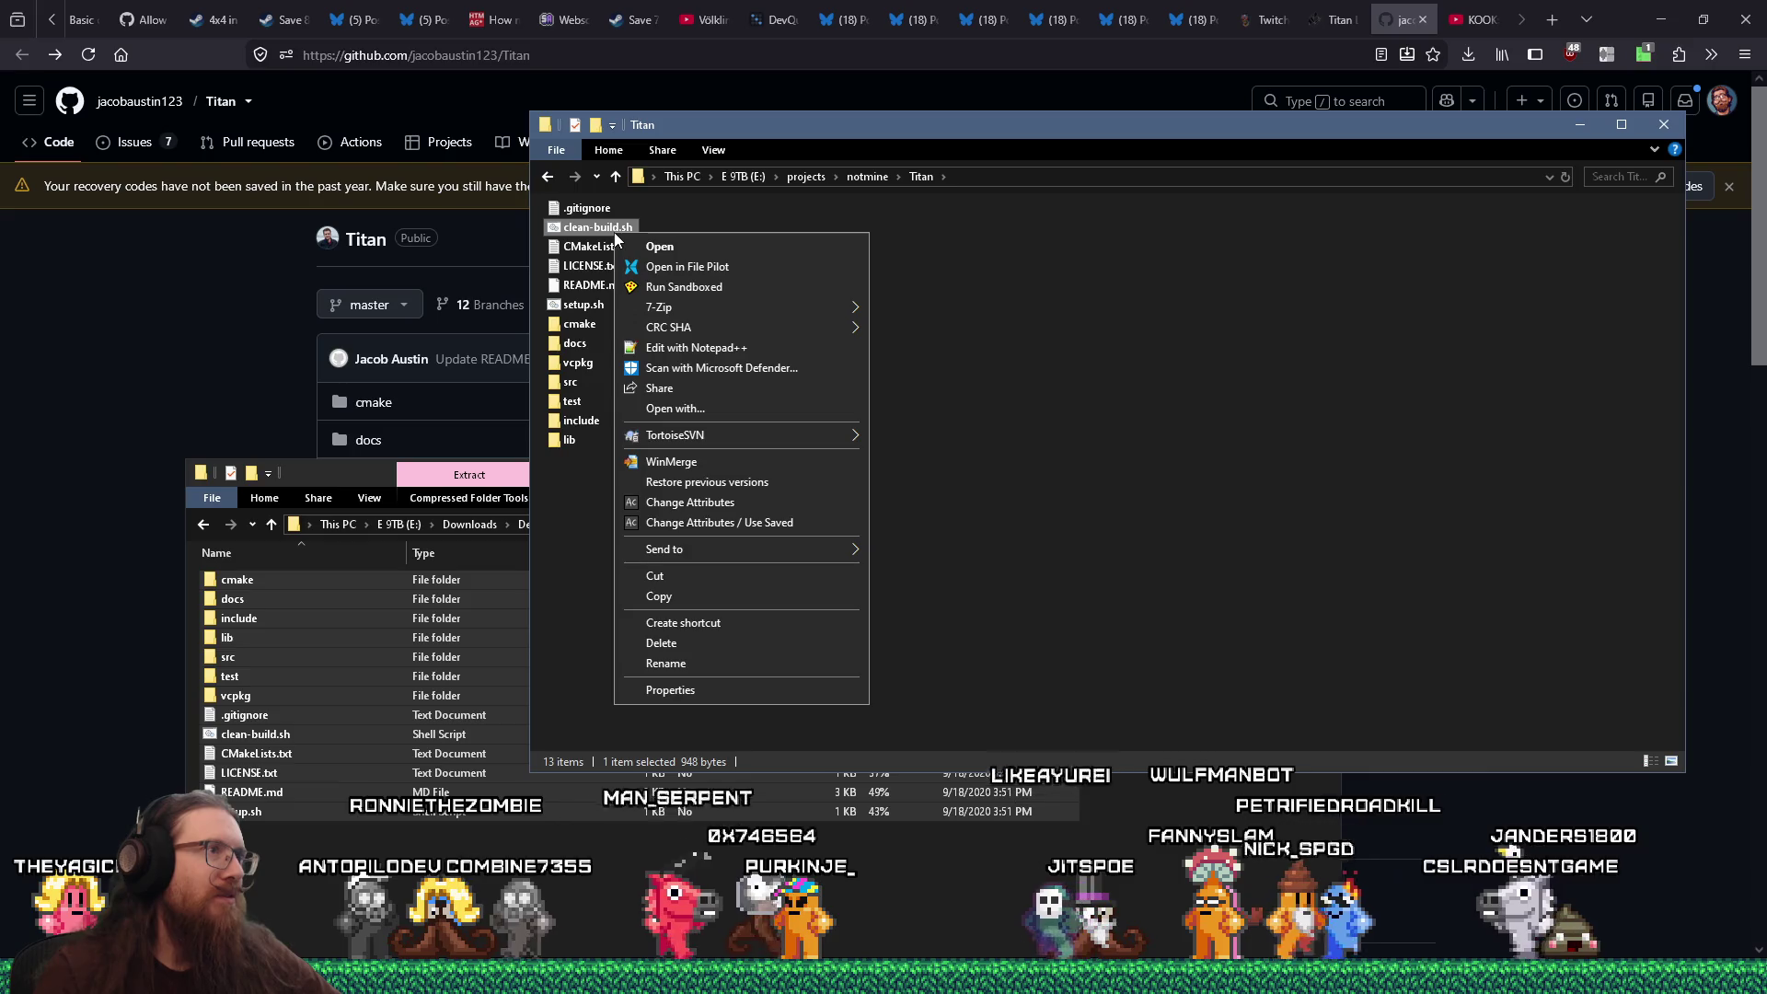
{"action": "left_click", "coordinate": [738, 342]}
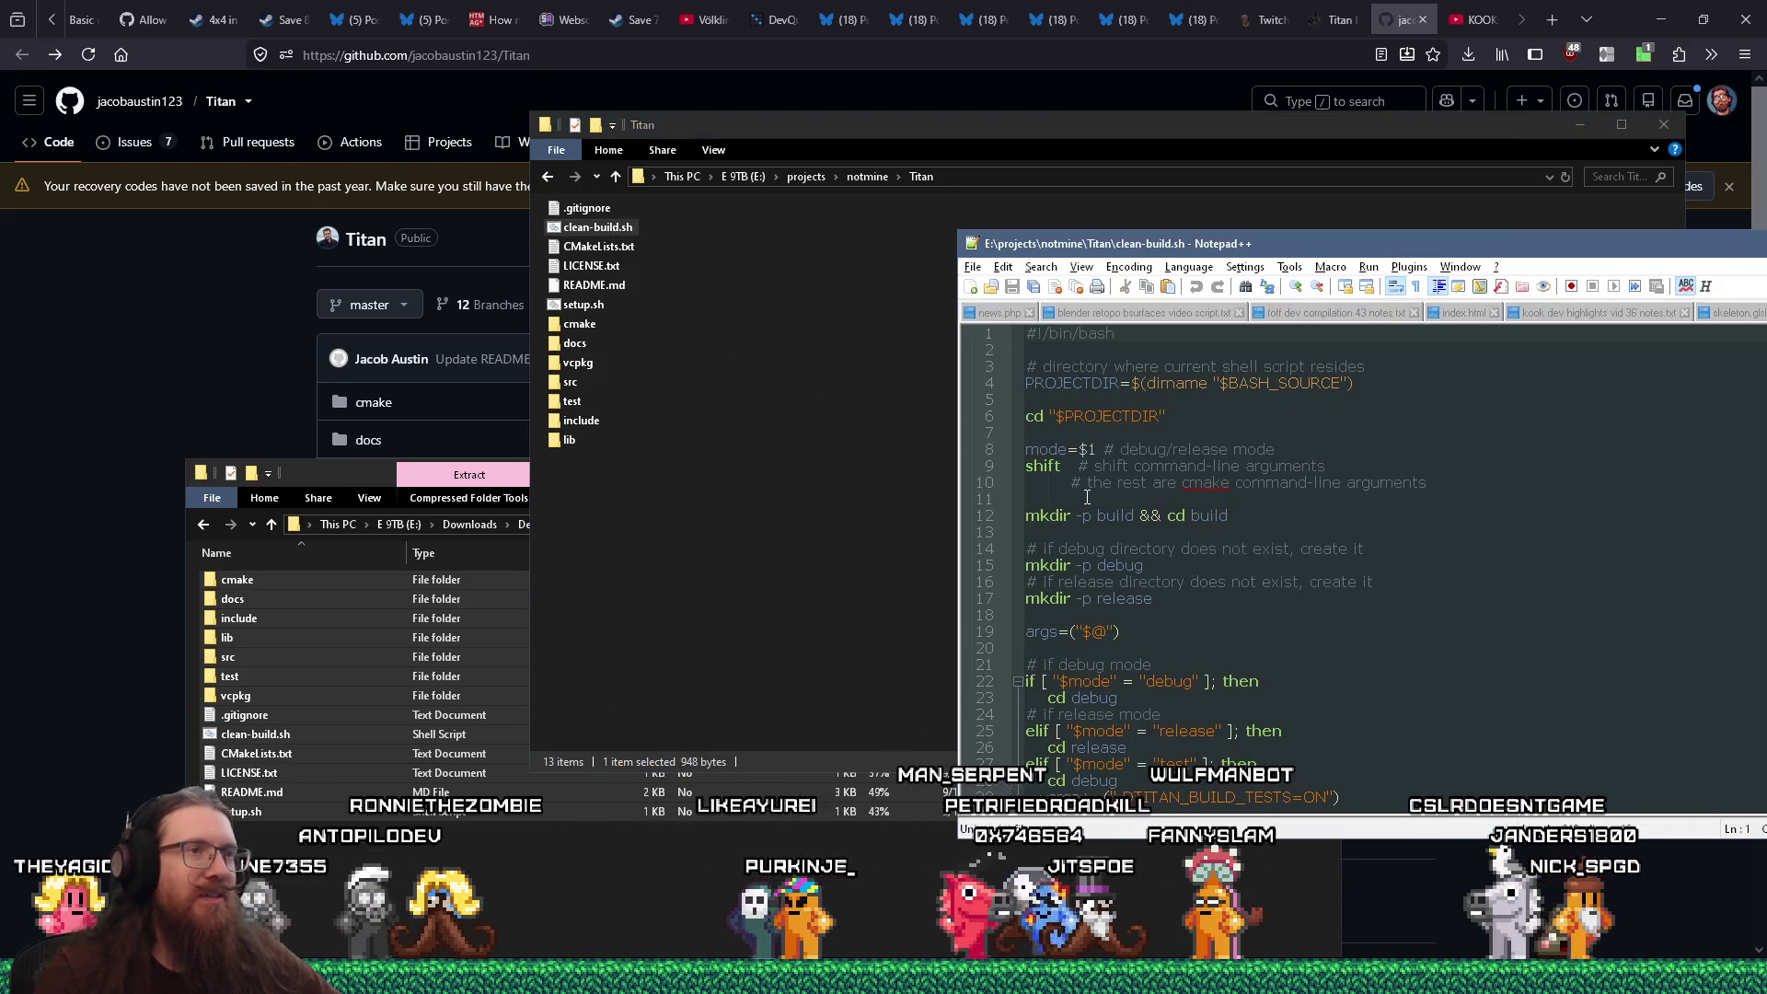
{"action": "scroll", "coordinate": [1139, 560], "scroll_direction": "down", "scroll_amount": 6}
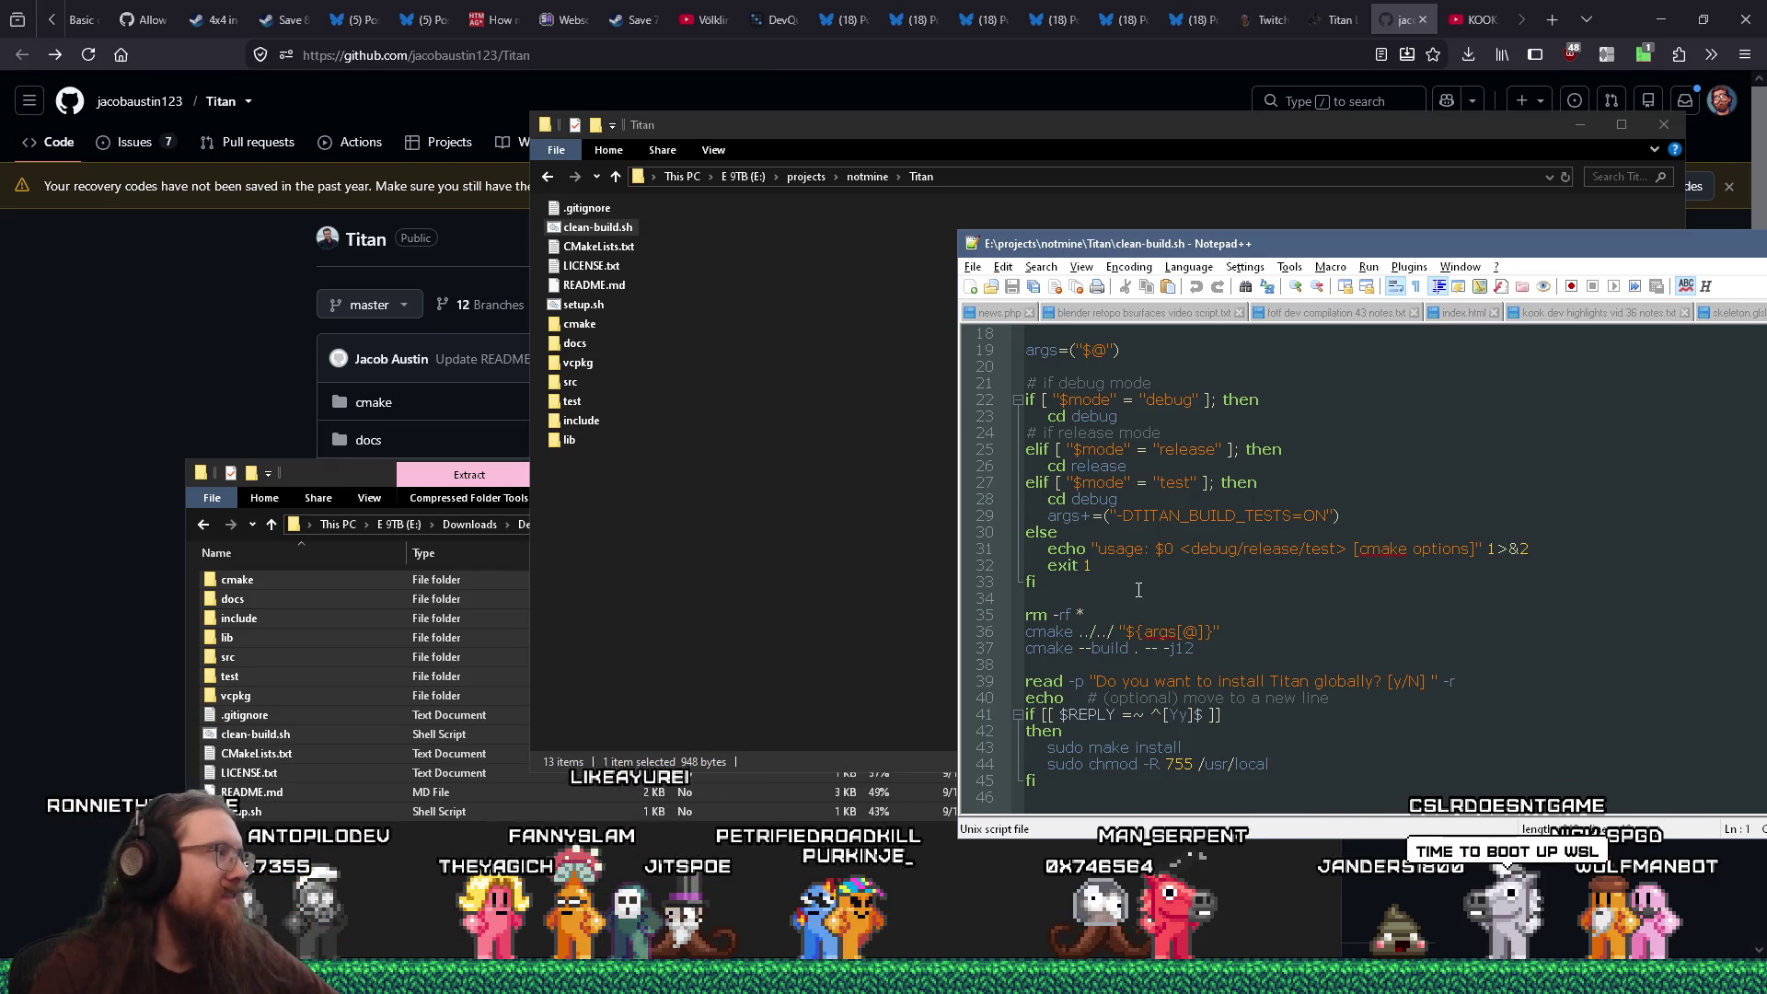
Reveal the Titan folder path as text, then search the Start menu for 'x642019'
{"action": "left_click_drag", "start_coordinate": [1054, 134], "coordinate": [931, 171]}
{"action": "left_click", "coordinate": [924, 201]}
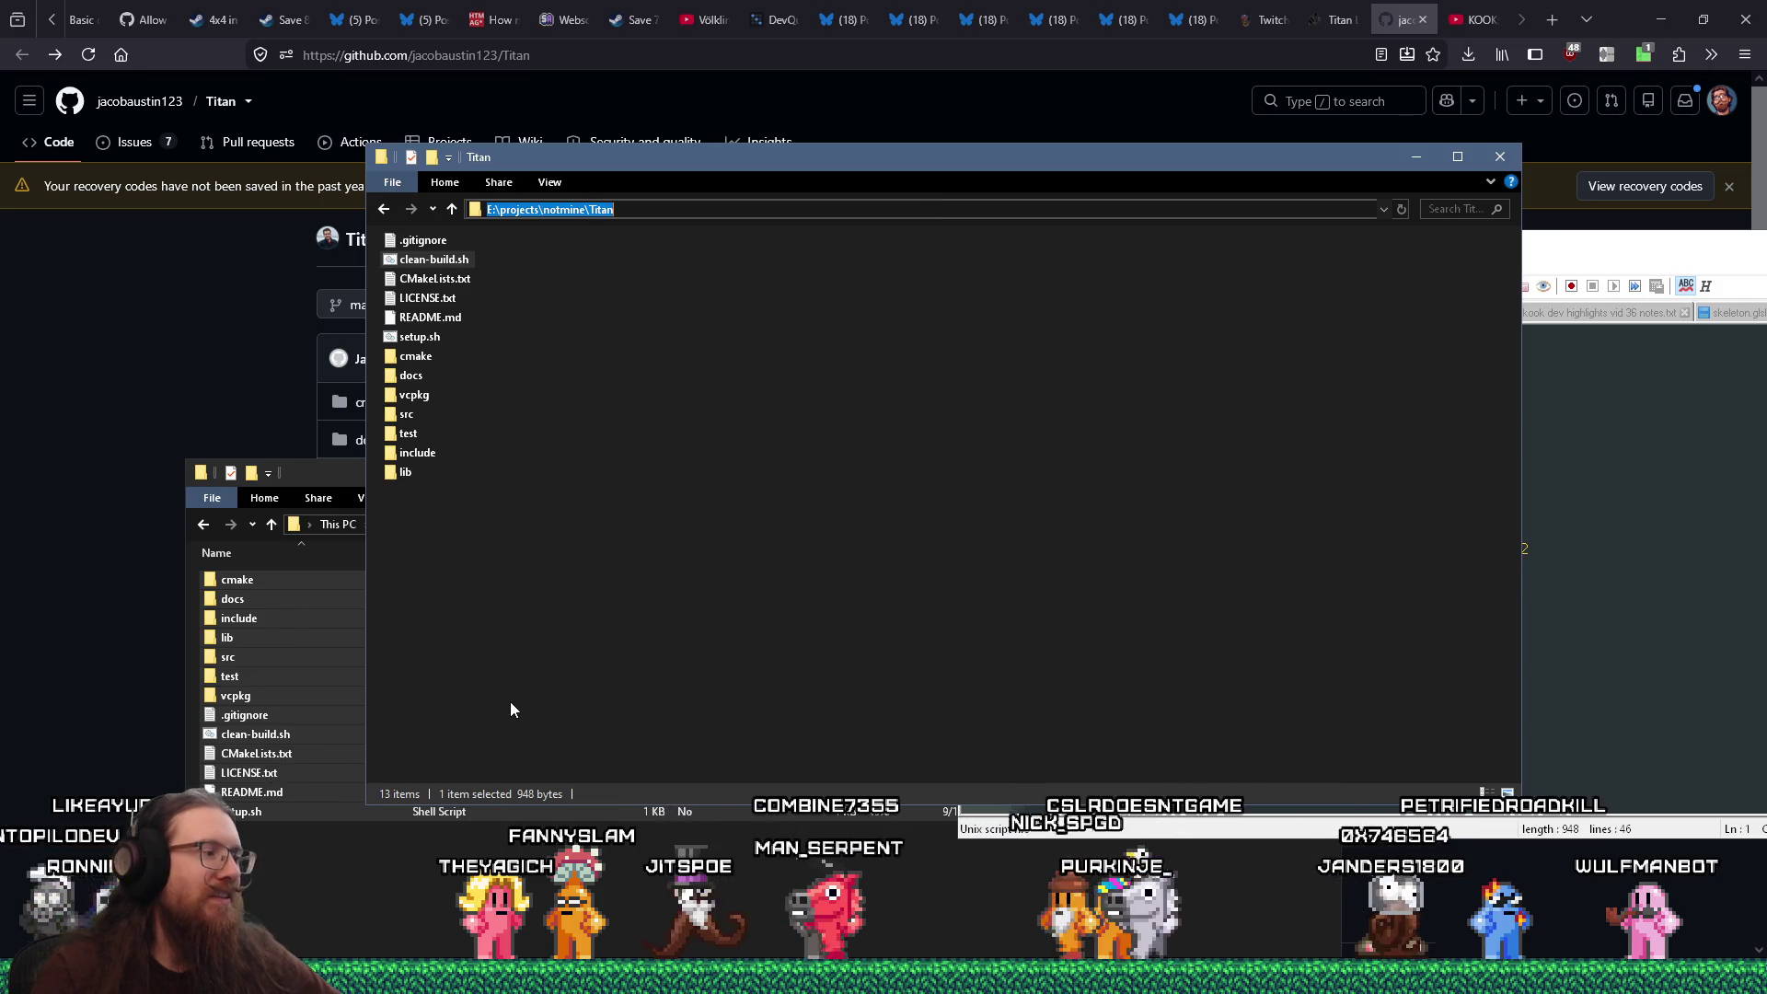
{"action": "key", "text": "super"}
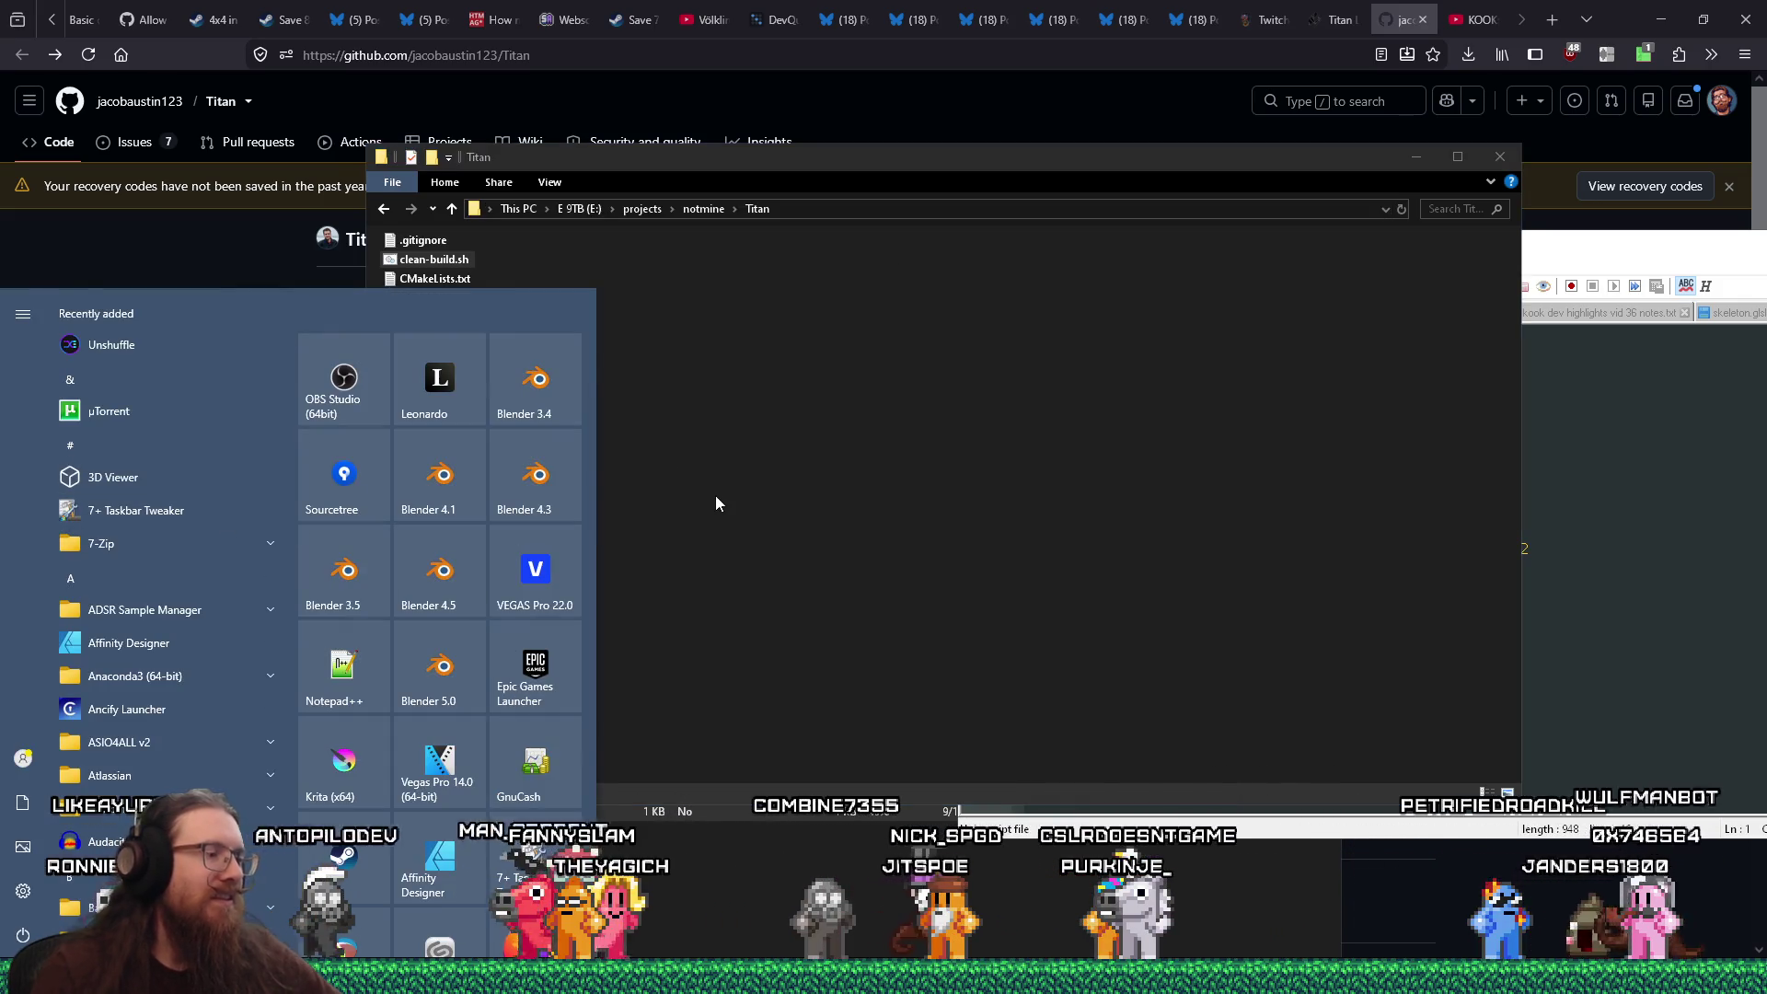
{"action": "type", "text": "x64"}
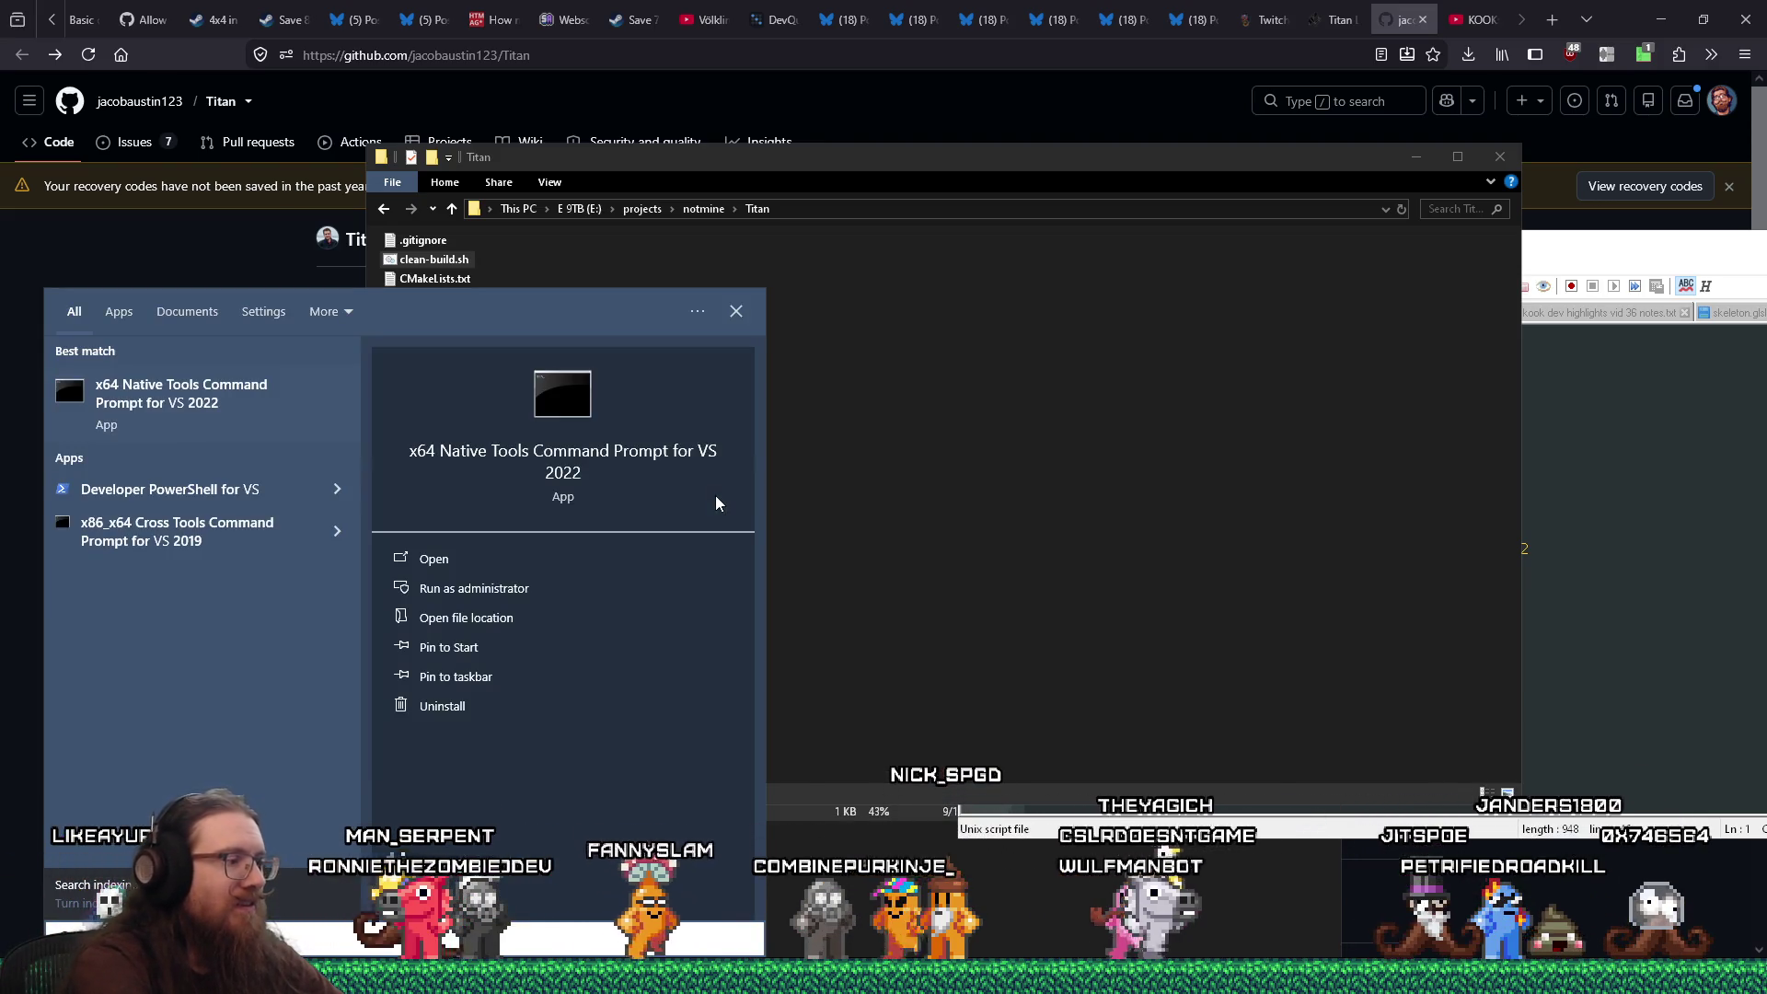
{"action": "type", "text": "2019"}
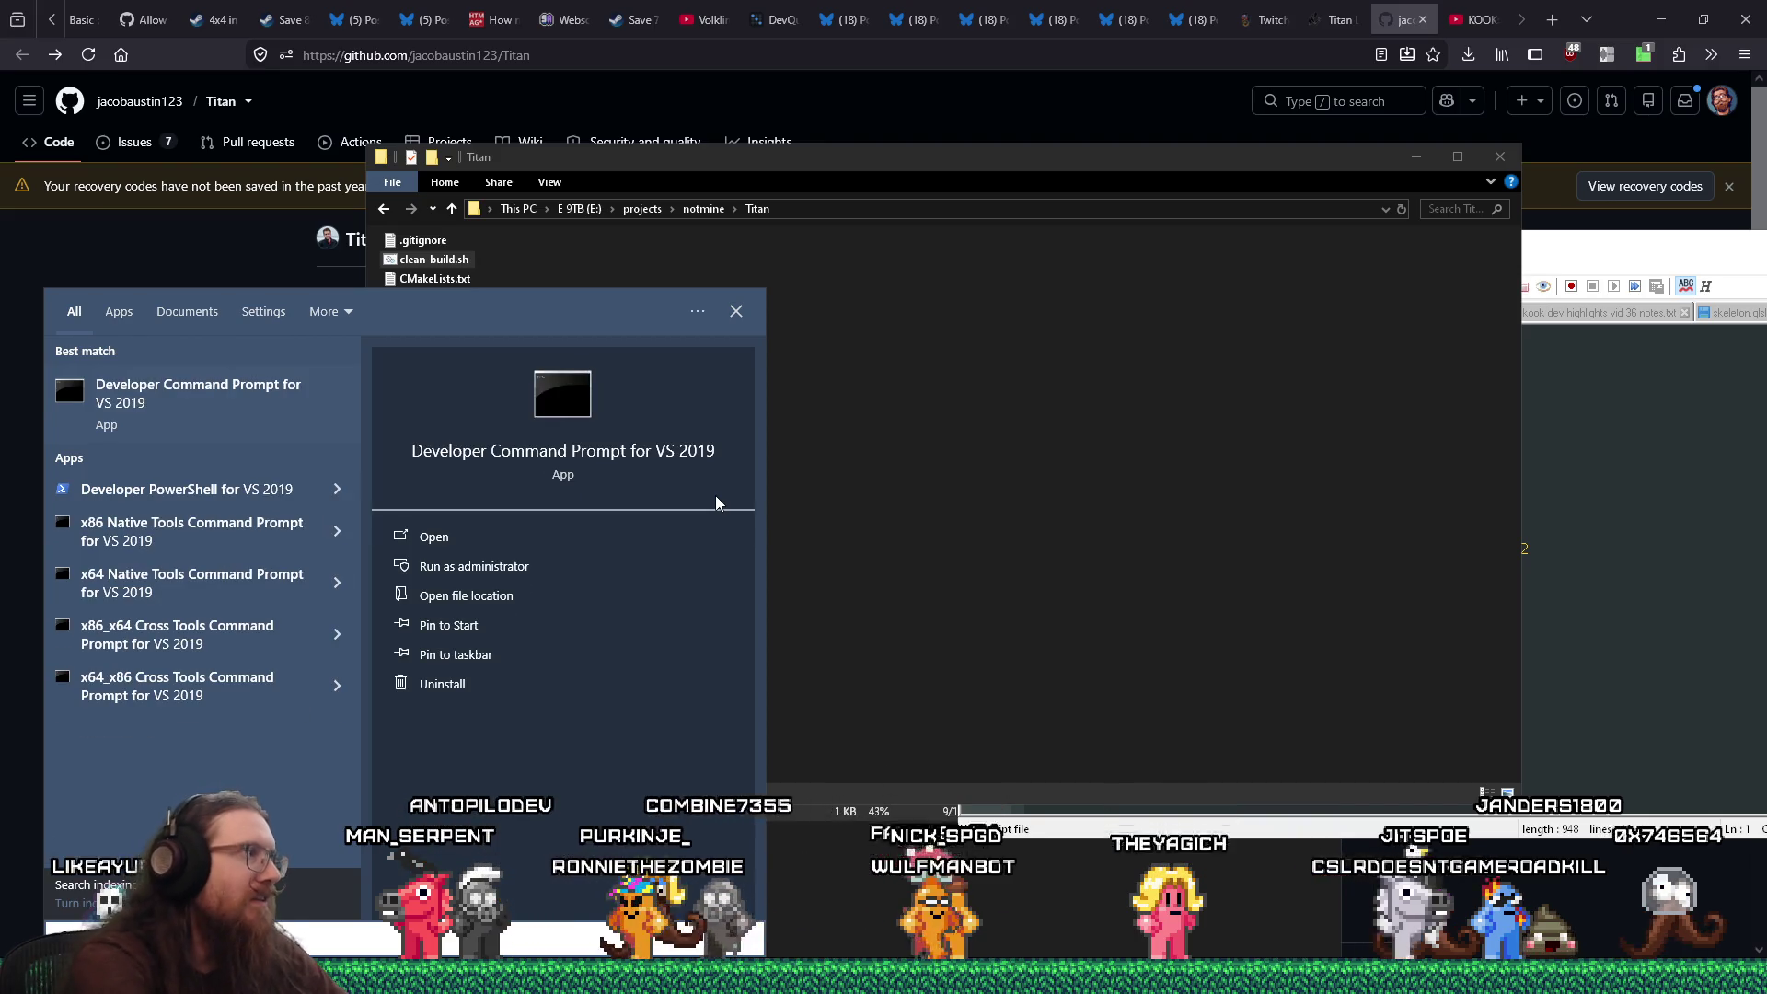
Launch the VS 2019 Developer Command Prompt at the Titan folder and open setup.sh
{"action": "left_click", "coordinate": [285, 403]}
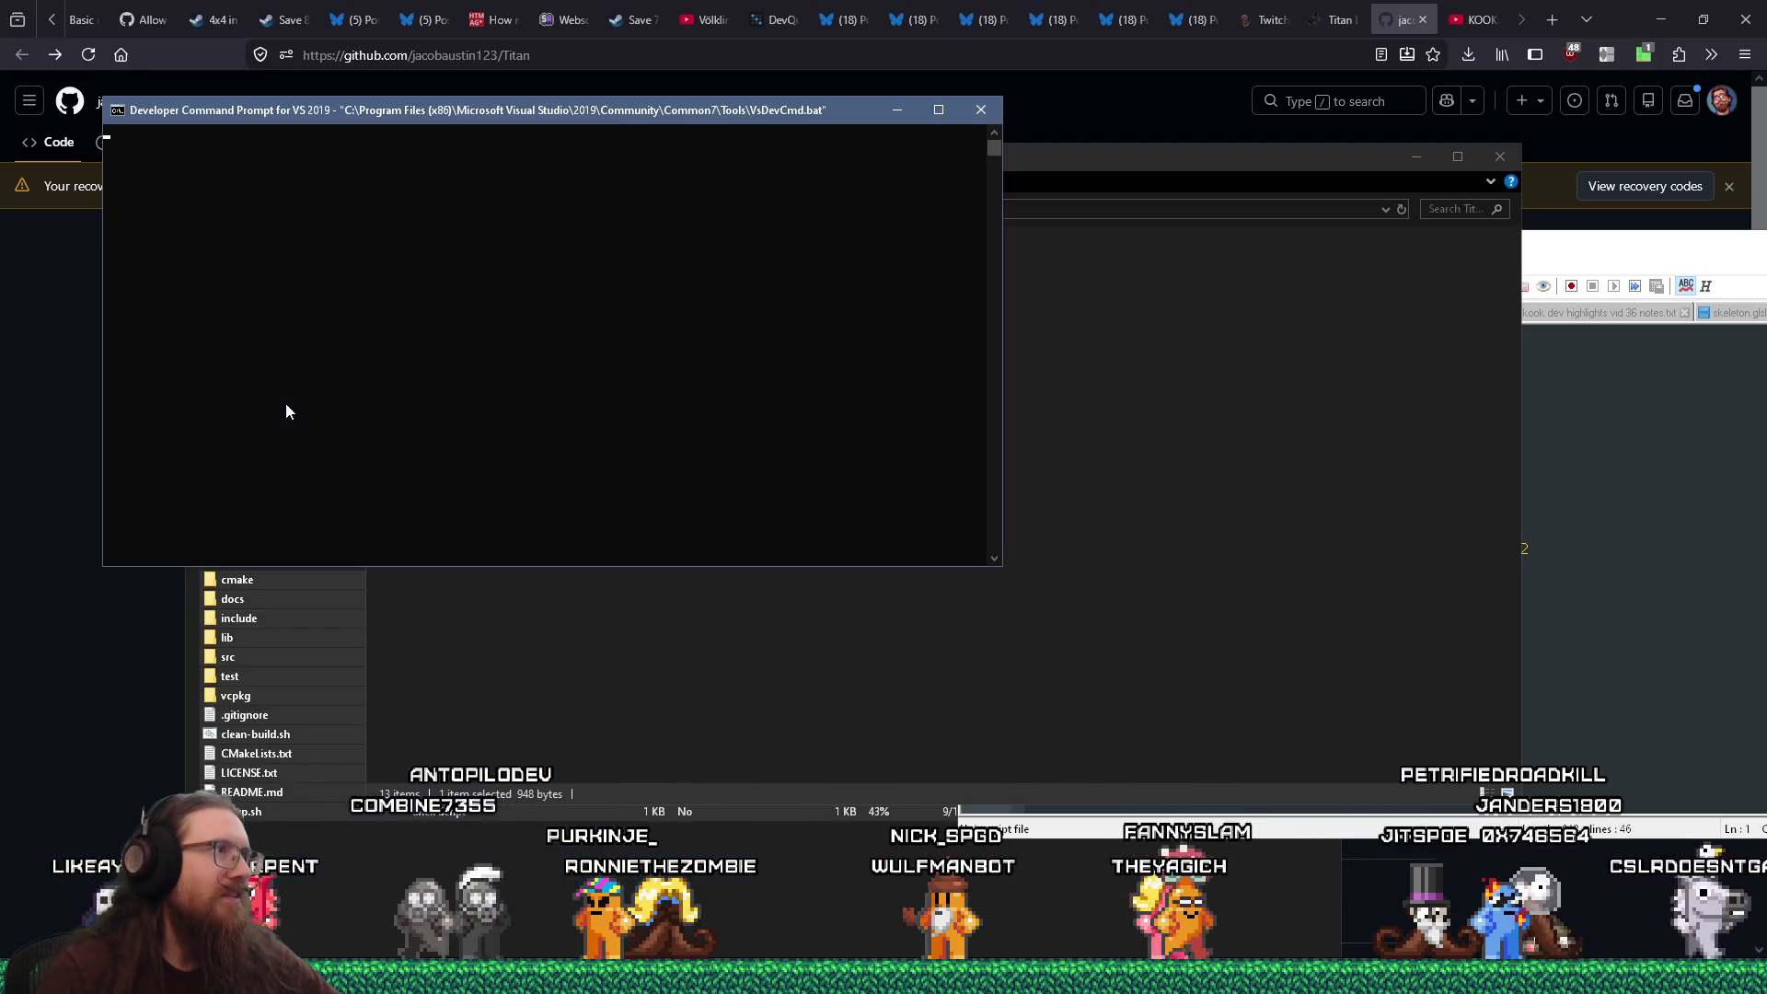
{"action": "mouse_move", "coordinate": [585, 111]}
{"action": "left_mouse_down"}
{"action": "mouse_move", "coordinate": [861, 443]}
{"action": "mouse_move", "coordinate": [946, 486]}
{"action": "left_mouse_up"}
{"action": "type", "text": "cd projects\\notmine\\tit"}
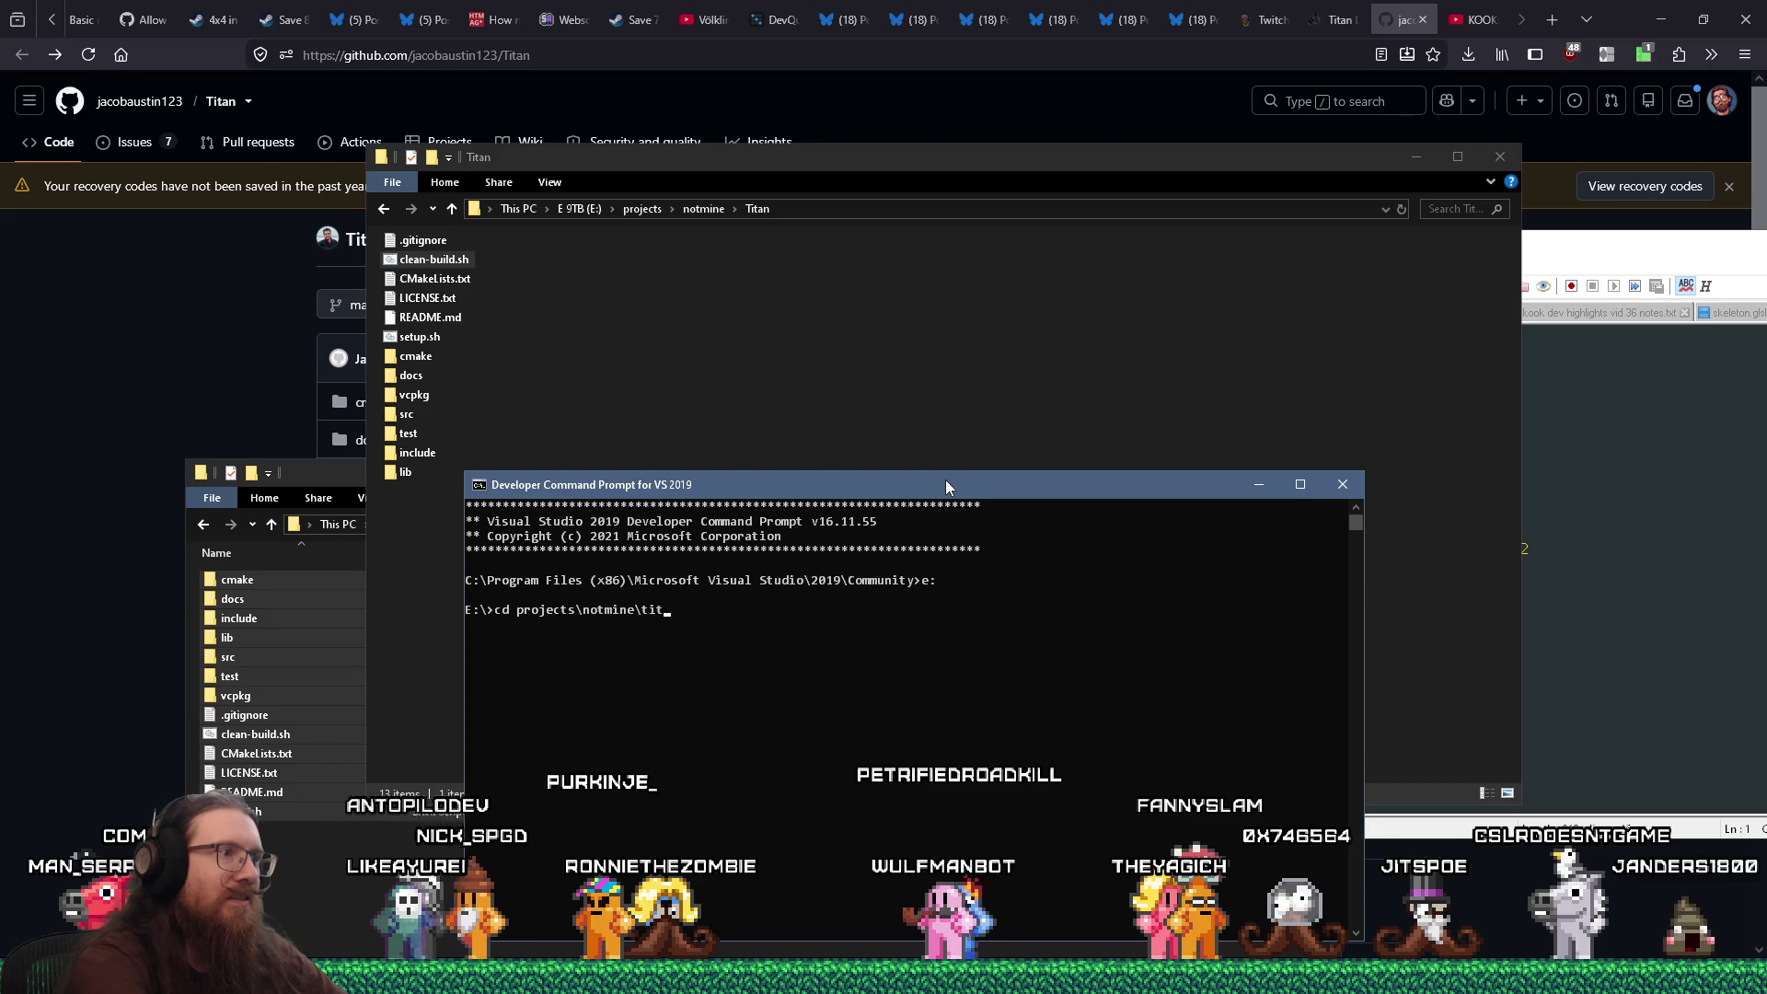
{"action": "type", "text": "an"}
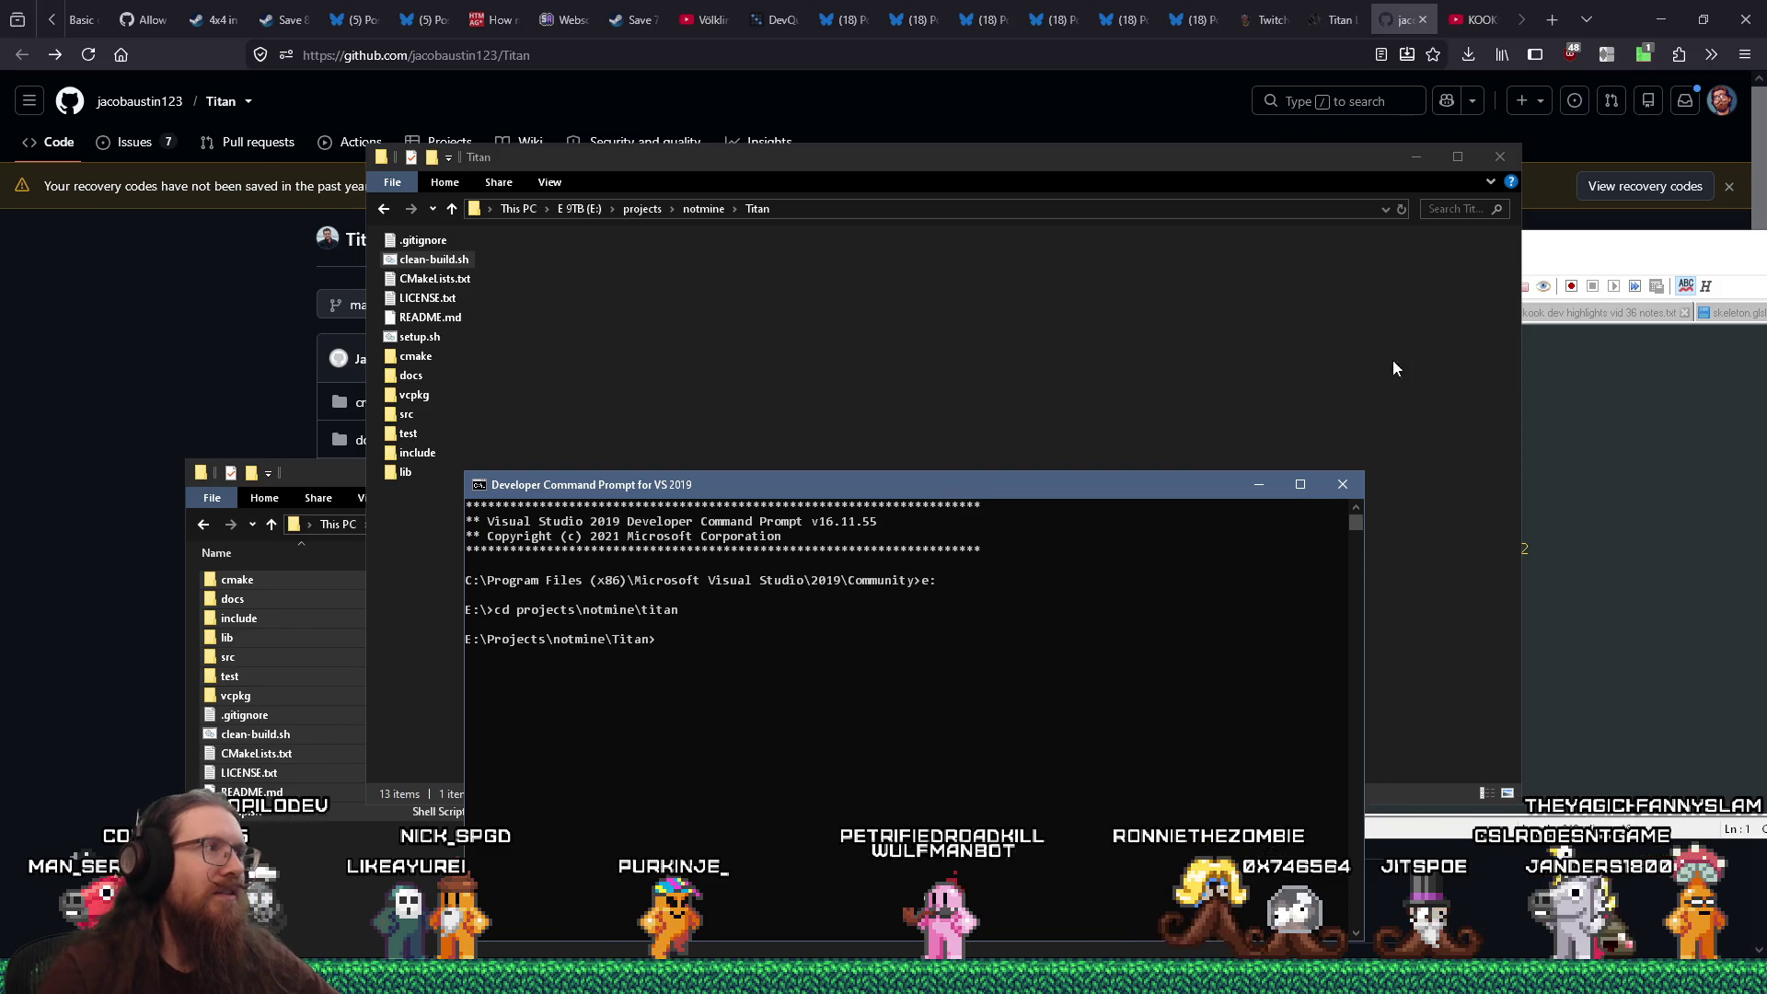
{"action": "left_click", "coordinate": [1565, 269]}
{"action": "double_click", "coordinate": [418, 336]}
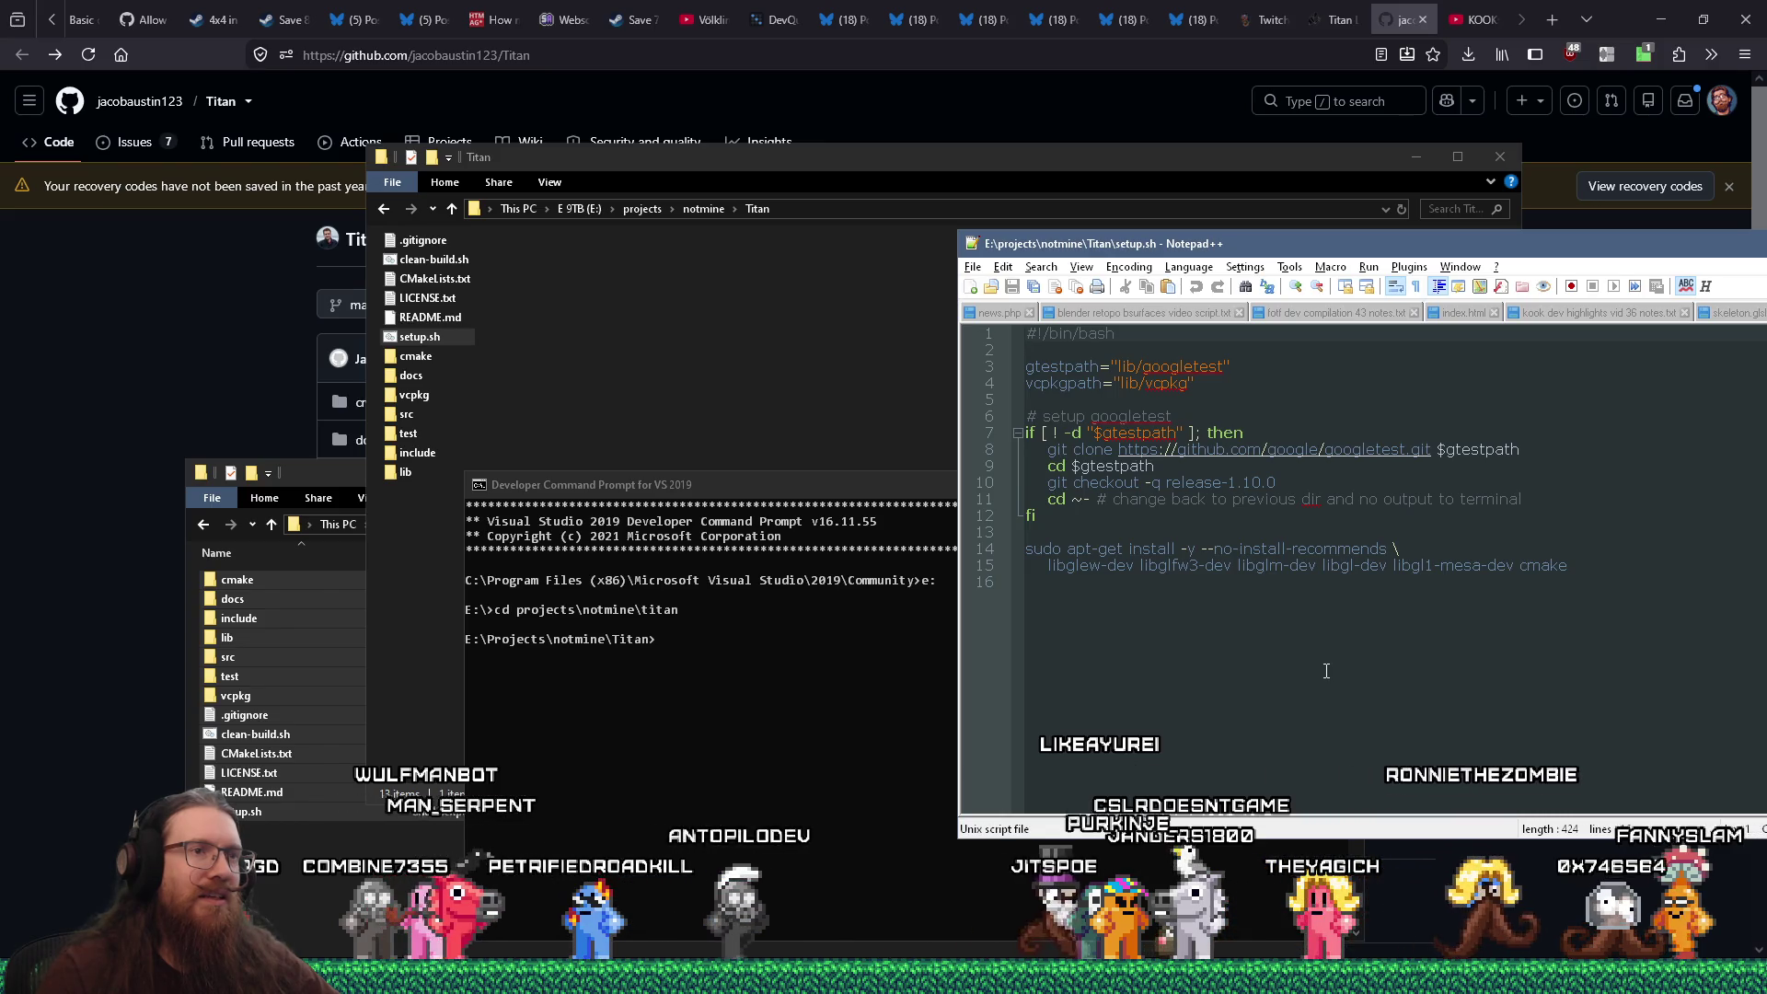
Show clean-build.sh from its top line, with editor and prompt side by side
{"action": "mouse_move", "coordinate": [1326, 254]}
{"action": "left_mouse_down"}
{"action": "mouse_move", "coordinate": [1050, 238]}
{"action": "mouse_move", "coordinate": [1046, 290]}
{"action": "mouse_move", "coordinate": [1135, 306]}
{"action": "left_mouse_up"}
{"action": "left_click", "coordinate": [1638, 362]}
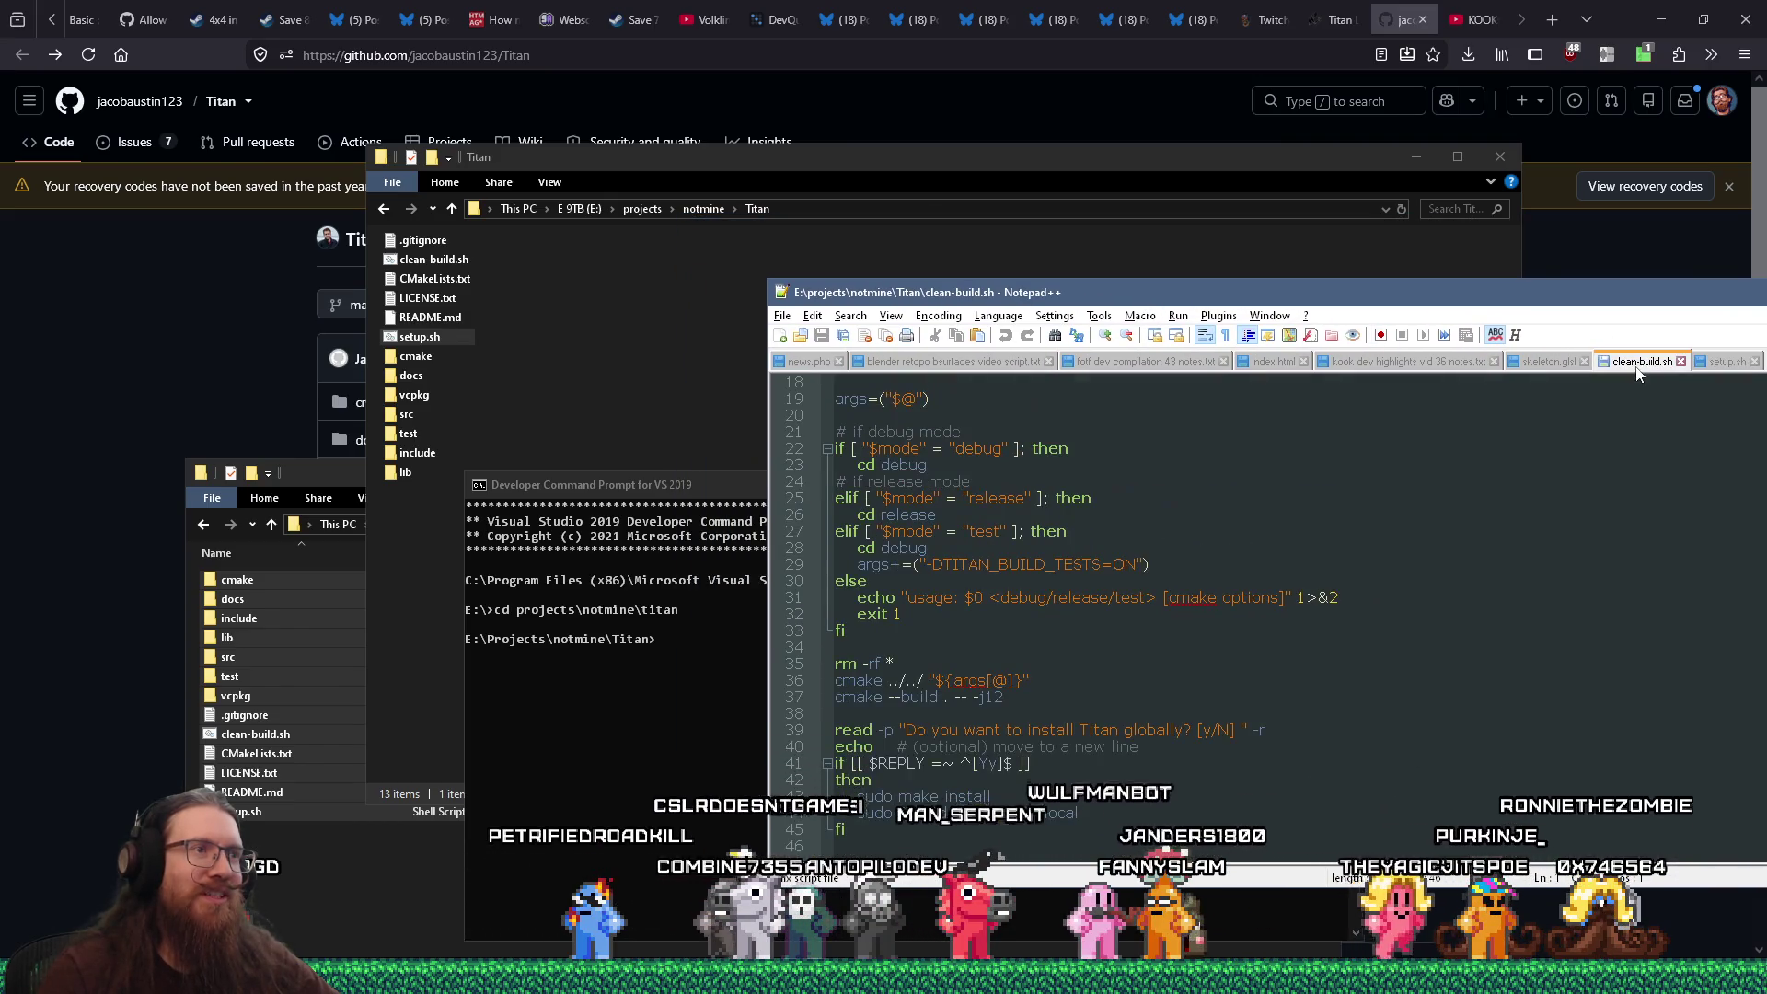
{"action": "scroll", "coordinate": [1426, 741], "scroll_direction": "up", "scroll_amount": 6}
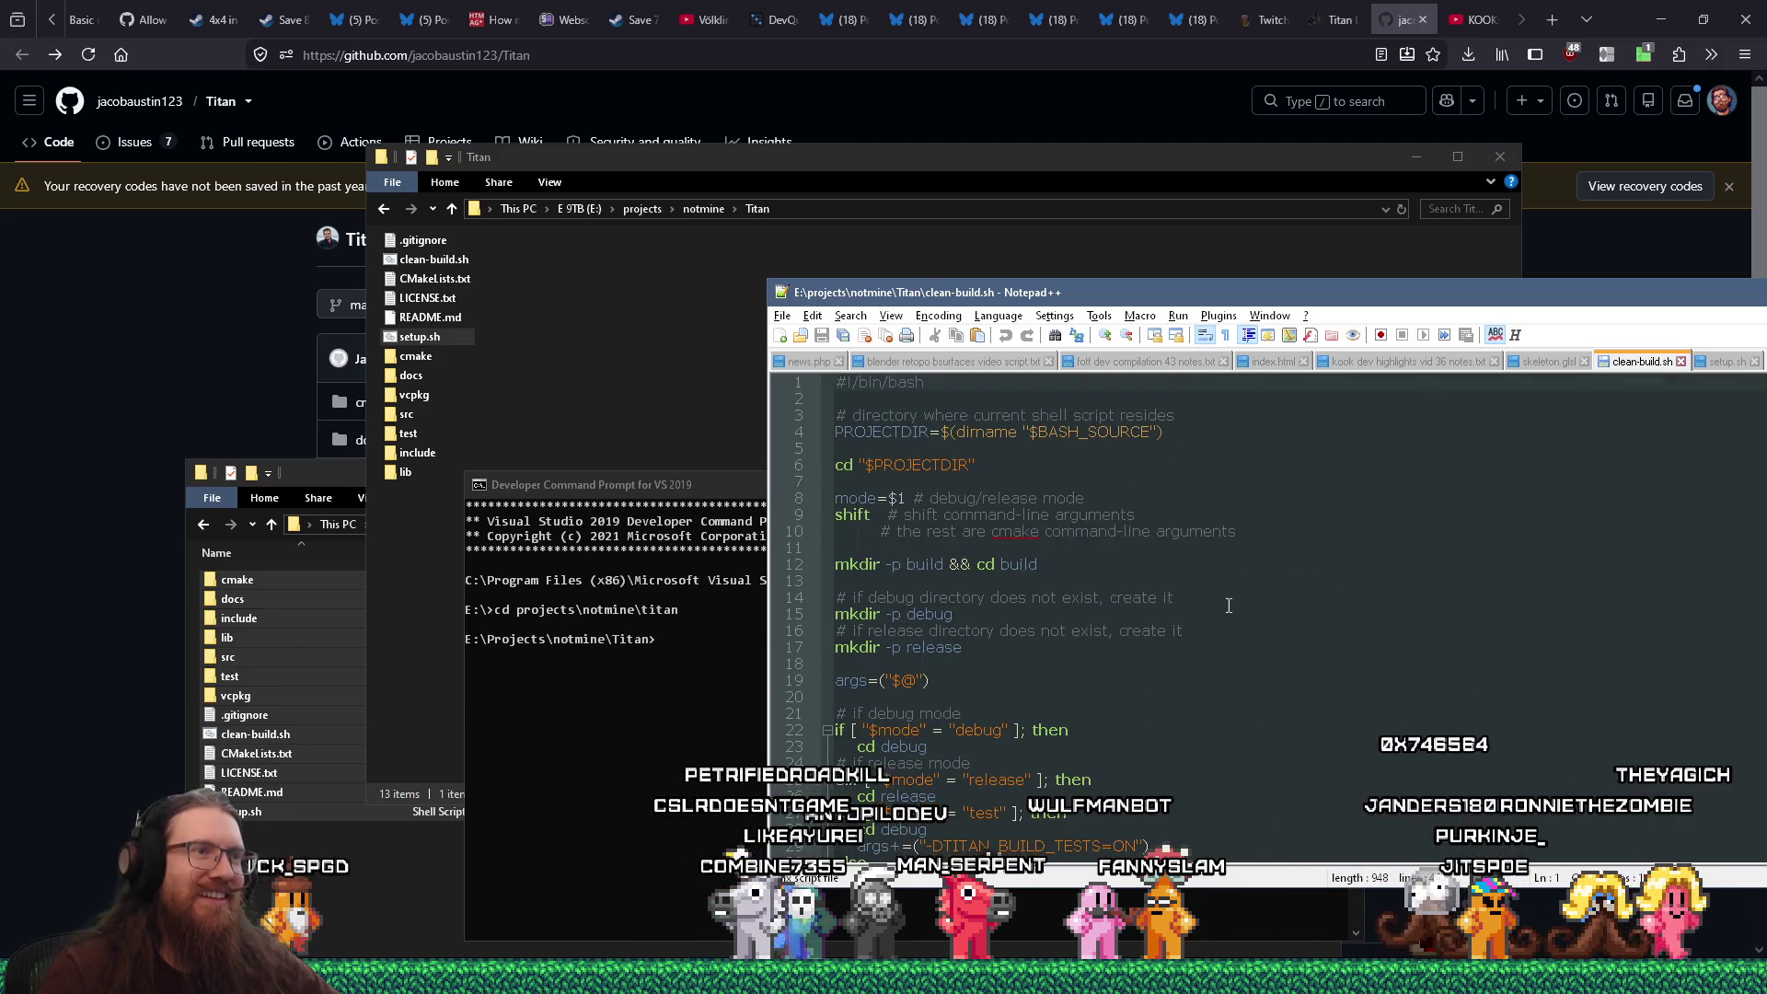
{"action": "left_click_drag", "start_coordinate": [1136, 303], "coordinate": [1249, 284]}
{"action": "mouse_move", "coordinate": [844, 496]}
{"action": "left_mouse_down"}
{"action": "mouse_move", "coordinate": [324, 545]}
{"action": "mouse_move", "coordinate": [497, 519]}
{"action": "left_mouse_up"}
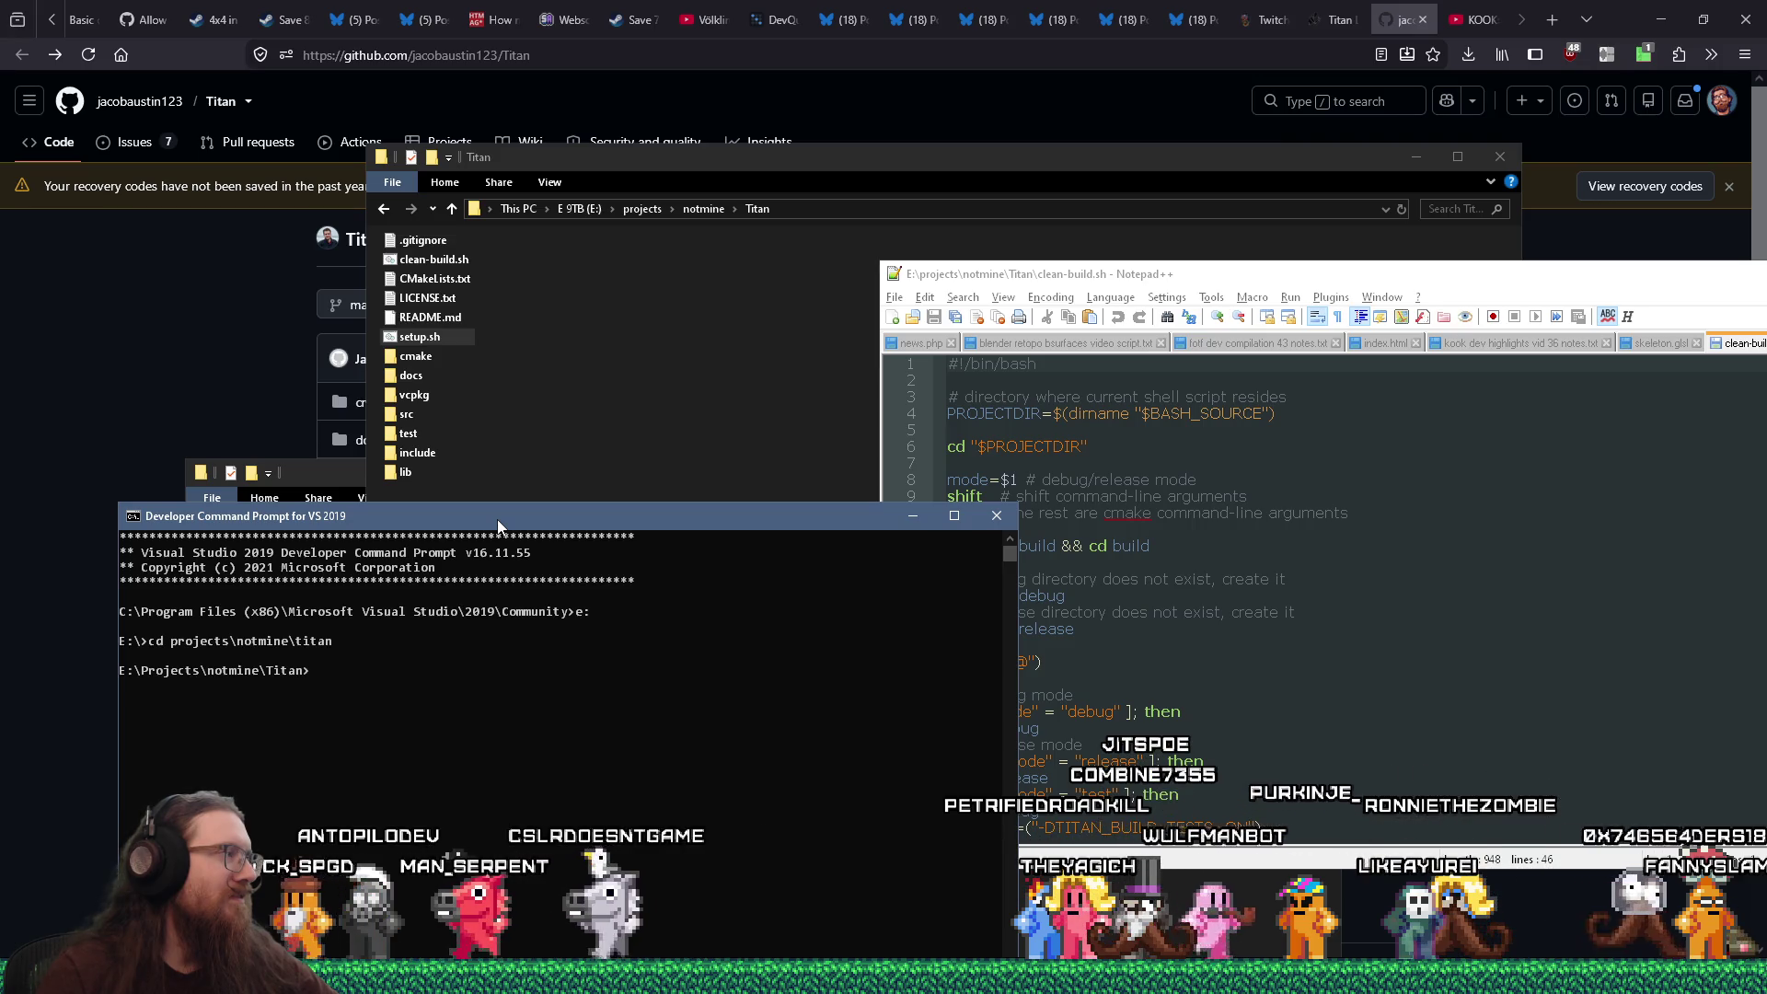
Narrow the prompt window and run 'cd debug', which reports the folder doesn't exist
{"action": "mouse_move", "coordinate": [497, 519]}
{"action": "left_mouse_down"}
{"action": "mouse_move", "coordinate": [528, 494]}
{"action": "mouse_move", "coordinate": [521, 534]}
{"action": "mouse_move", "coordinate": [507, 496]}
{"action": "left_mouse_up"}
{"action": "left_click_drag", "start_coordinate": [940, 741], "coordinate": [646, 740]}
{"action": "left_click_drag", "start_coordinate": [580, 485], "coordinate": [659, 497]}
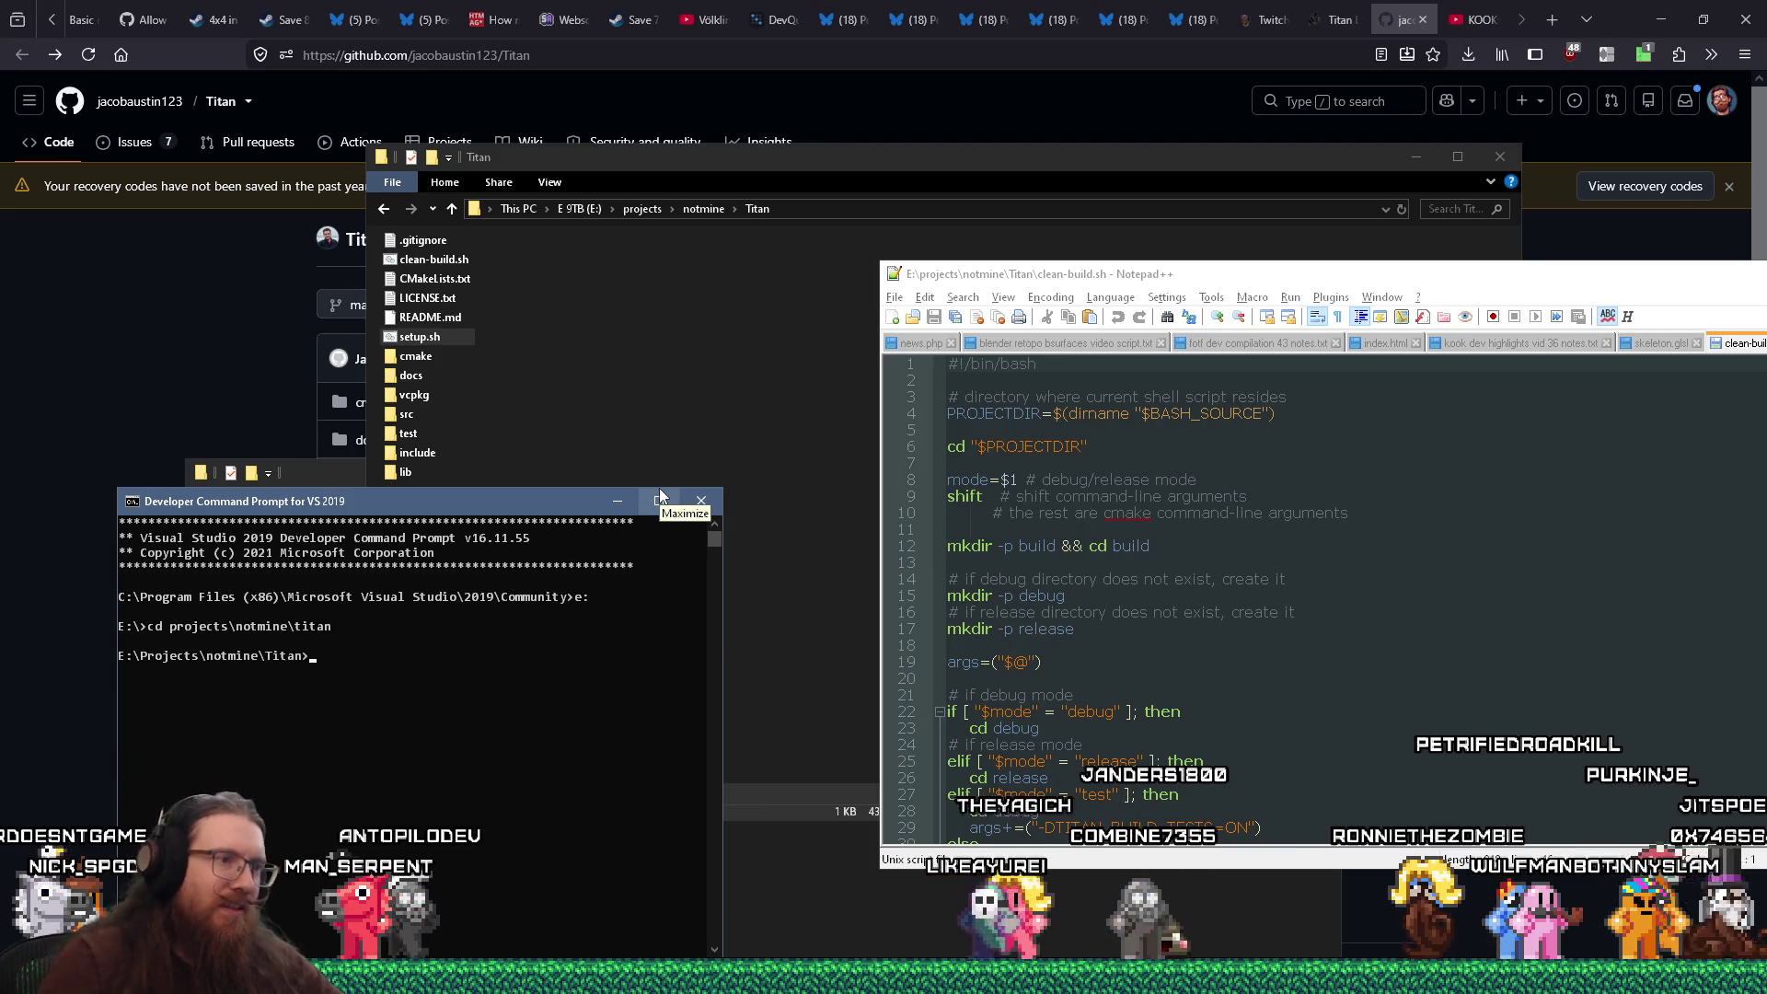
{"action": "scroll", "coordinate": [1237, 659], "scroll_direction": "down", "scroll_amount": 6}
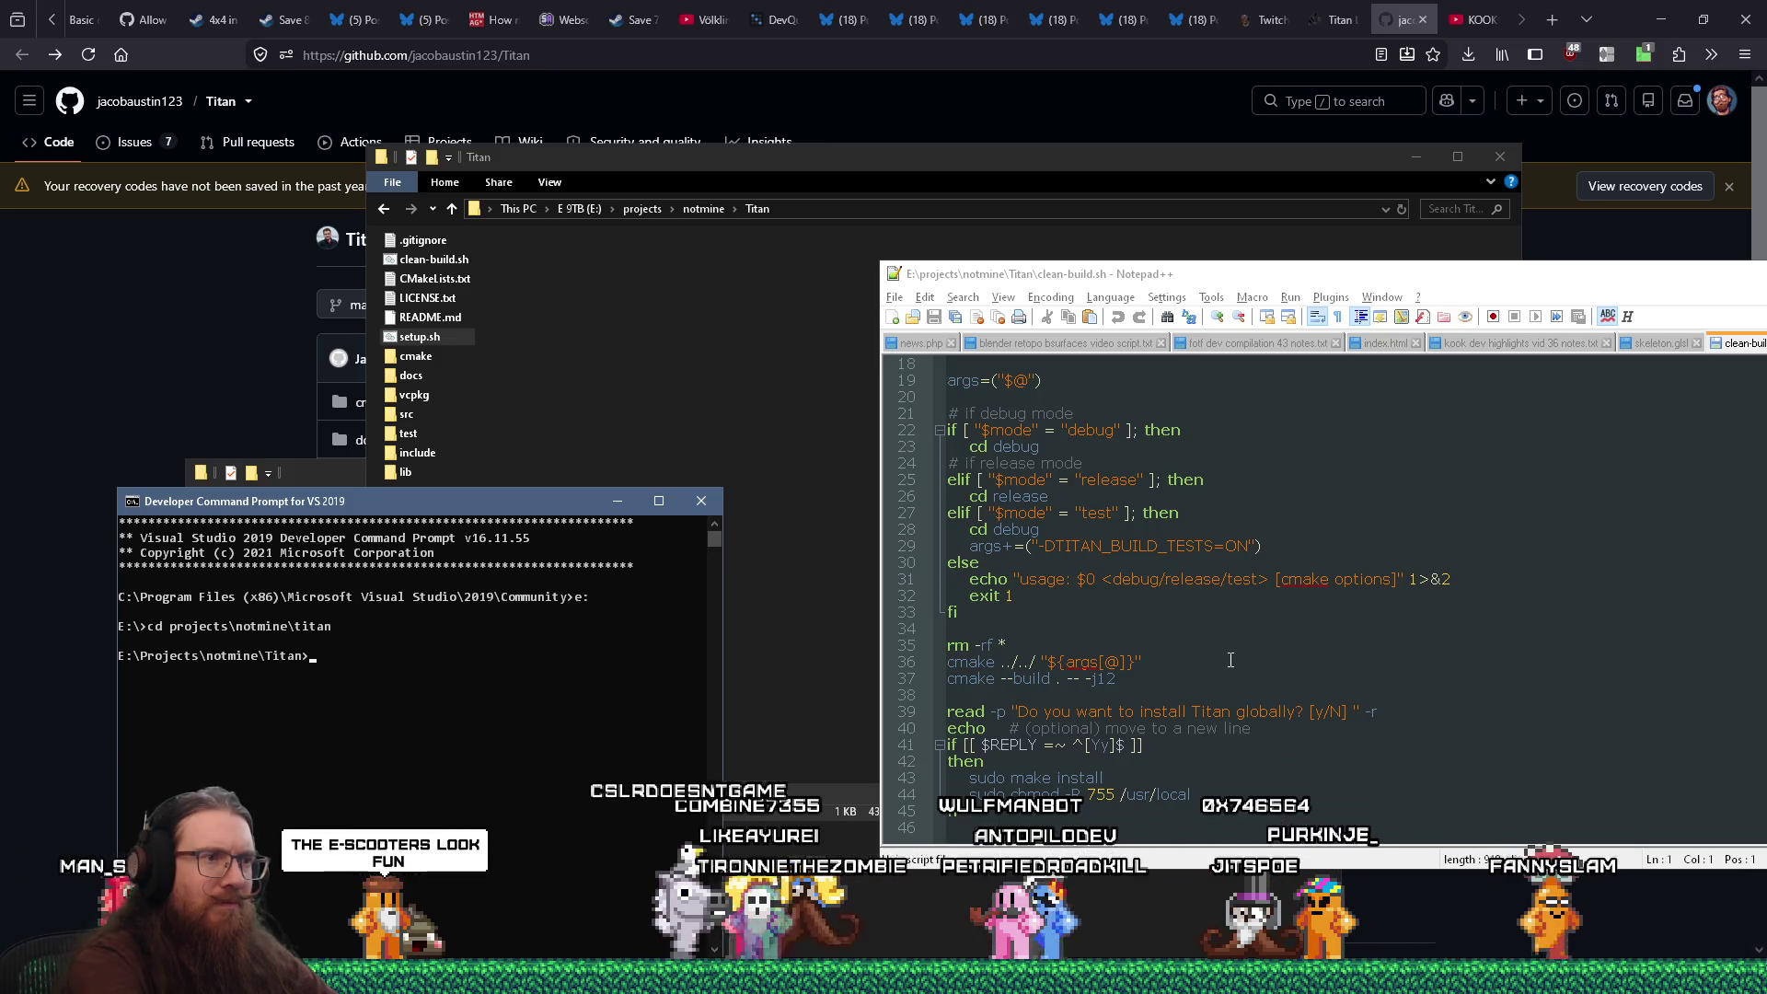
{"action": "type", "text": "c"}
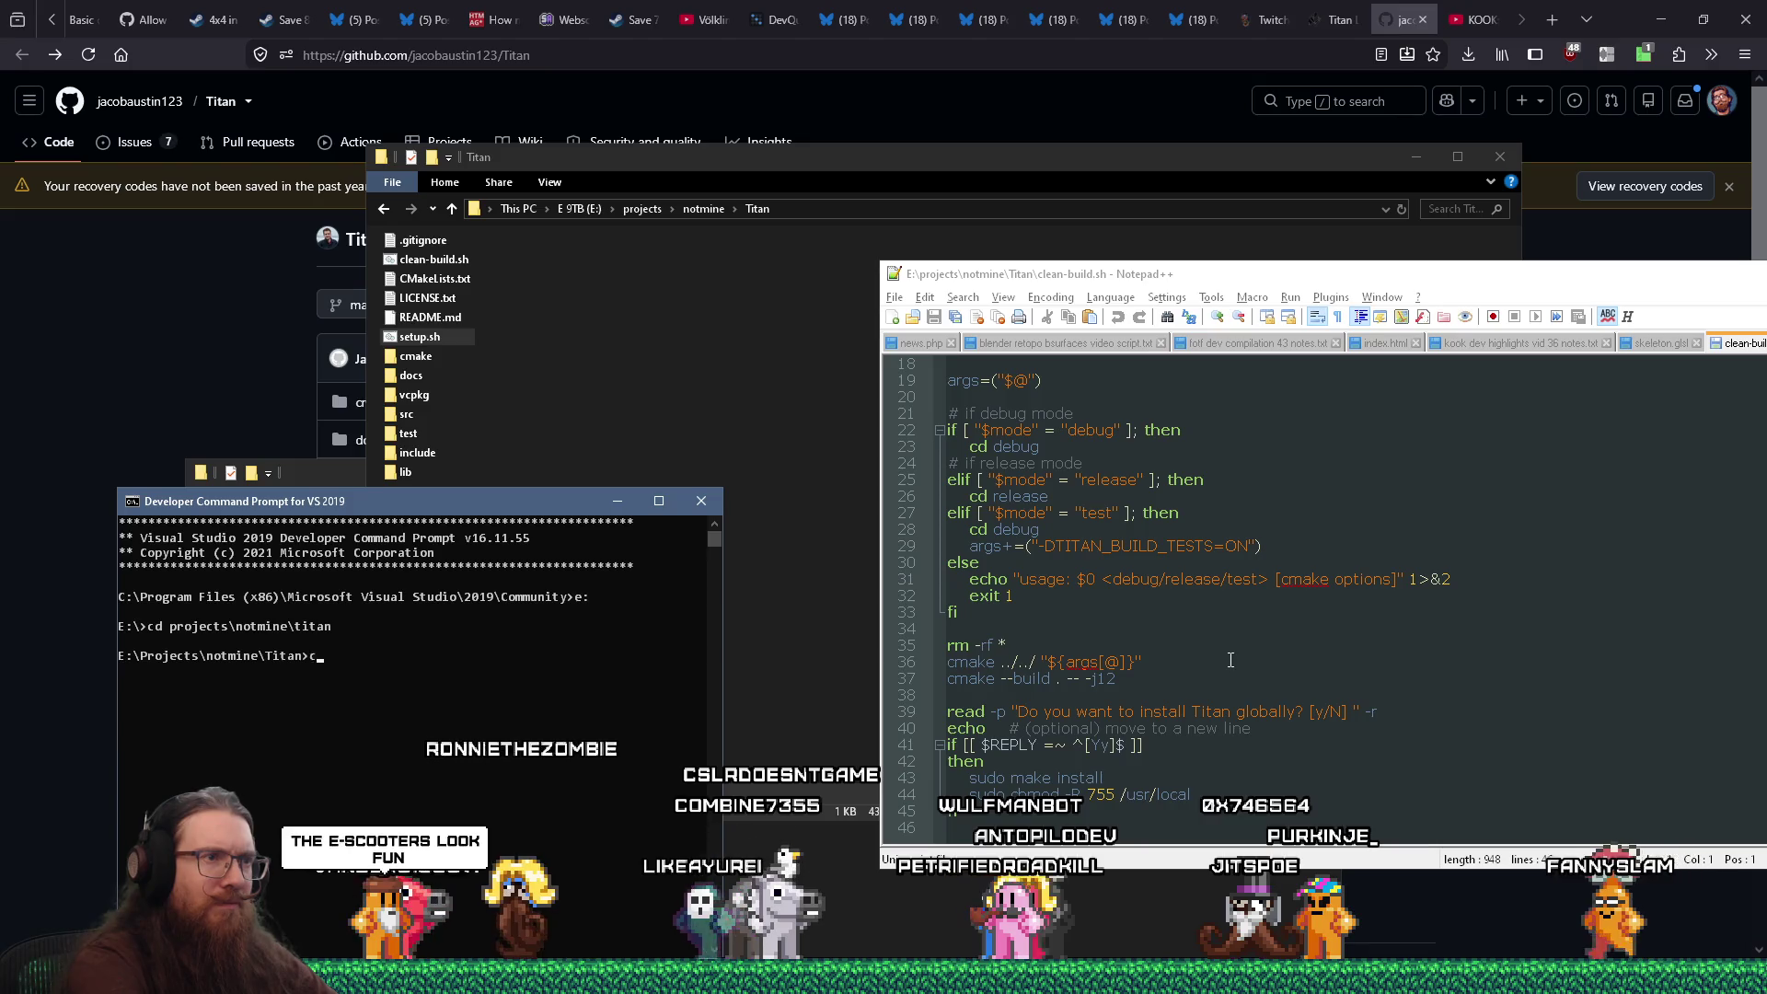
{"action": "type", "text": "d debug"}
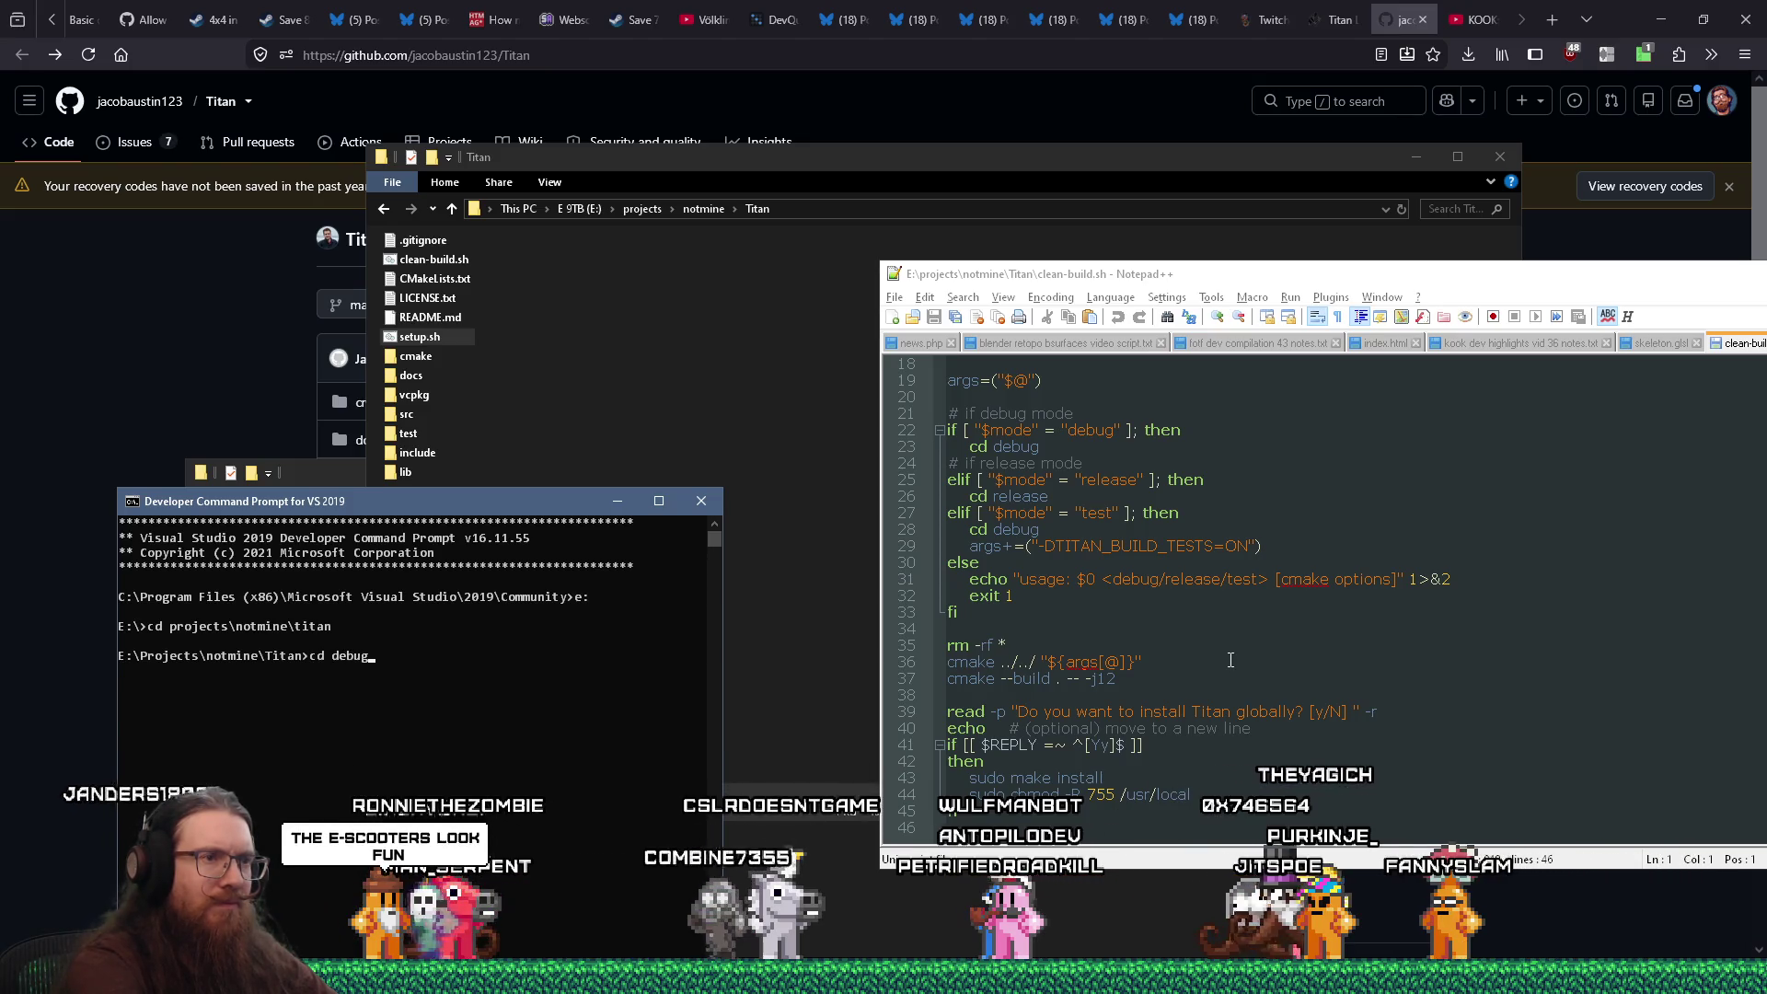
{"action": "key", "text": "Return"}
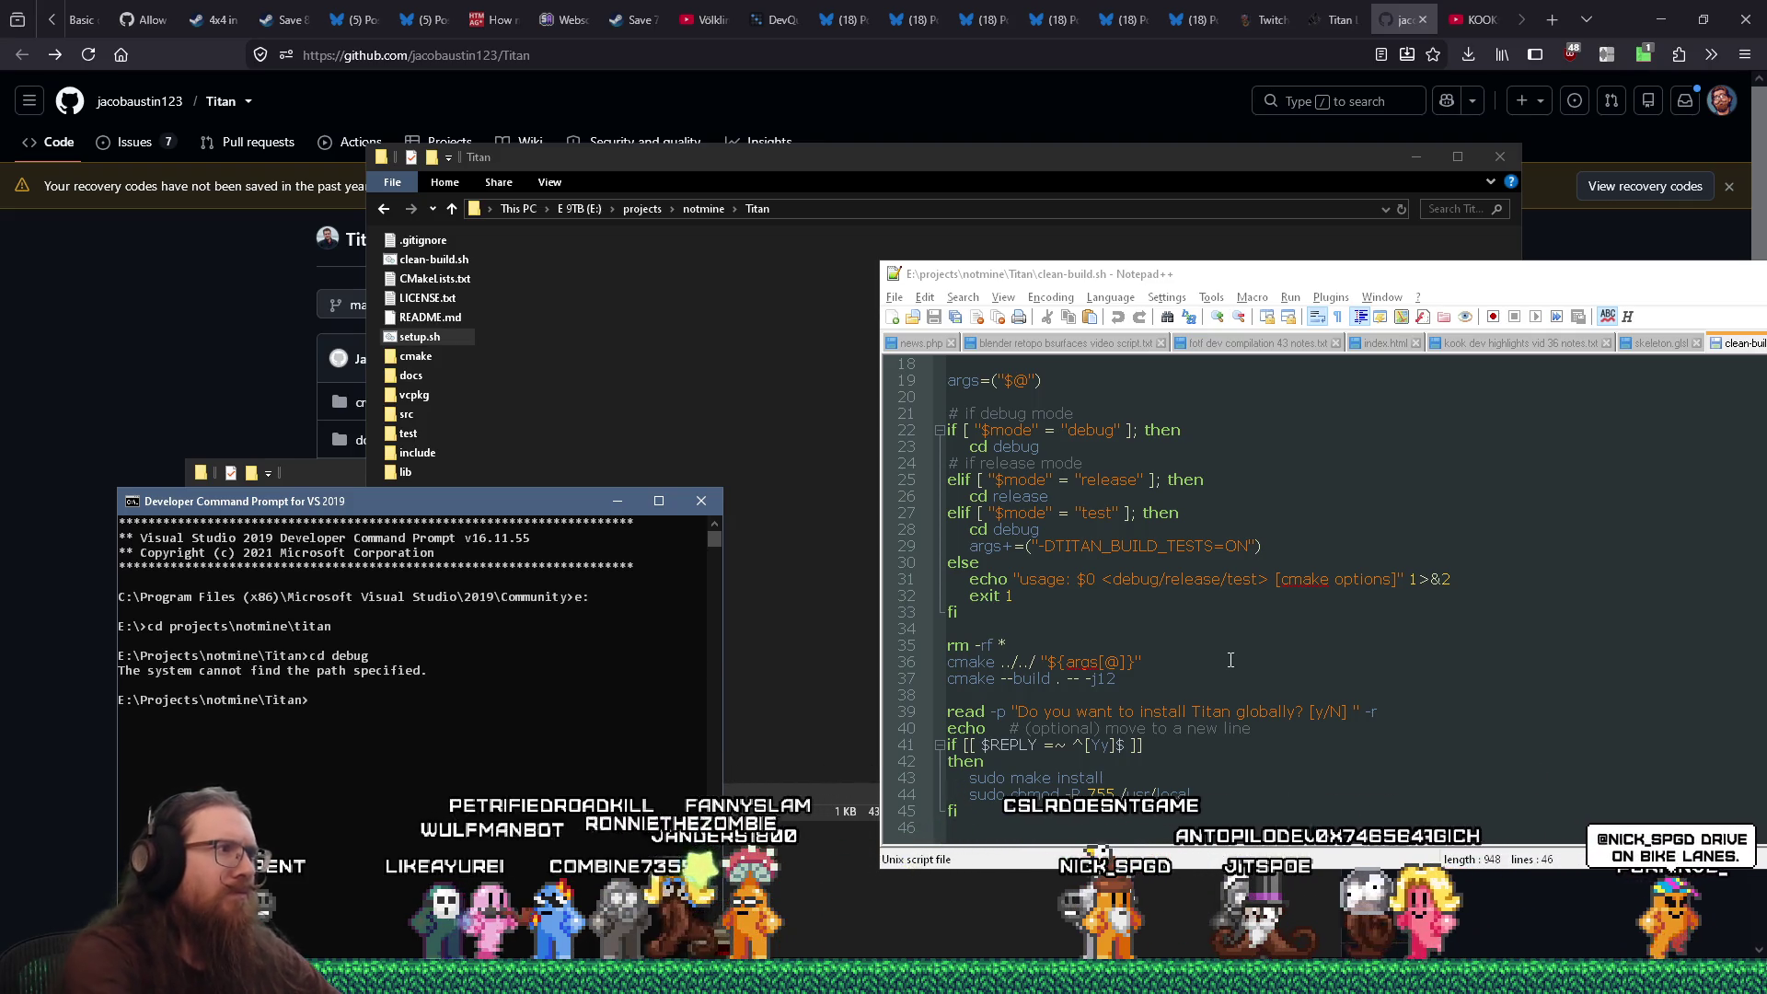
{"action": "left_click_drag", "start_coordinate": [500, 499], "coordinate": [500, 538]}
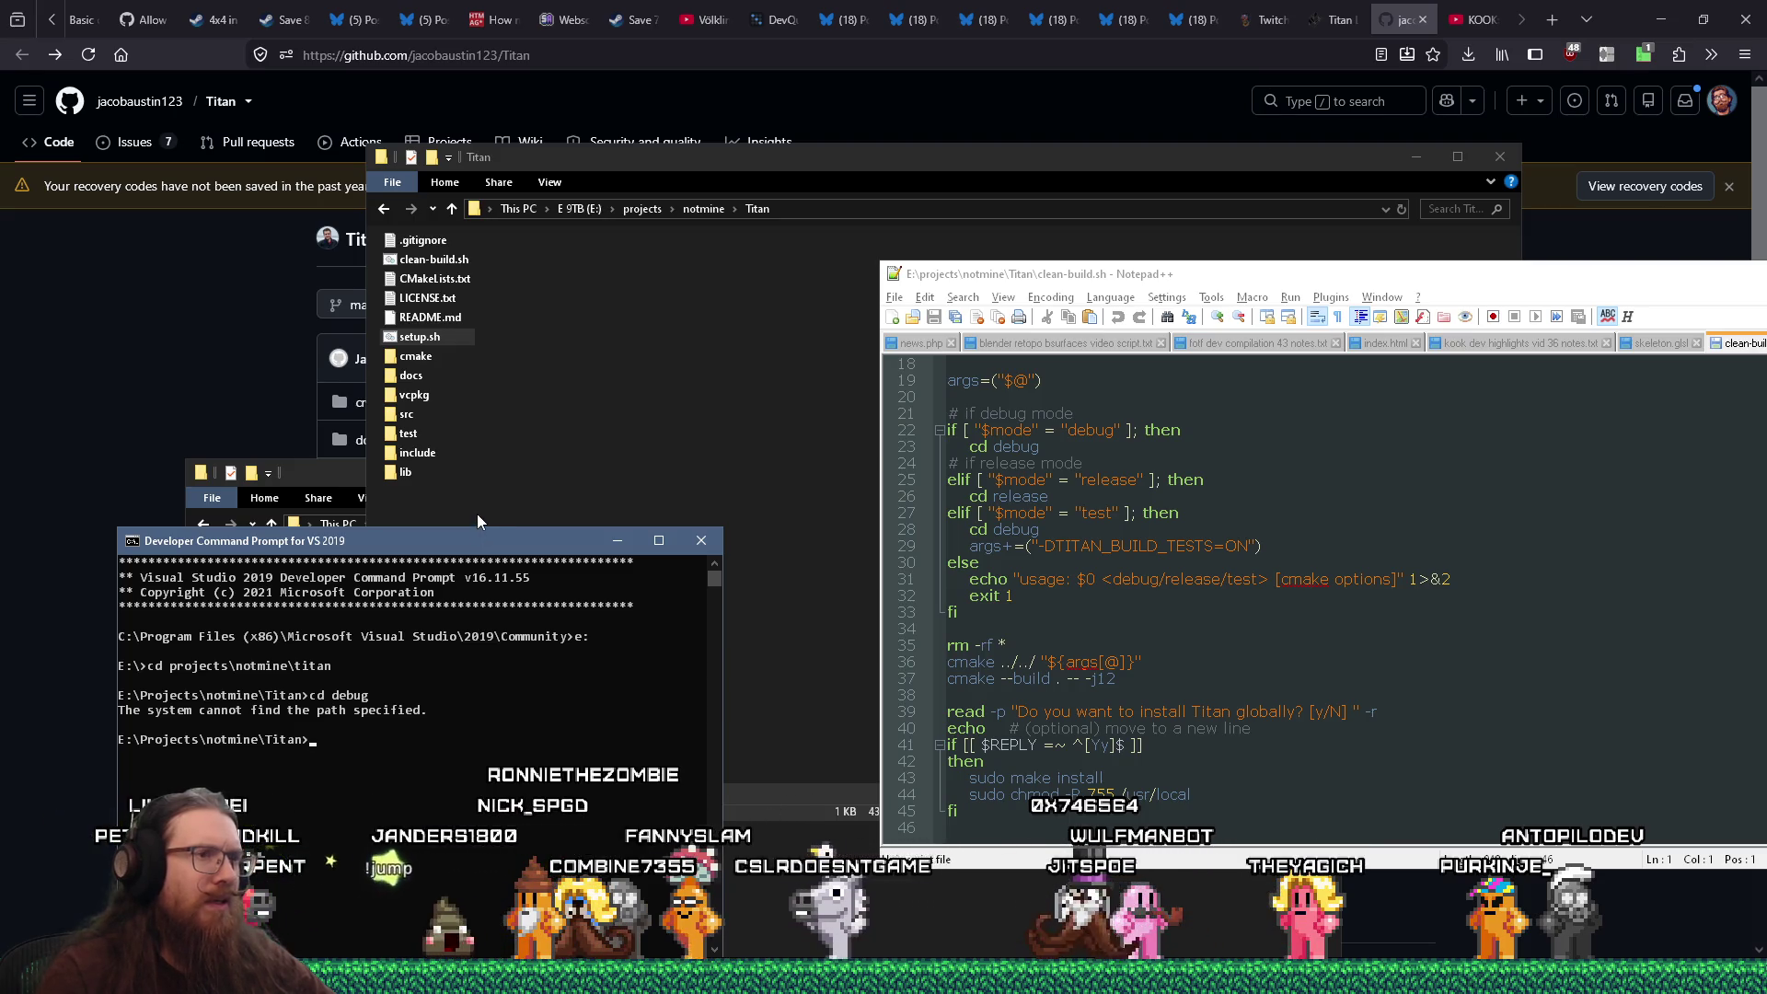
Inspect the cmake folder, run bare 'cmake' for its usage help, and start a new browser tab
{"action": "double_click", "coordinate": [413, 359]}
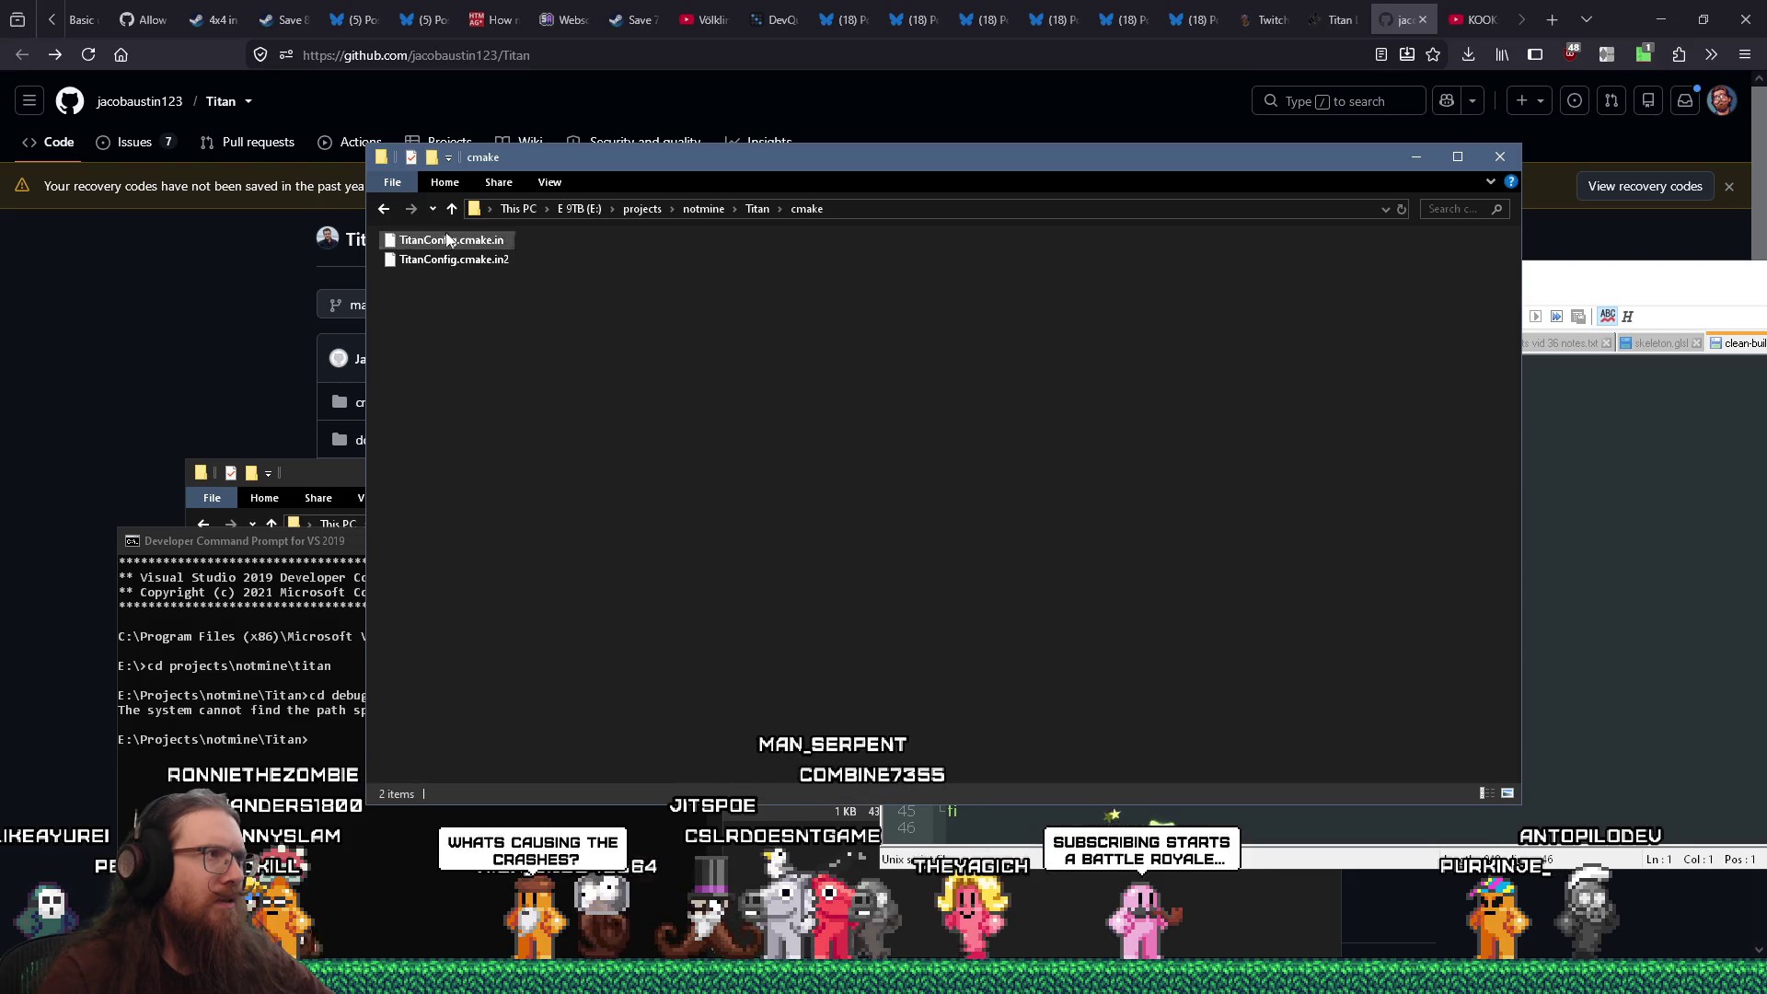
{"action": "key", "text": "alt+Left"}
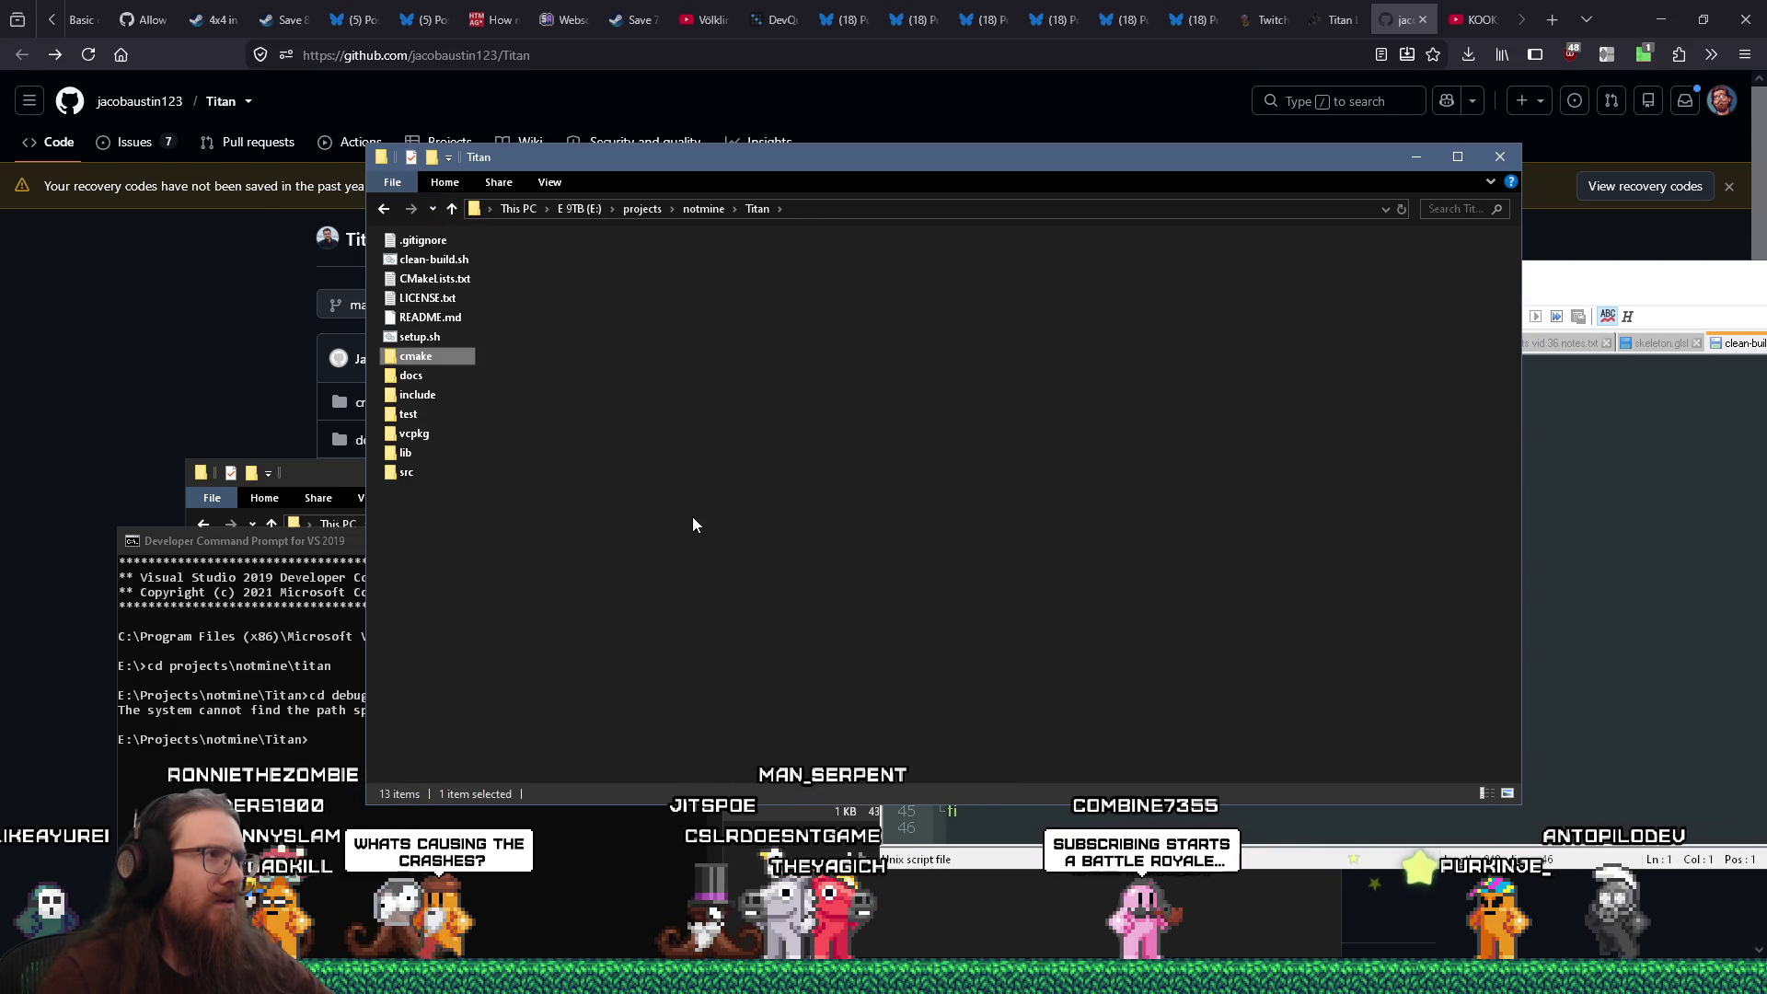
{"action": "left_click", "coordinate": [314, 717]}
{"action": "type", "text": "cmake"}
{"action": "key", "text": "Return"}
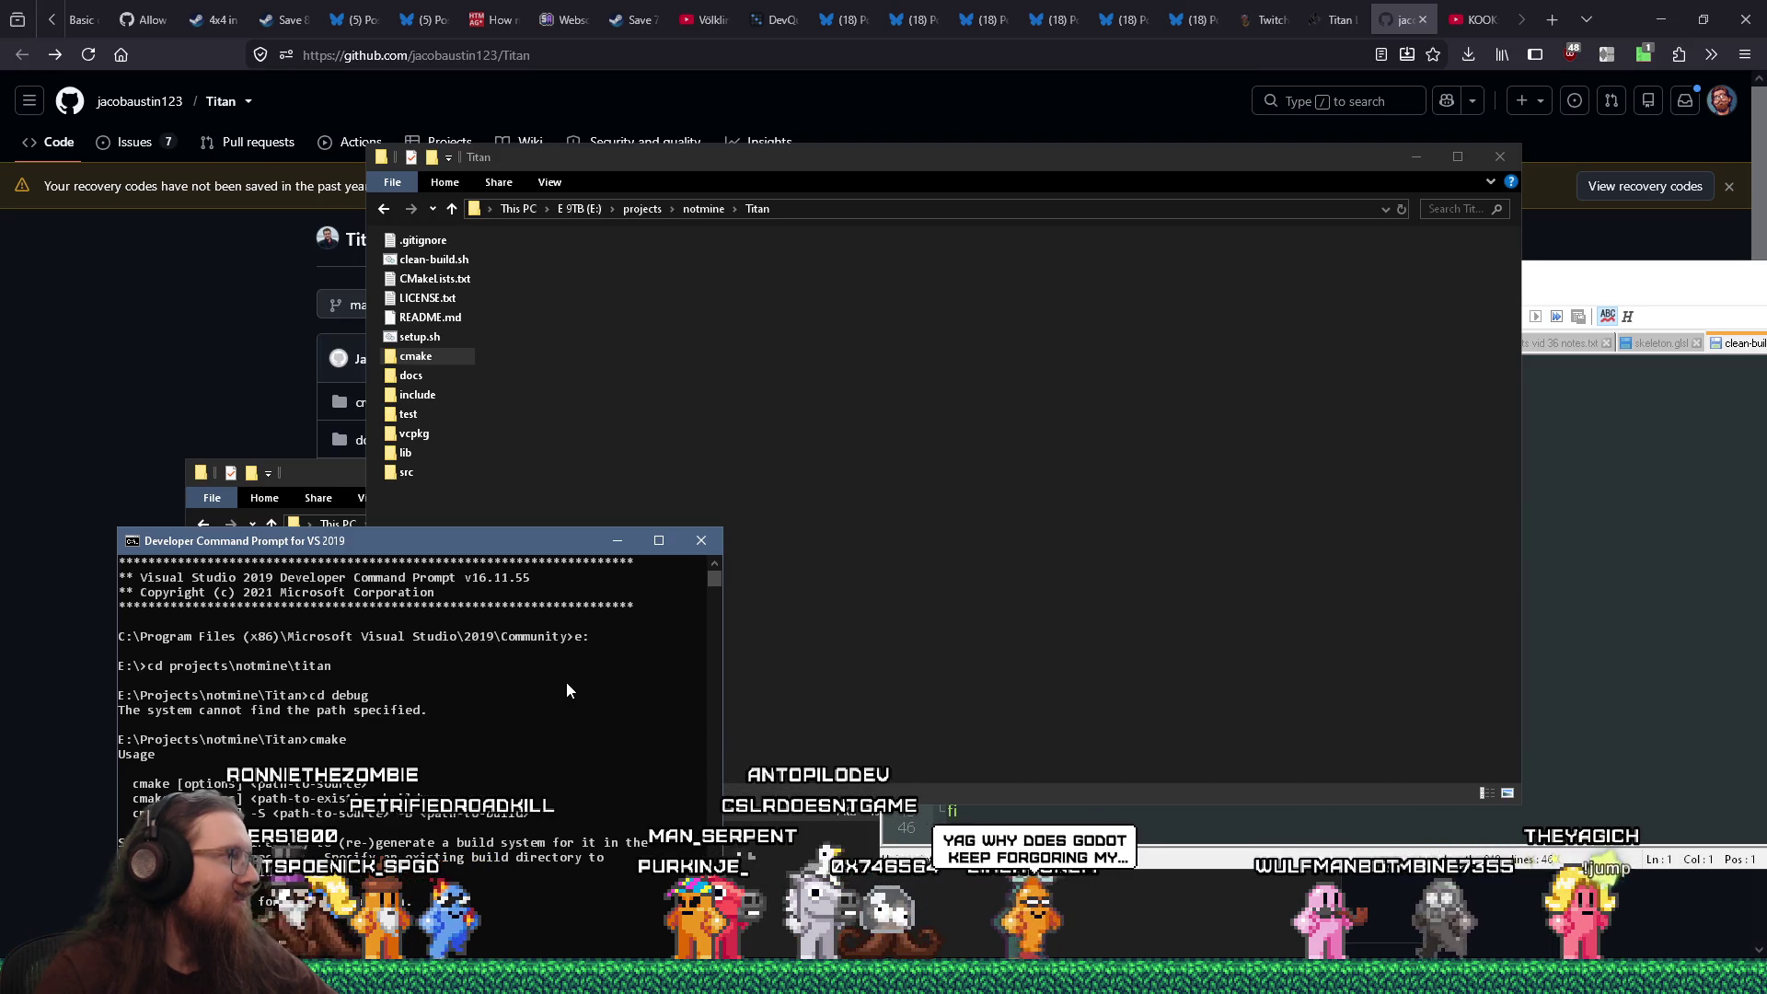
{"action": "left_click", "coordinate": [192, 393]}
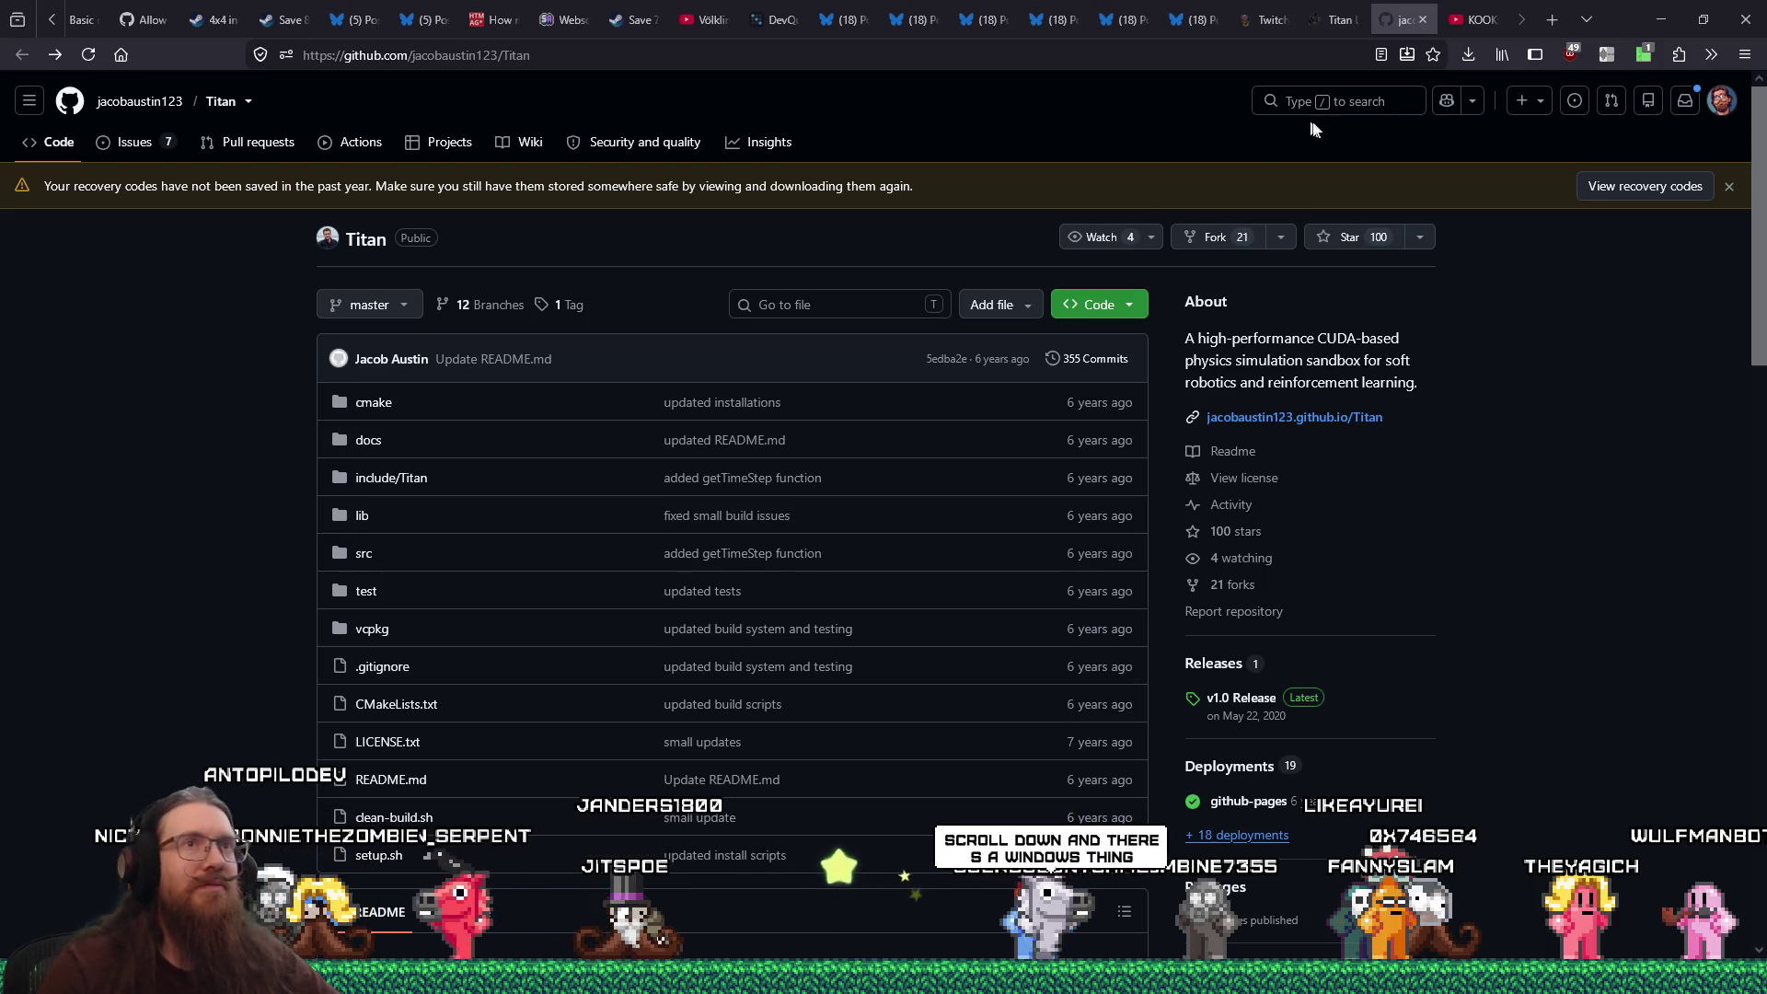
{"action": "key", "text": "ctrl+t"}
Load the Titan Set-Up wiki page in the new tab and scroll to its vcpkg steps
{"action": "right_click", "coordinate": [1351, 55]}
{"action": "left_click", "coordinate": [1371, 184]}
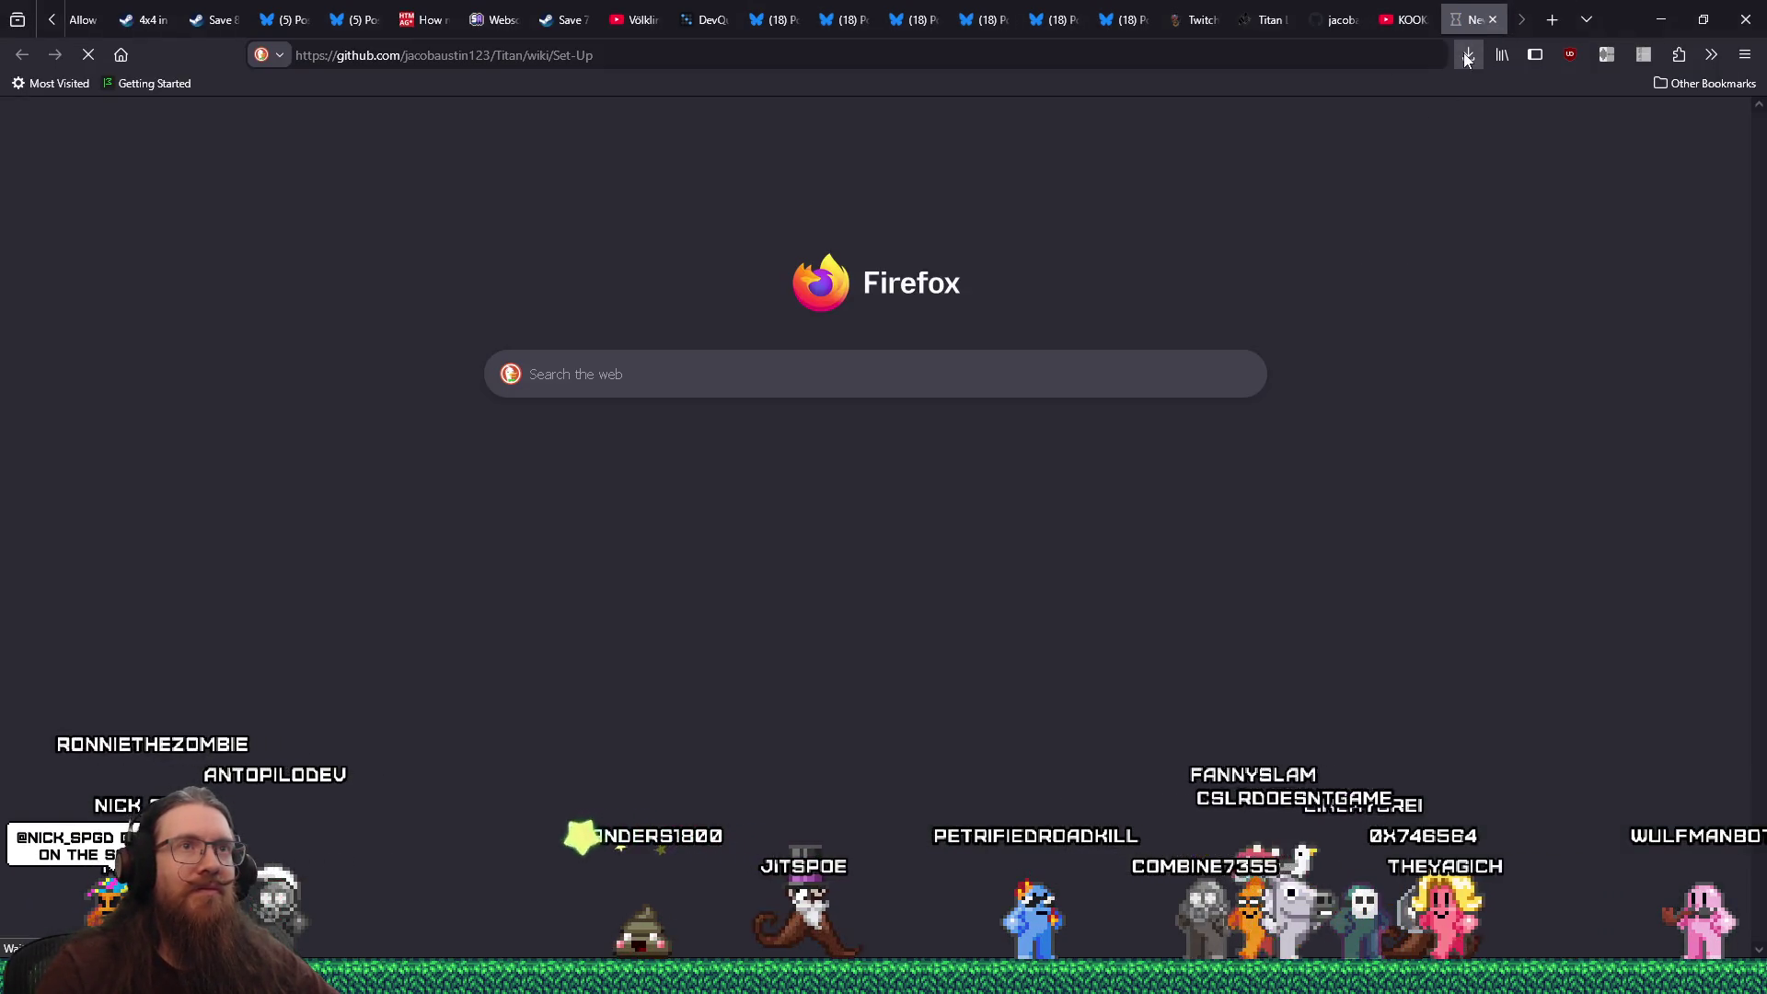
{"action": "left_click_drag", "start_coordinate": [1452, 26], "coordinate": [1399, 20]}
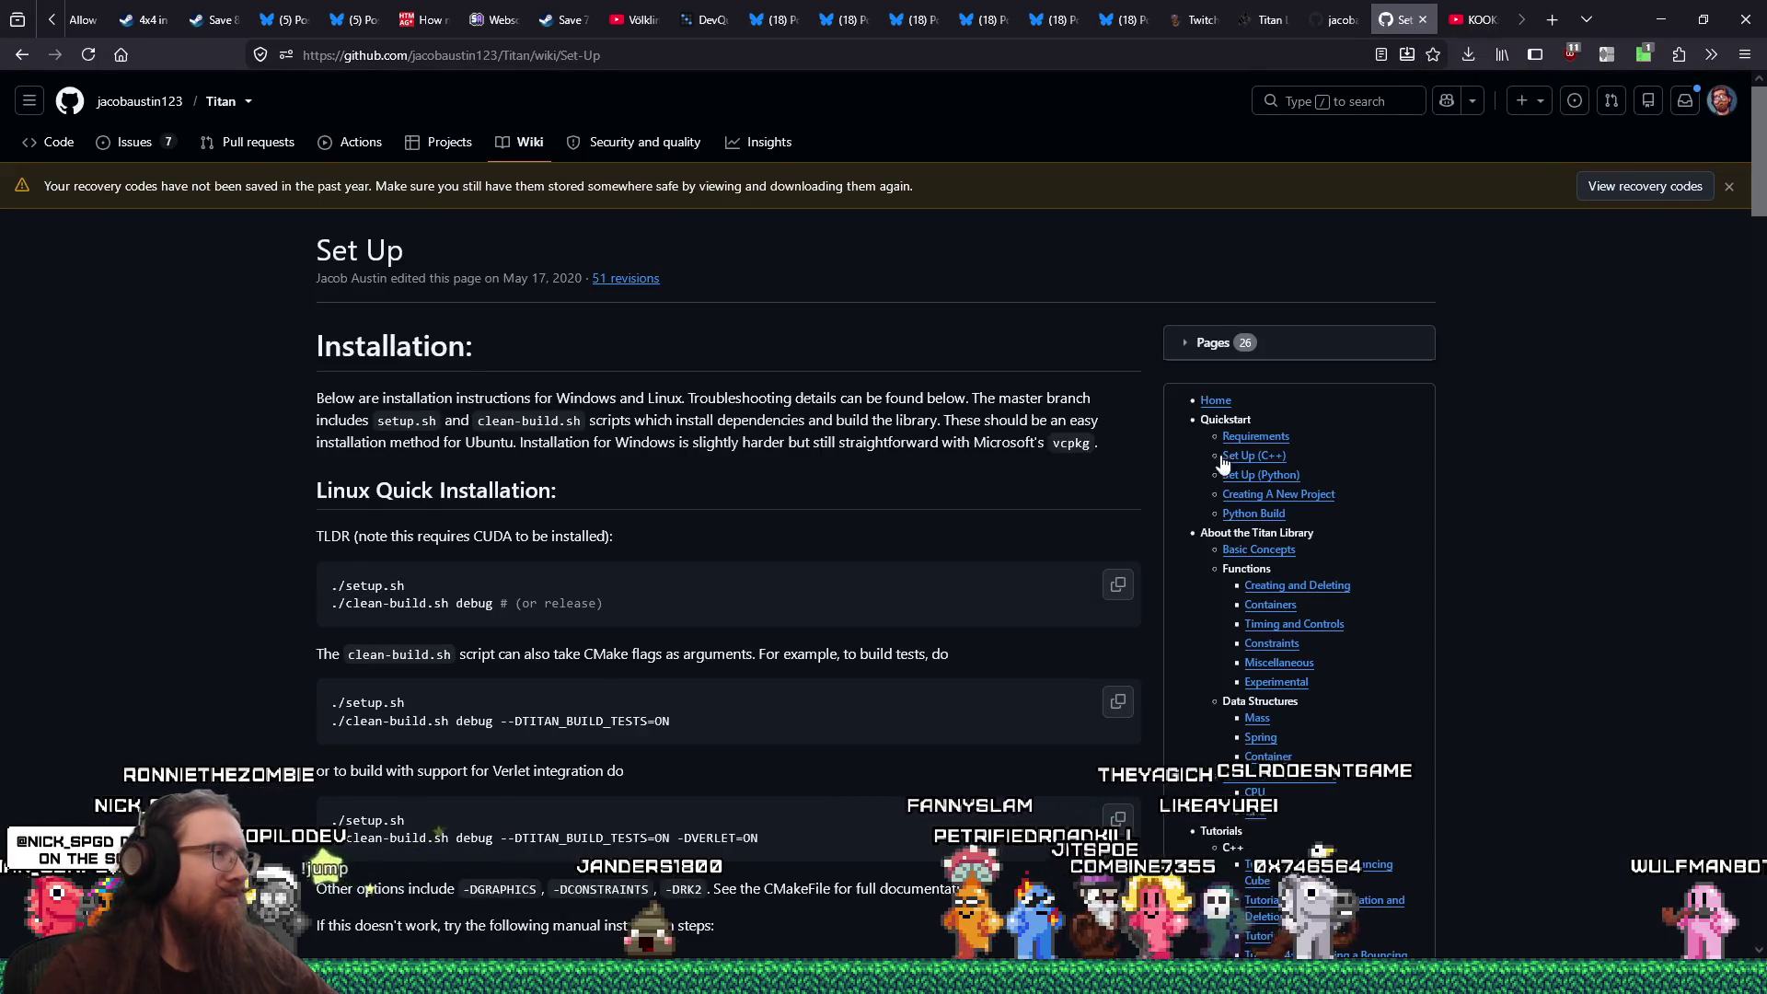
{"action": "scroll", "coordinate": [808, 695], "scroll_direction": "down", "scroll_amount": 5}
{"action": "scroll", "coordinate": [799, 699], "scroll_direction": "down", "scroll_amount": 2}
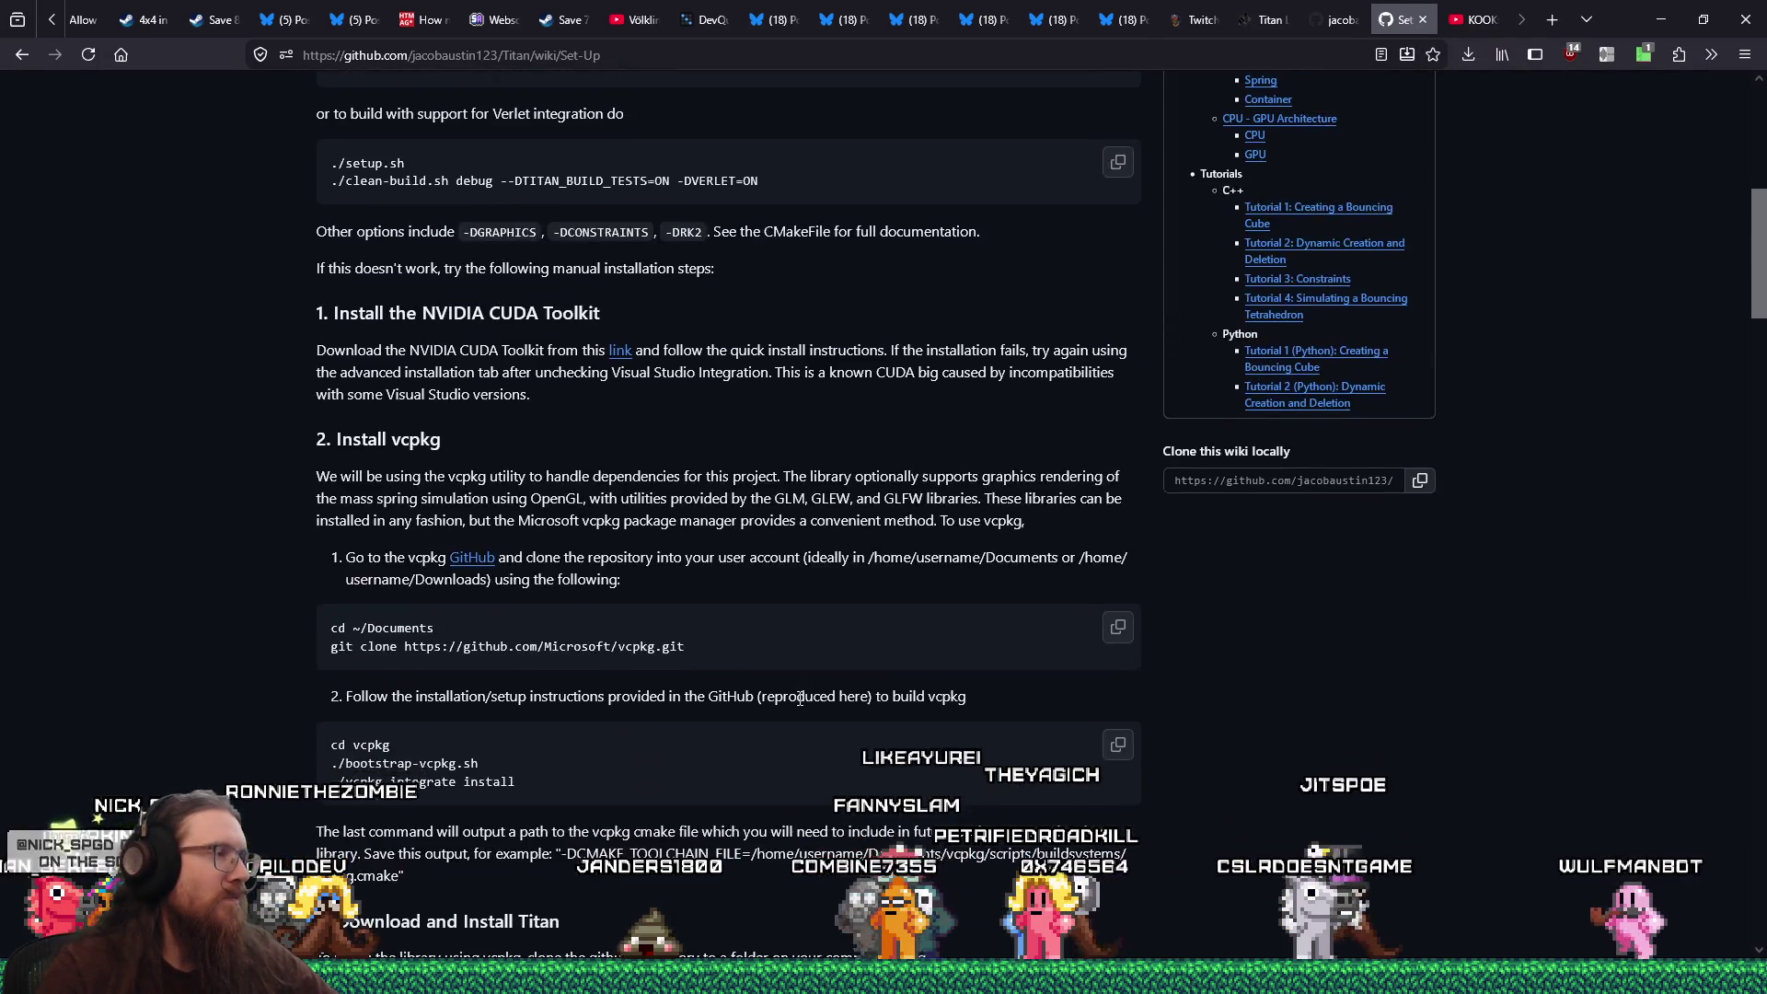
{"action": "scroll", "coordinate": [799, 698], "scroll_direction": "down", "scroll_amount": 5}
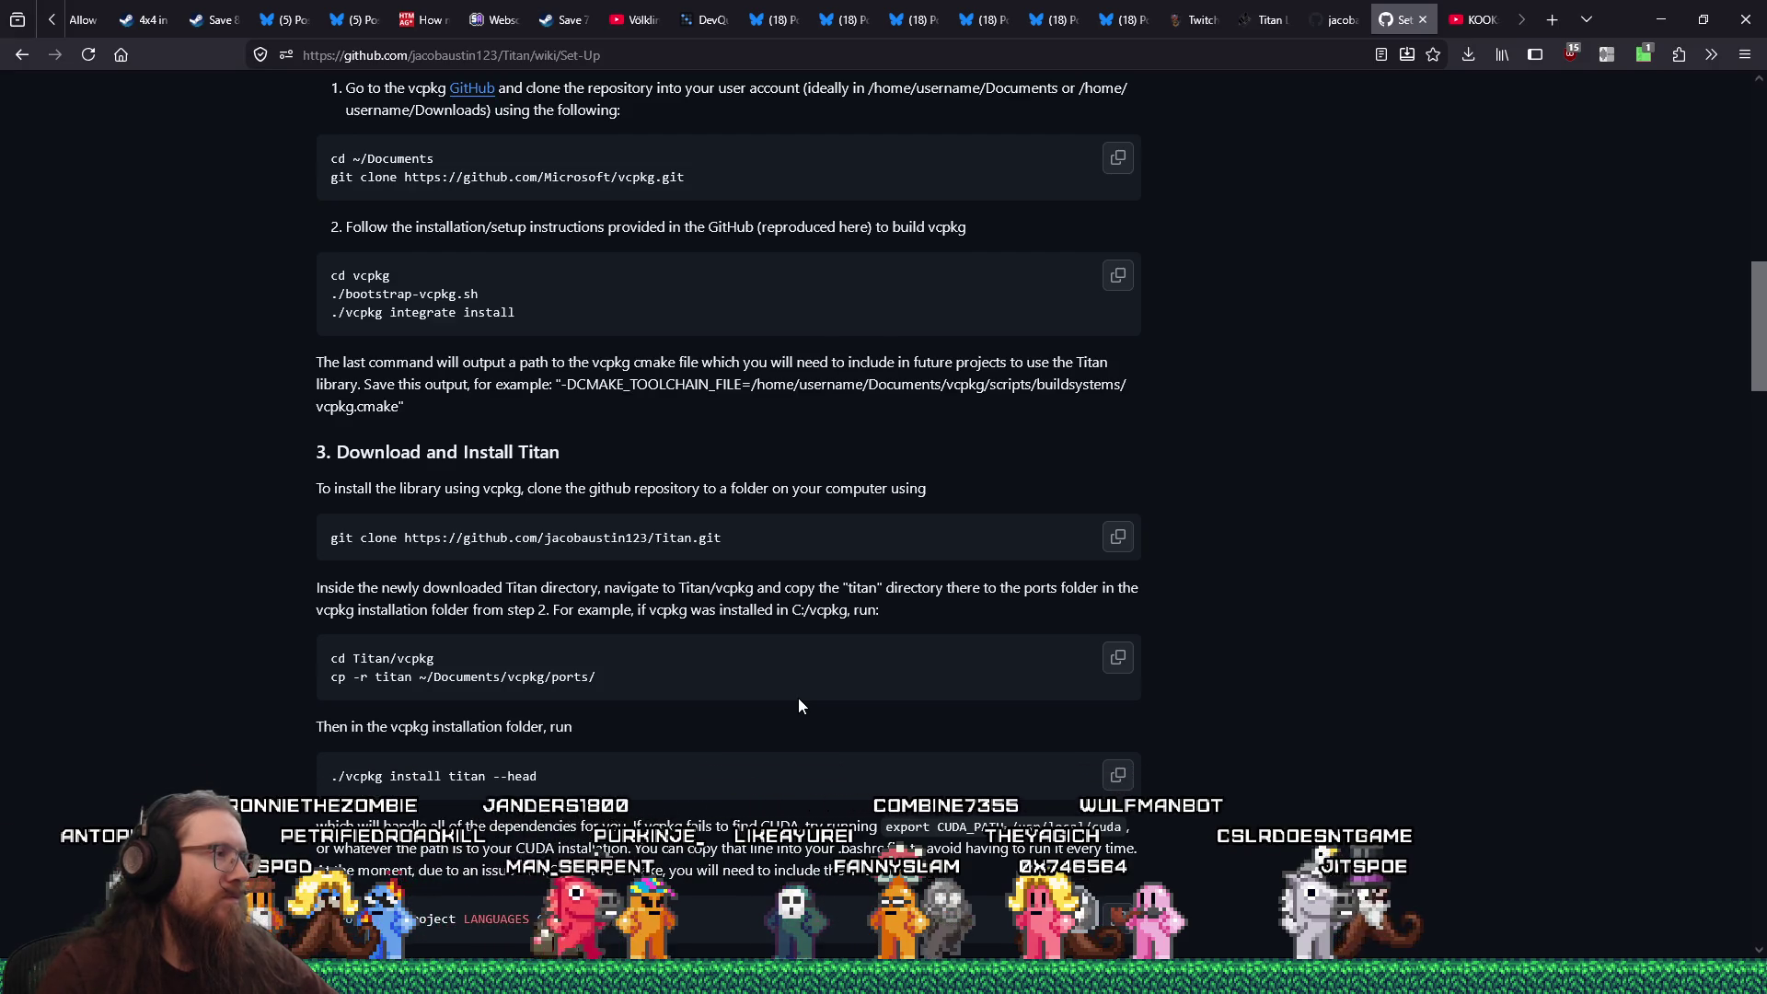
Move the developer prompt beside the wiki and run 'cd vcpkg'
{"action": "key", "text": "alt+Tab"}
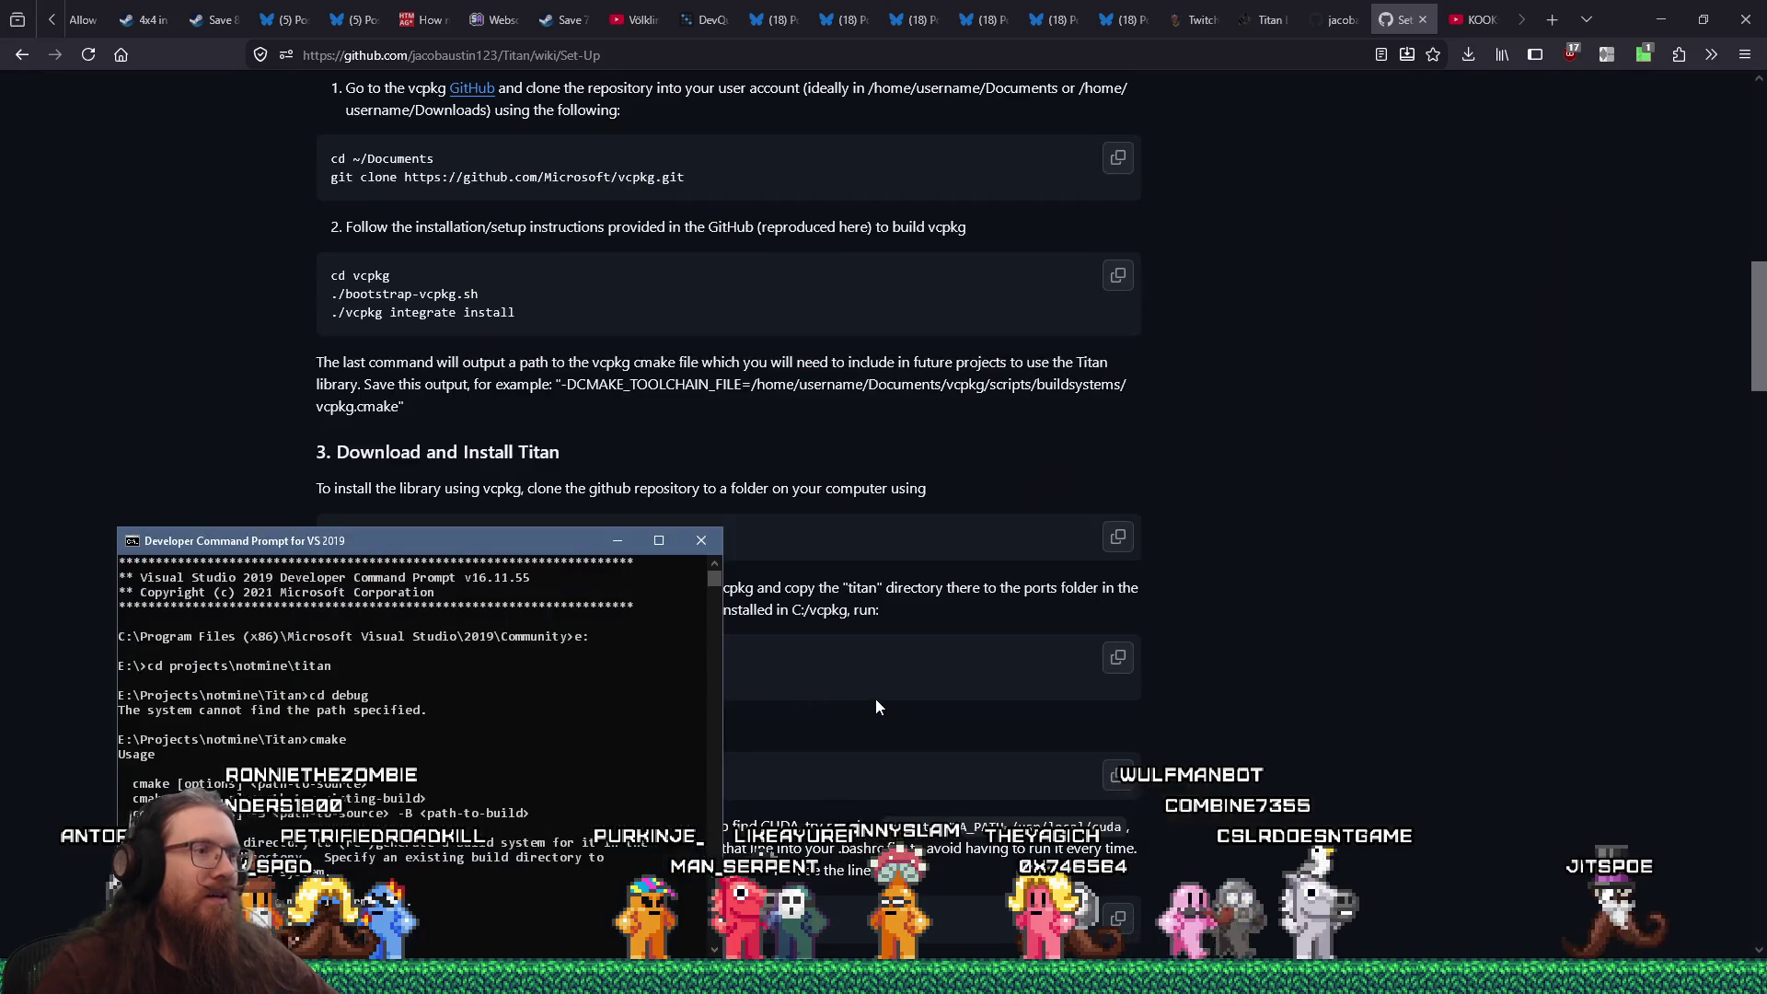
{"action": "left_click_drag", "start_coordinate": [510, 544], "coordinate": [1312, 354]}
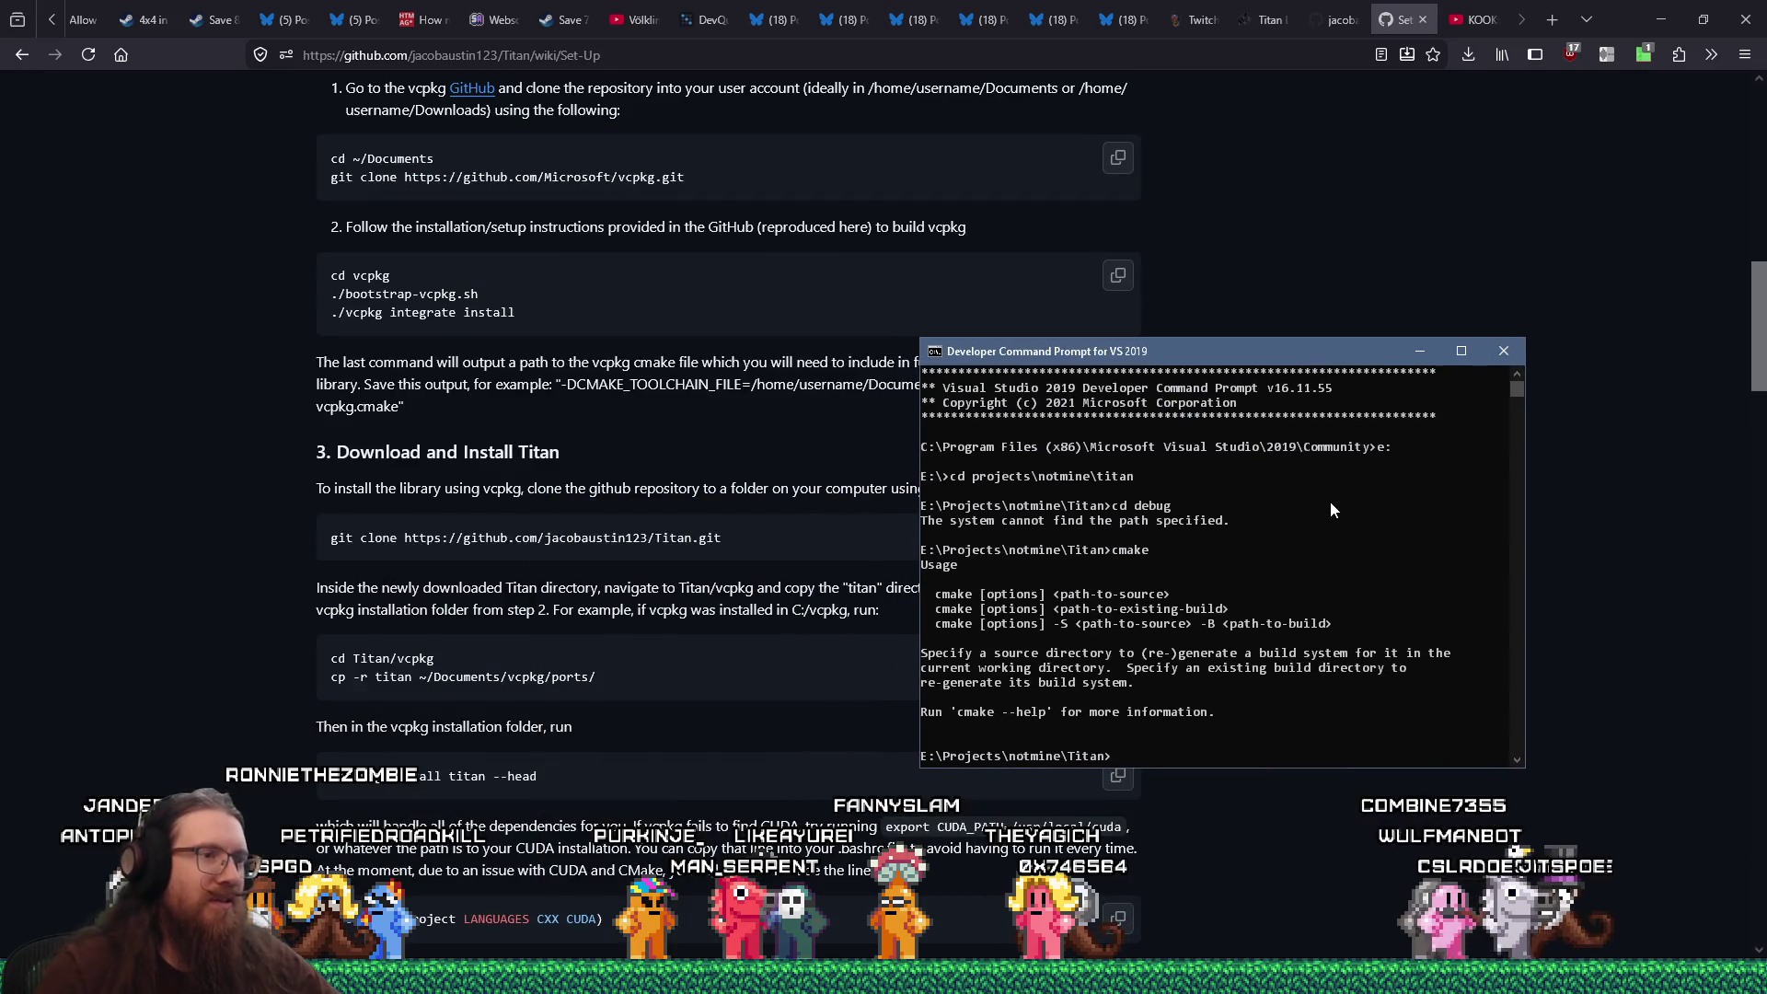
{"action": "type", "text": "cd vcpkg"}
{"action": "key", "text": "Return"}
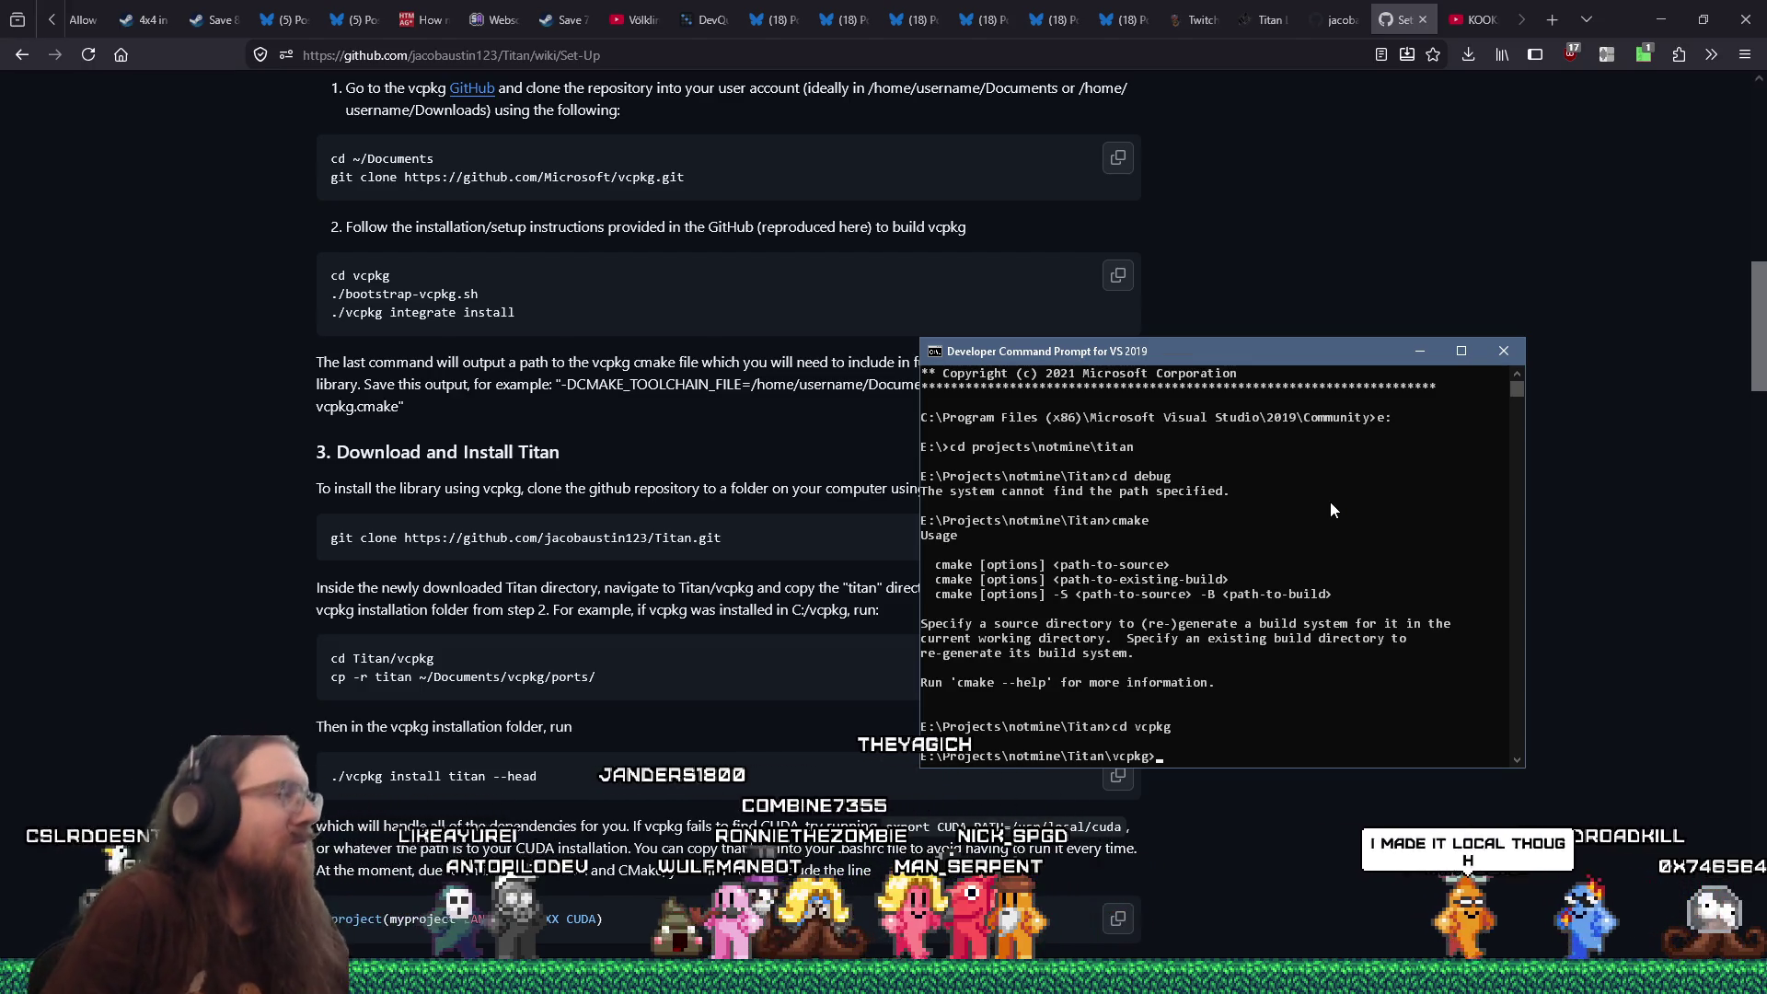
{"action": "scroll", "coordinate": [574, 388], "scroll_direction": "up", "scroll_amount": 8}
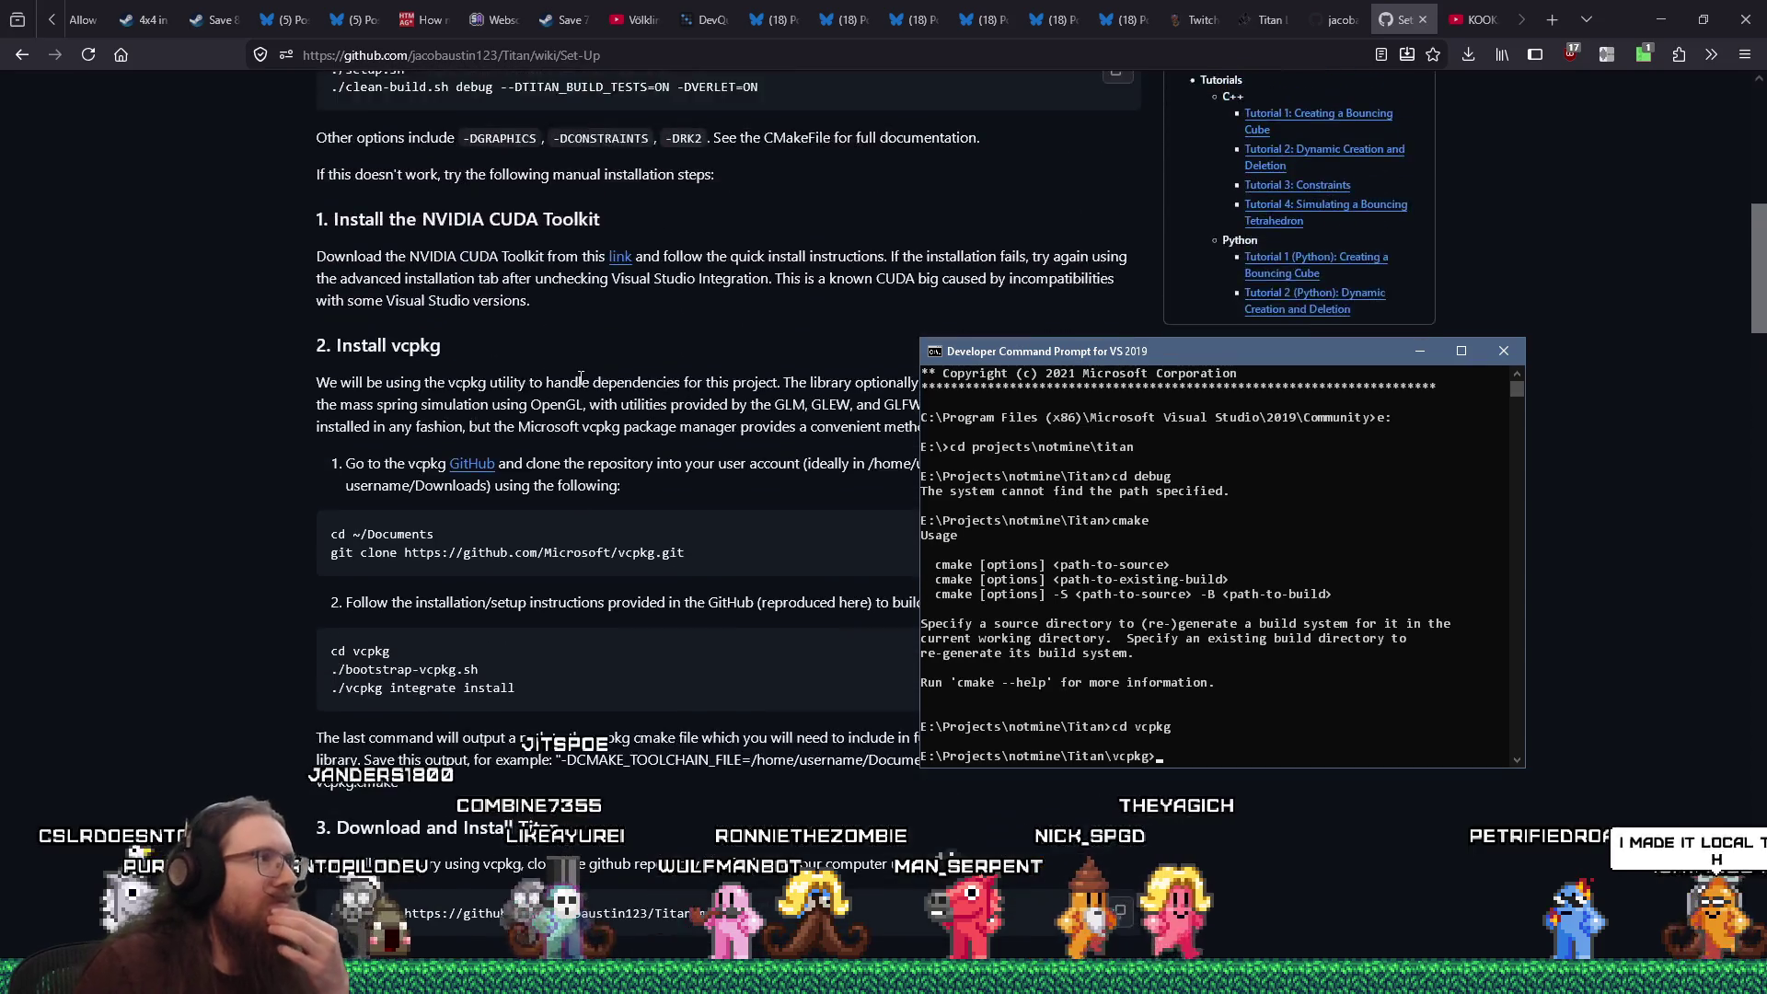
{"action": "scroll", "coordinate": [579, 383], "scroll_direction": "down", "scroll_amount": 10}
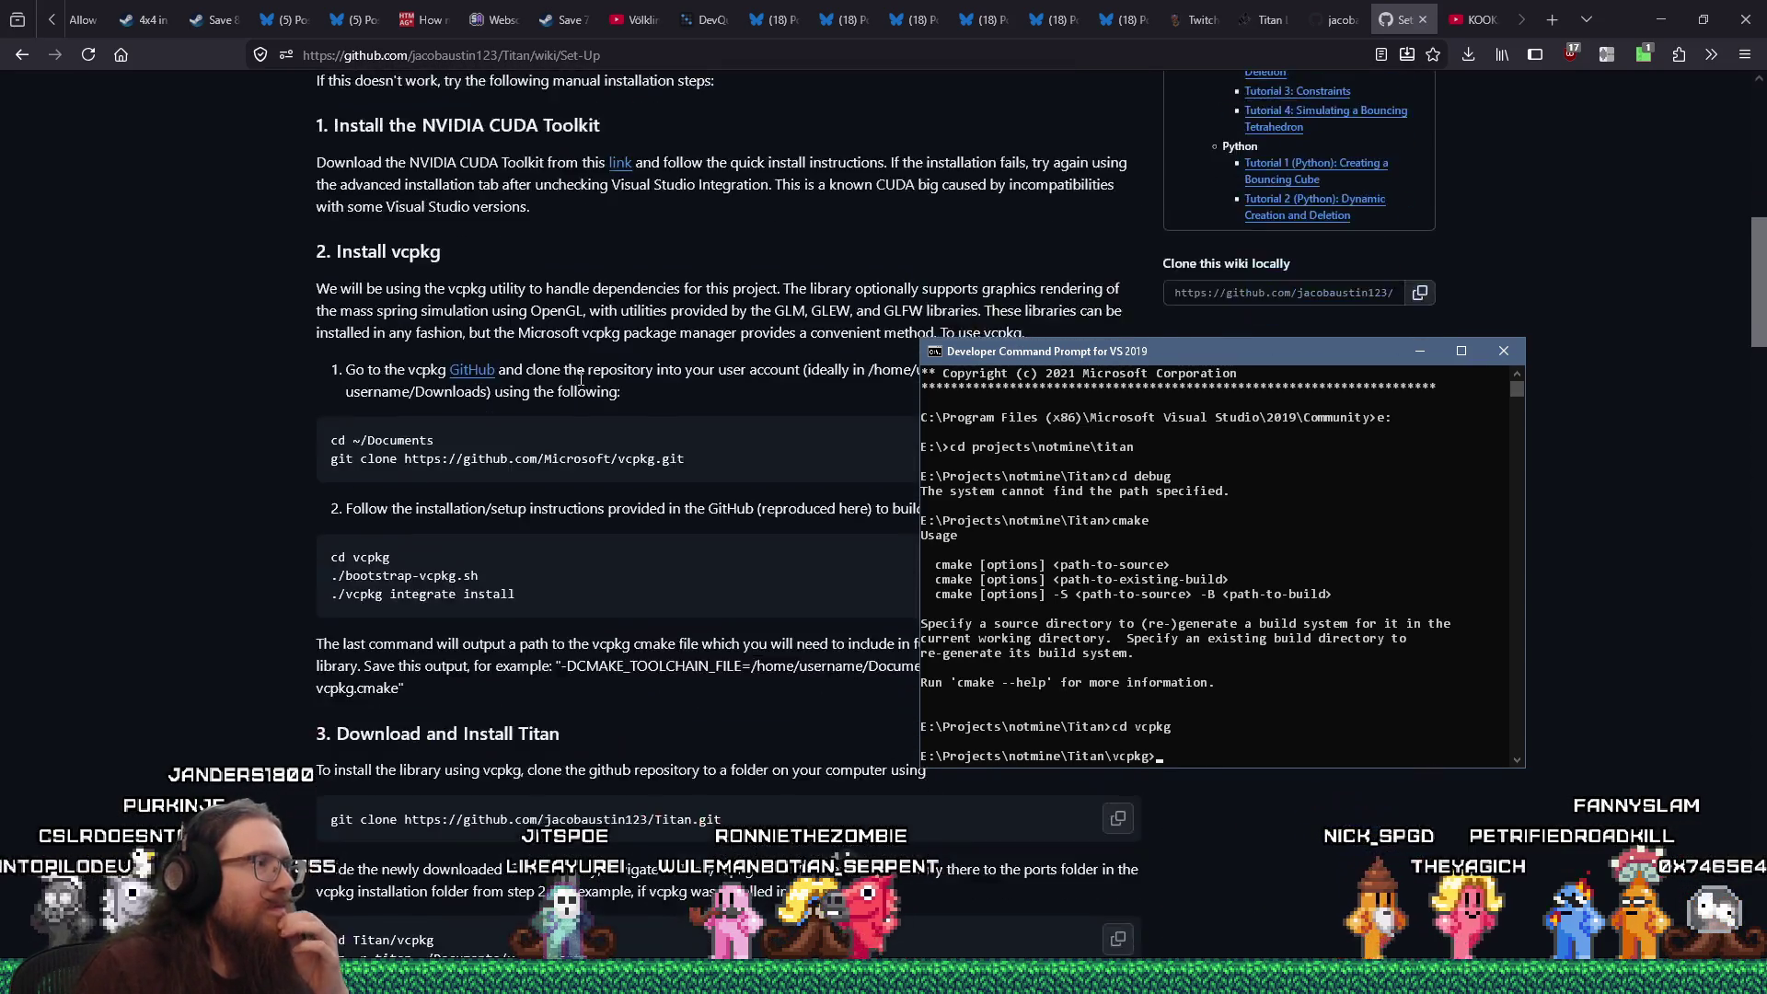
{"action": "scroll", "coordinate": [579, 385], "scroll_direction": "down", "scroll_amount": 4}
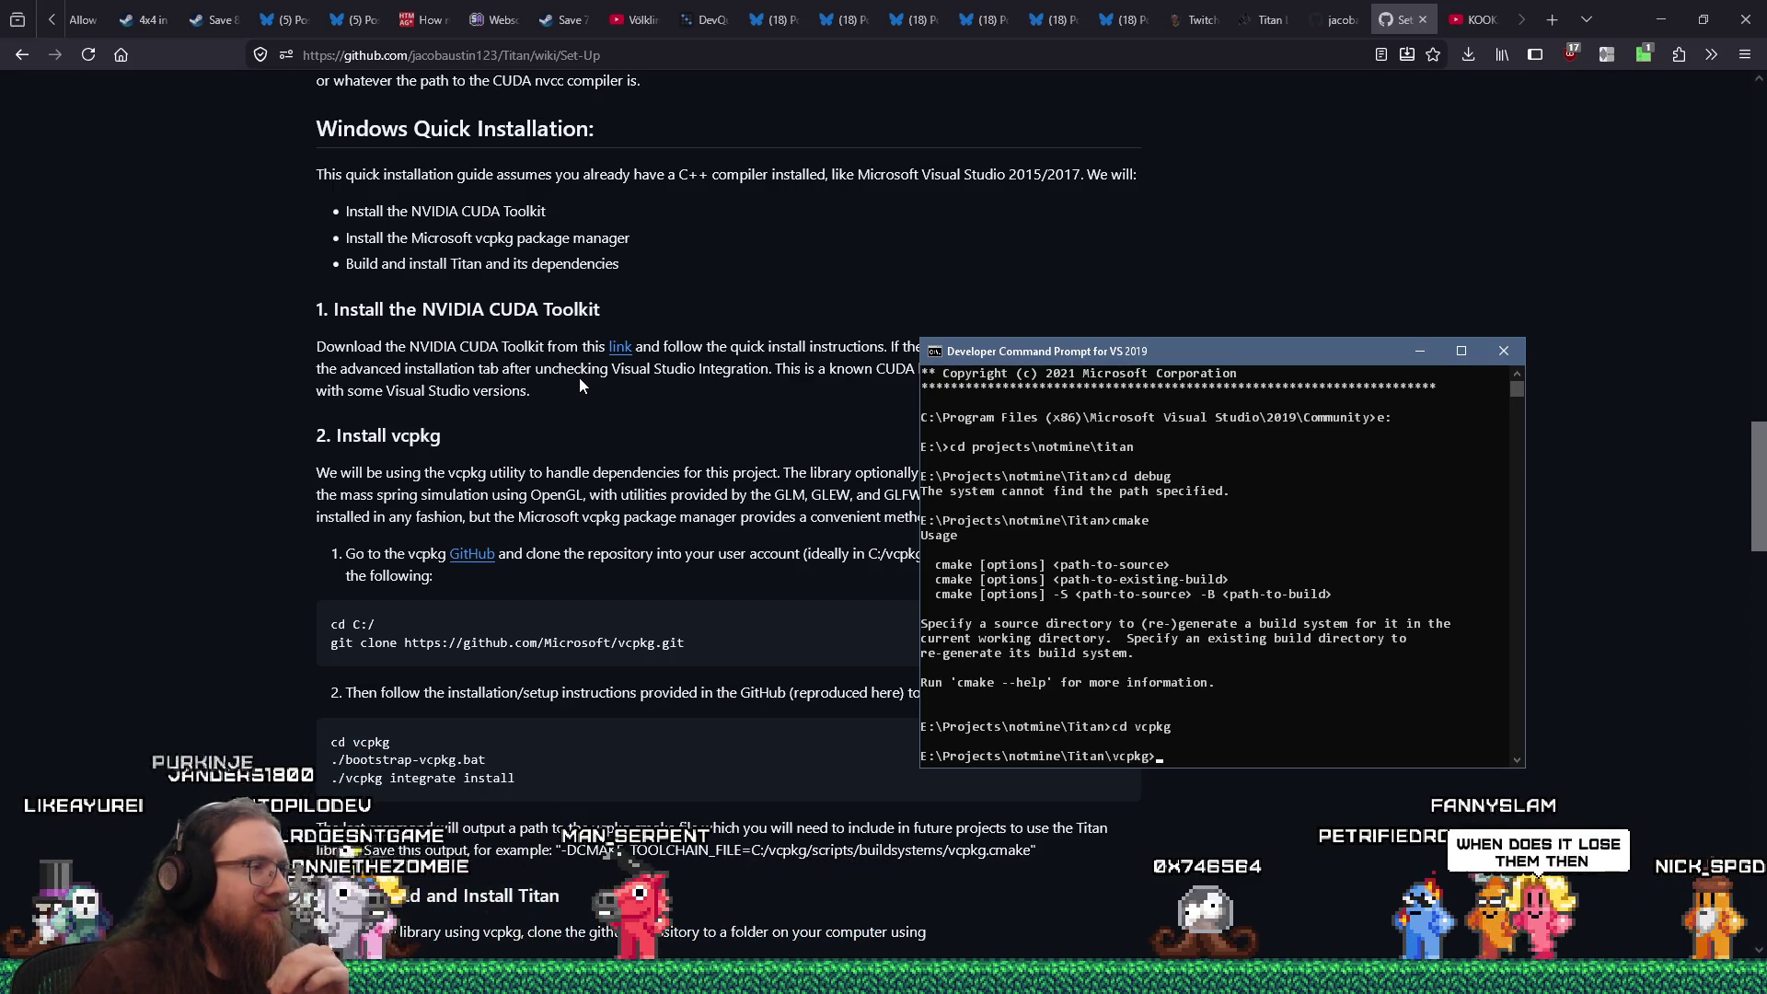
{"action": "scroll", "coordinate": [580, 385], "scroll_direction": "down", "scroll_amount": 1}
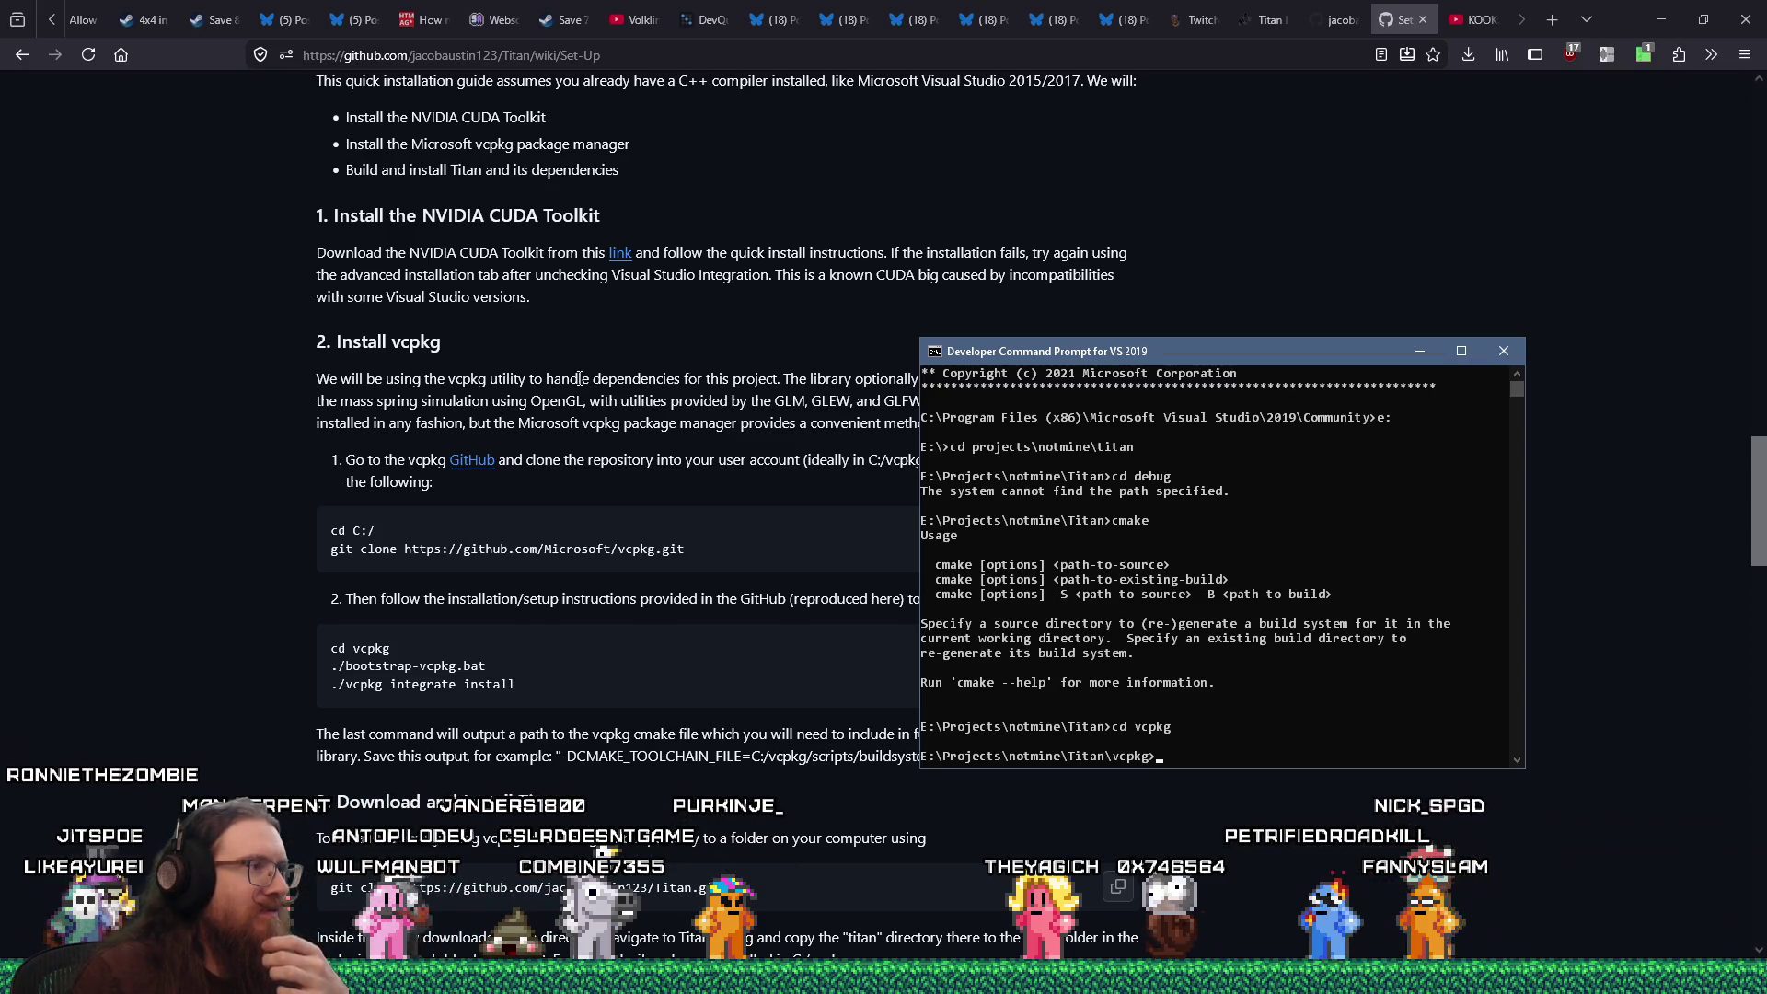
{"action": "scroll", "coordinate": [579, 378], "scroll_direction": "down", "scroll_amount": 4}
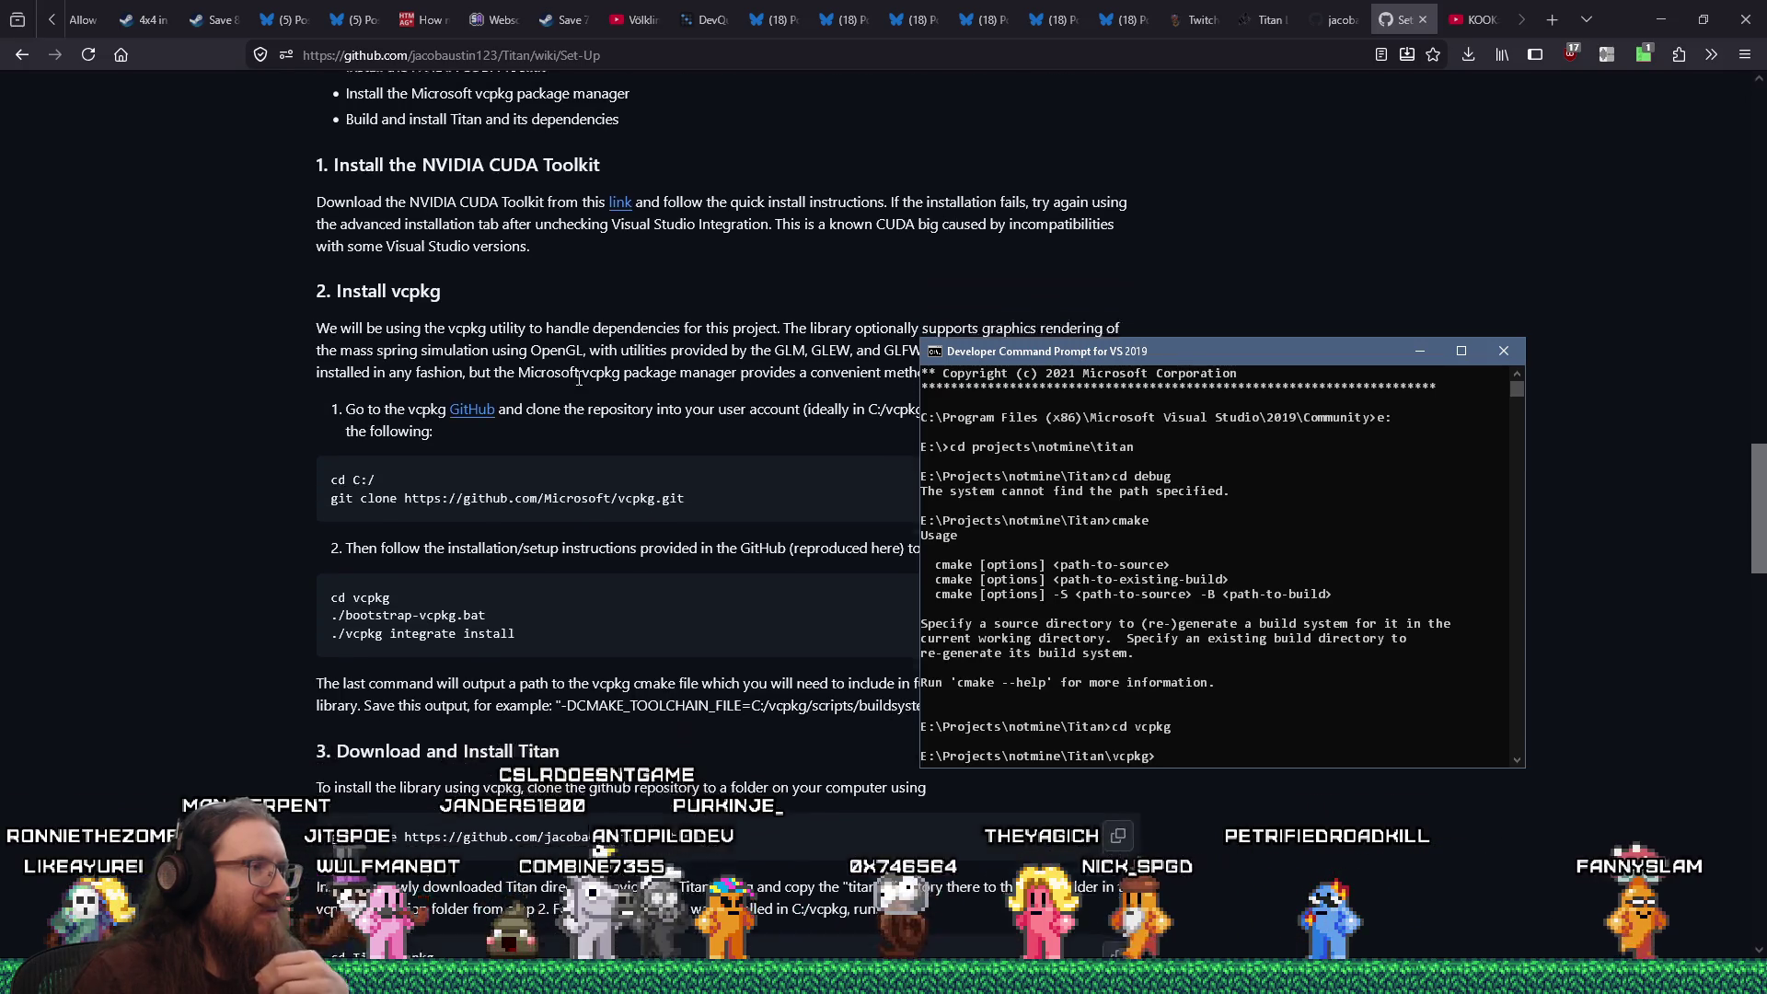
{"action": "scroll", "coordinate": [573, 387], "scroll_direction": "down", "scroll_amount": 2}
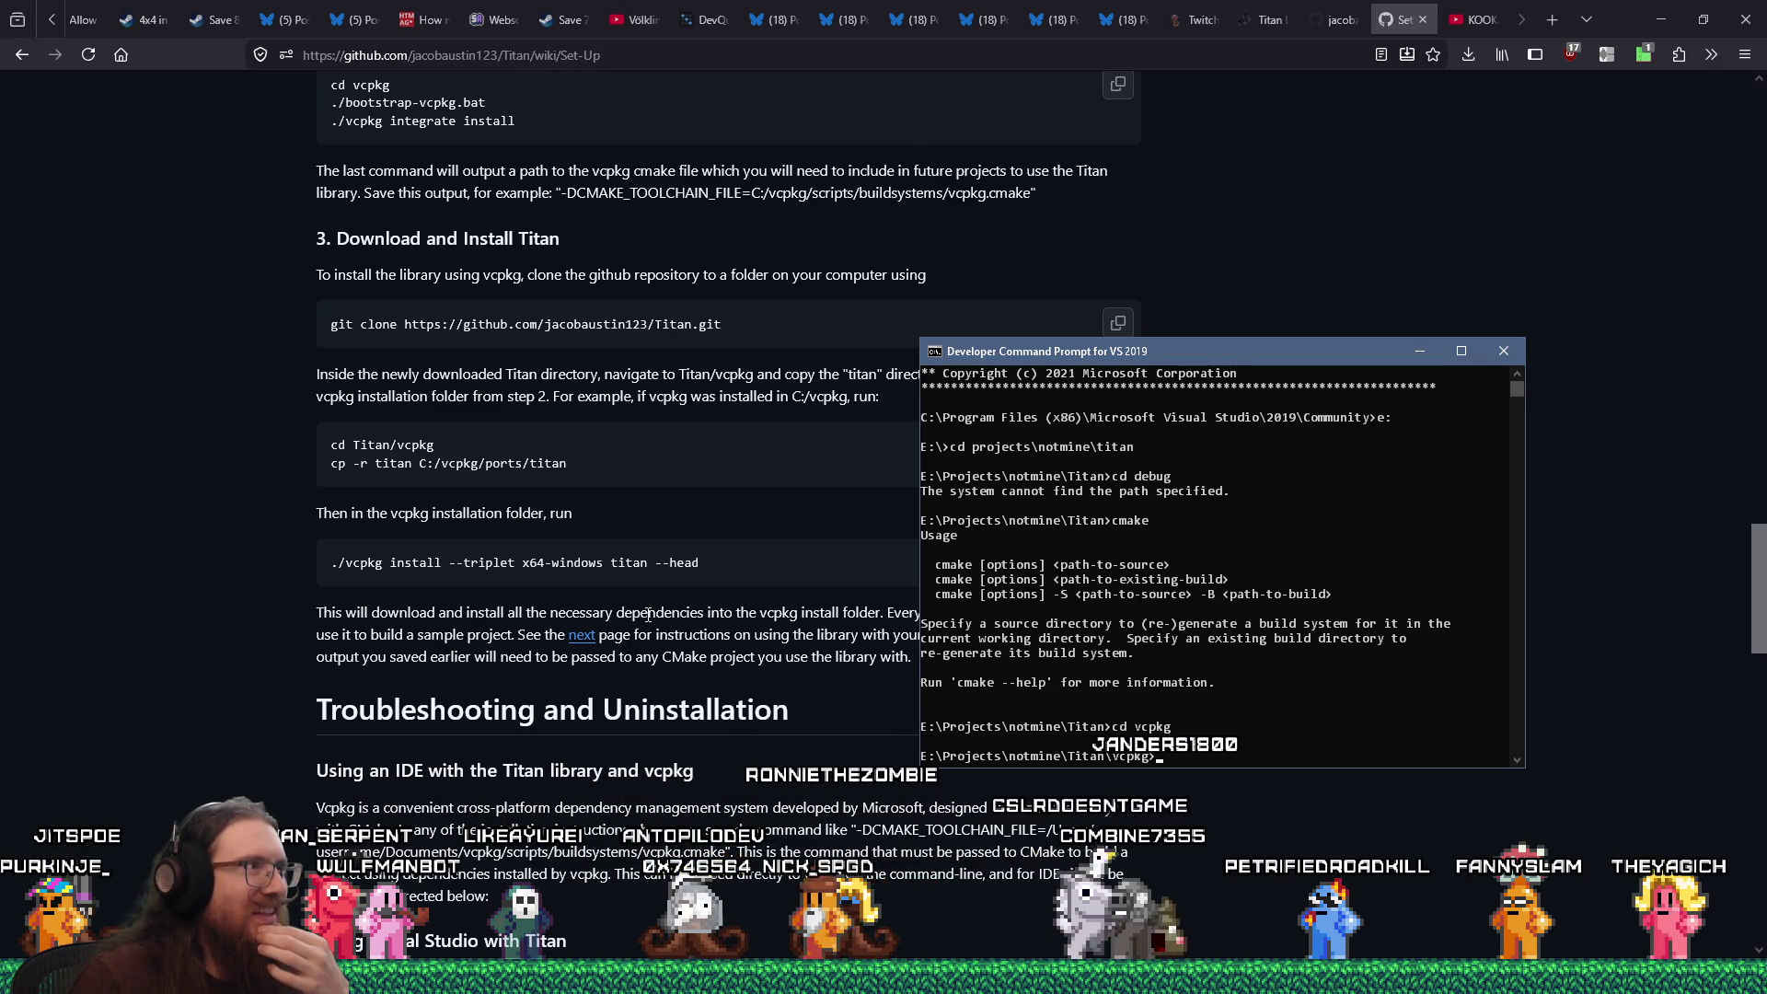
{"action": "scroll", "coordinate": [644, 611], "scroll_direction": "up", "scroll_amount": 2}
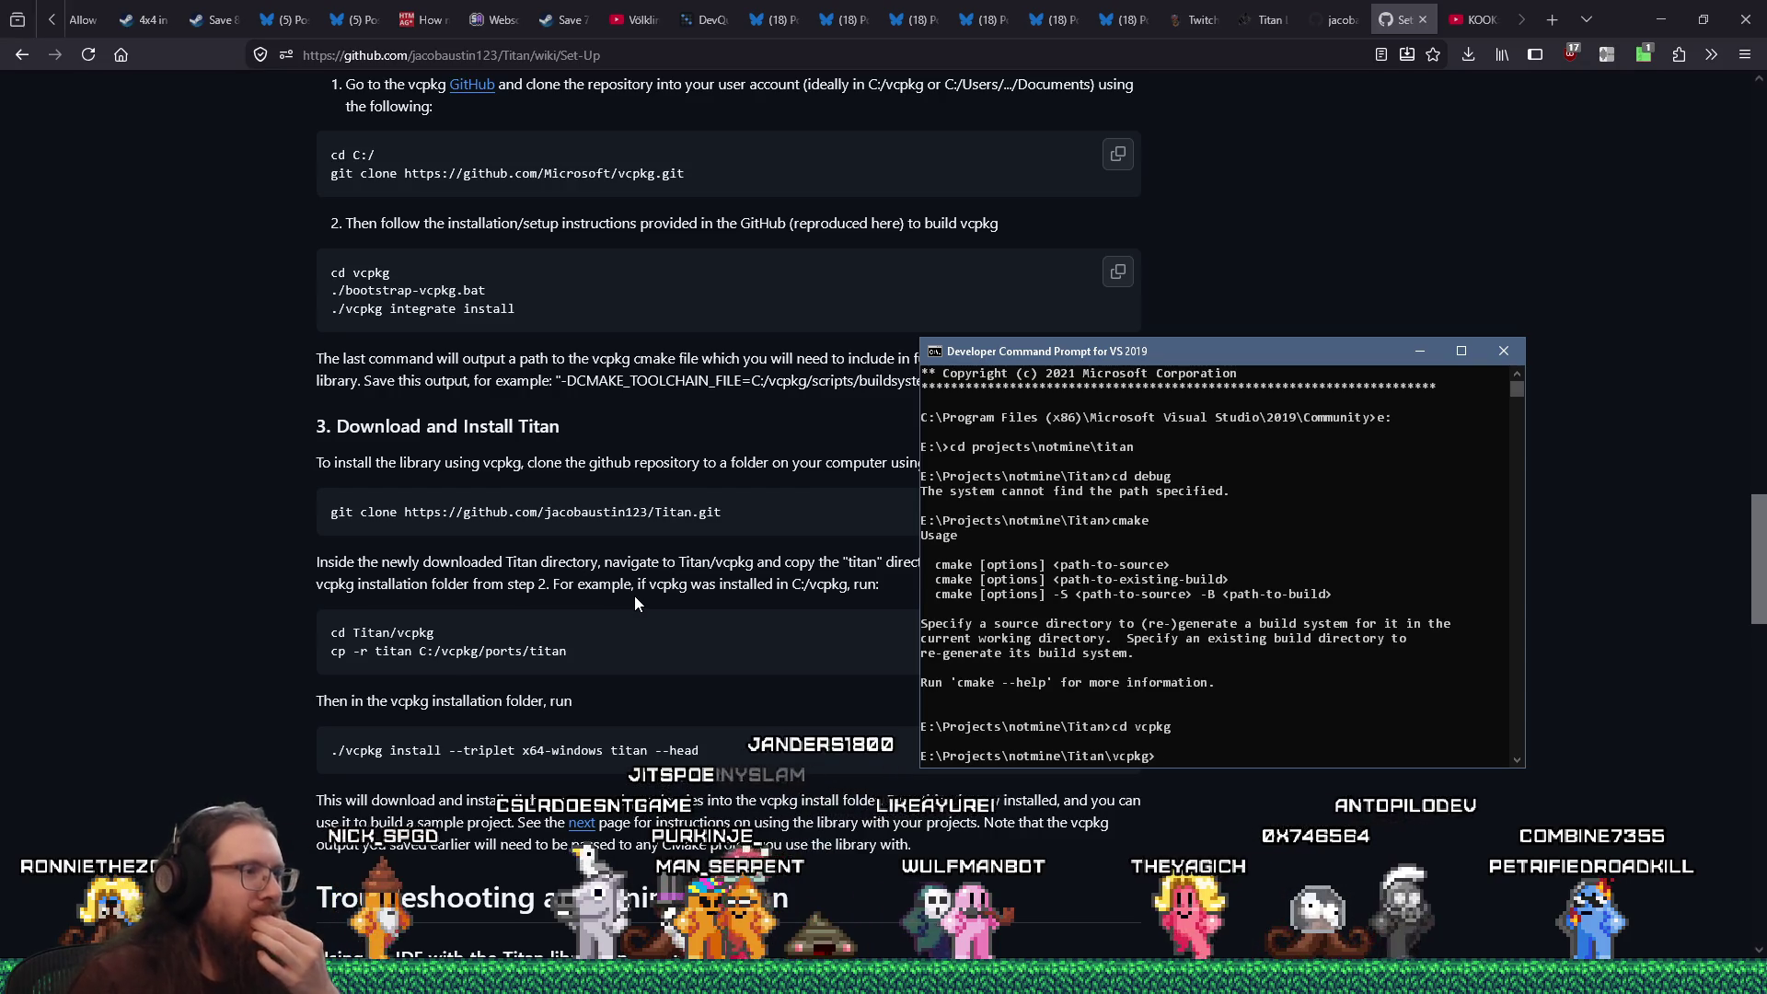
{"action": "scroll", "coordinate": [634, 603], "scroll_direction": "down", "scroll_amount": 2}
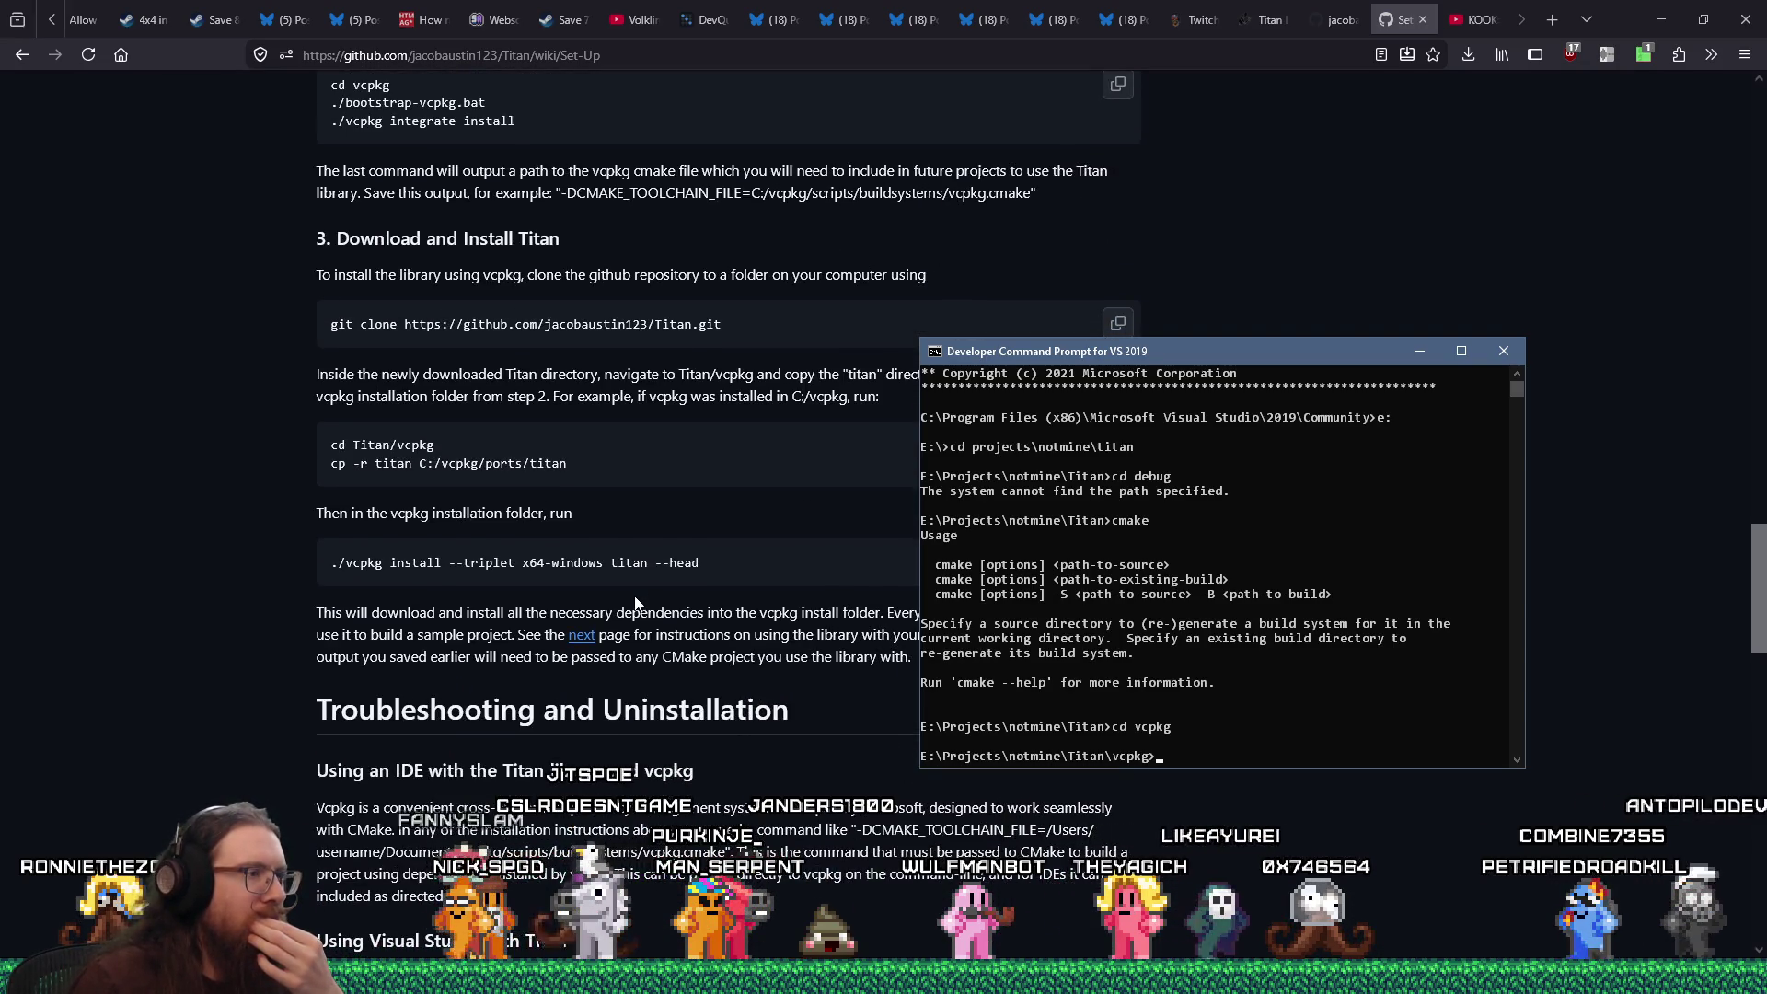
{"action": "scroll", "coordinate": [635, 603], "scroll_direction": "up", "scroll_amount": 2}
{"action": "scroll", "coordinate": [635, 603], "scroll_direction": "up", "scroll_amount": 2}
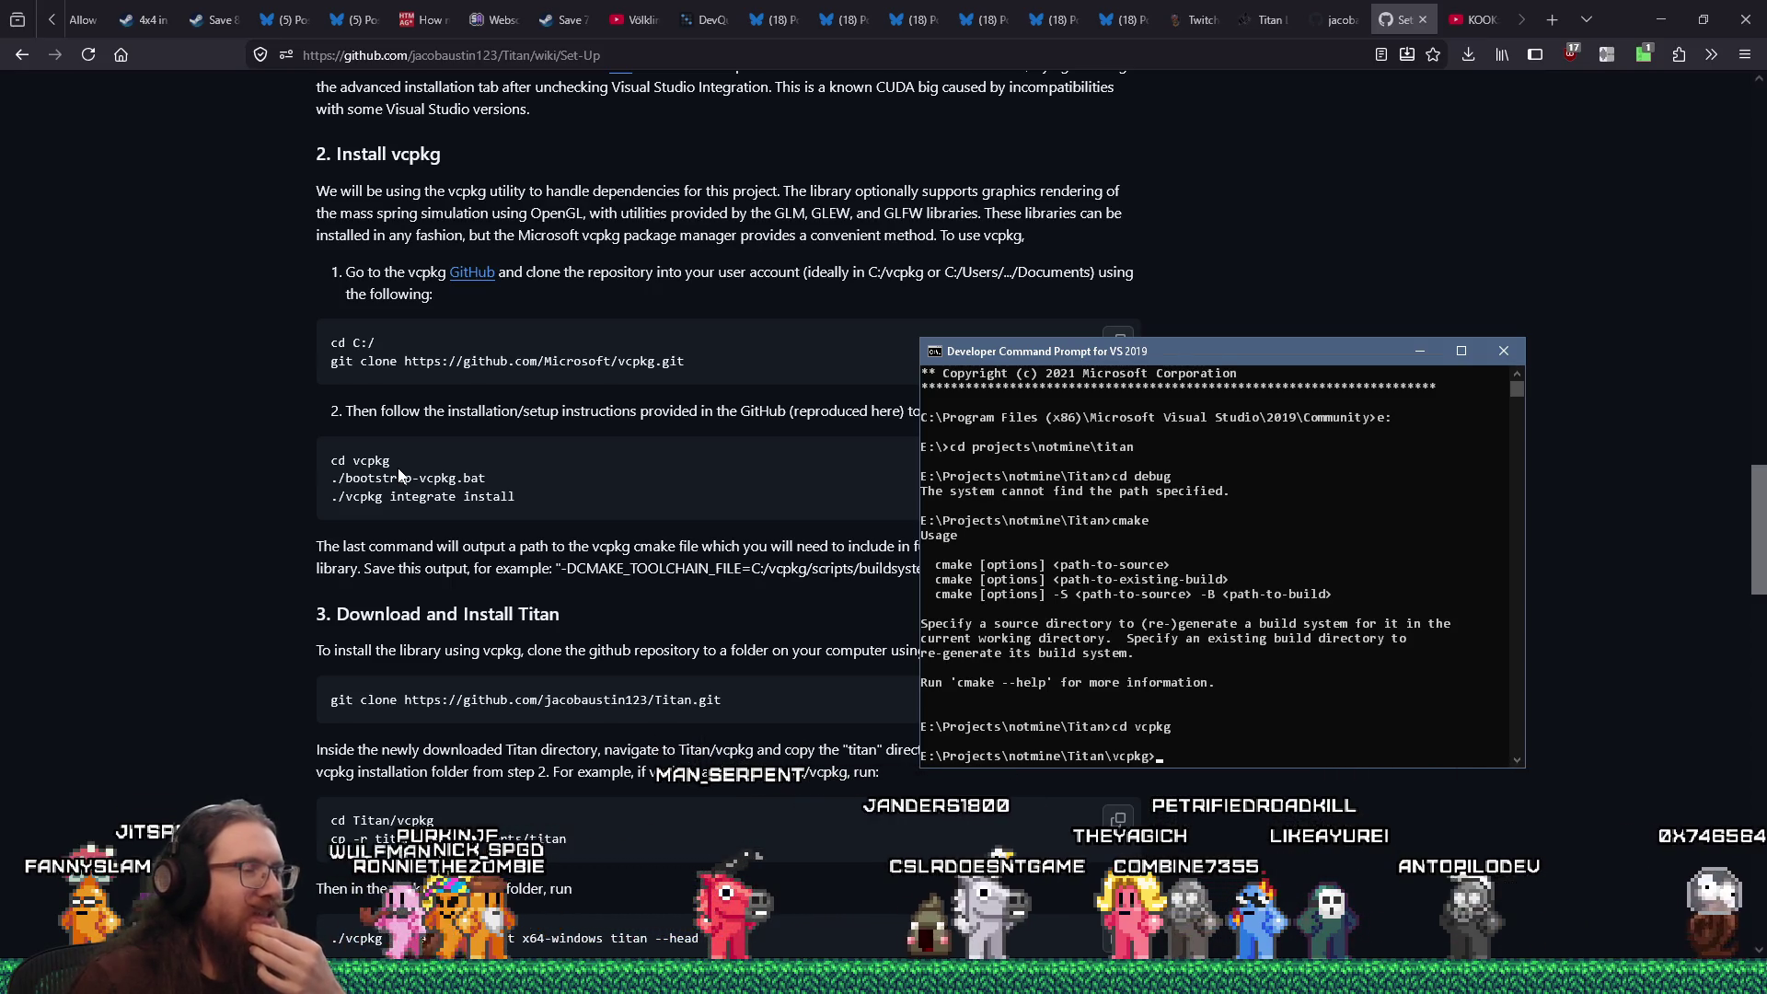
{"action": "mouse_move", "coordinate": [1198, 360]}
{"action": "left_mouse_down"}
{"action": "mouse_move", "coordinate": [1243, 366]}
{"action": "mouse_move", "coordinate": [1239, 248]}
{"action": "mouse_move", "coordinate": [1274, 473]}
{"action": "mouse_move", "coordinate": [1312, 241]}
{"action": "left_mouse_up"}
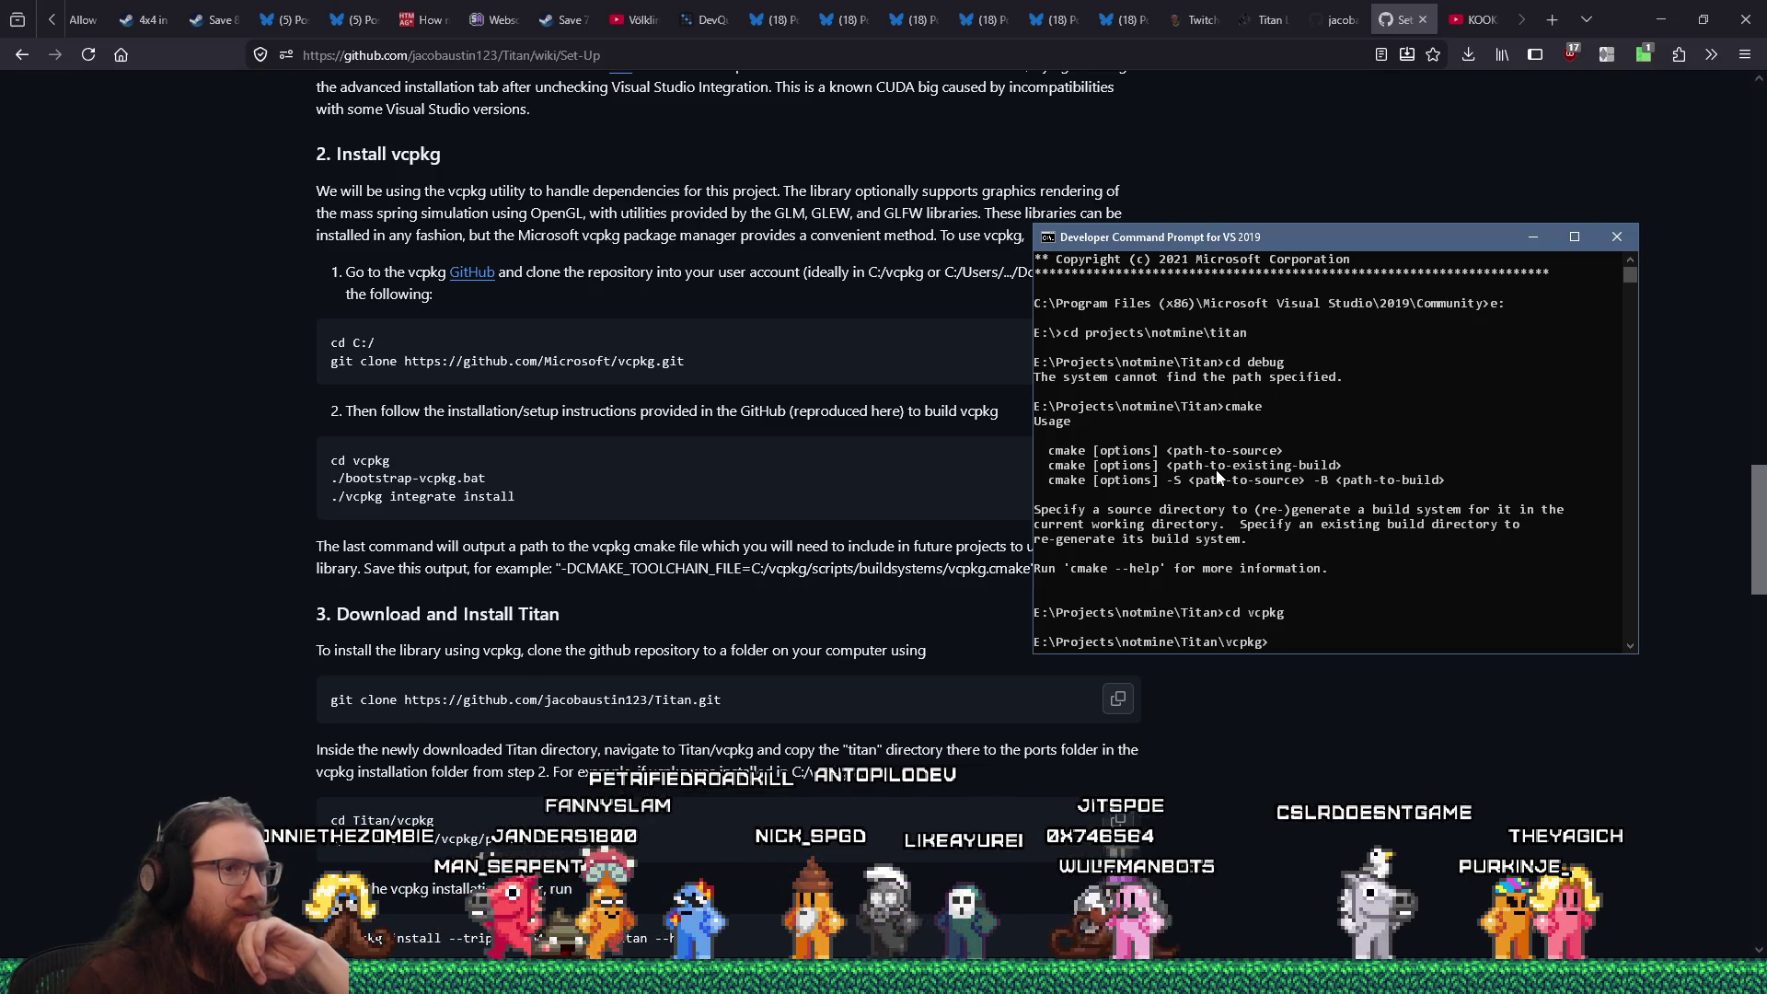
List the vcpkg folder, then enter titan and list its CONTROL and portfile.cmake
{"action": "type", "text": "dir"}
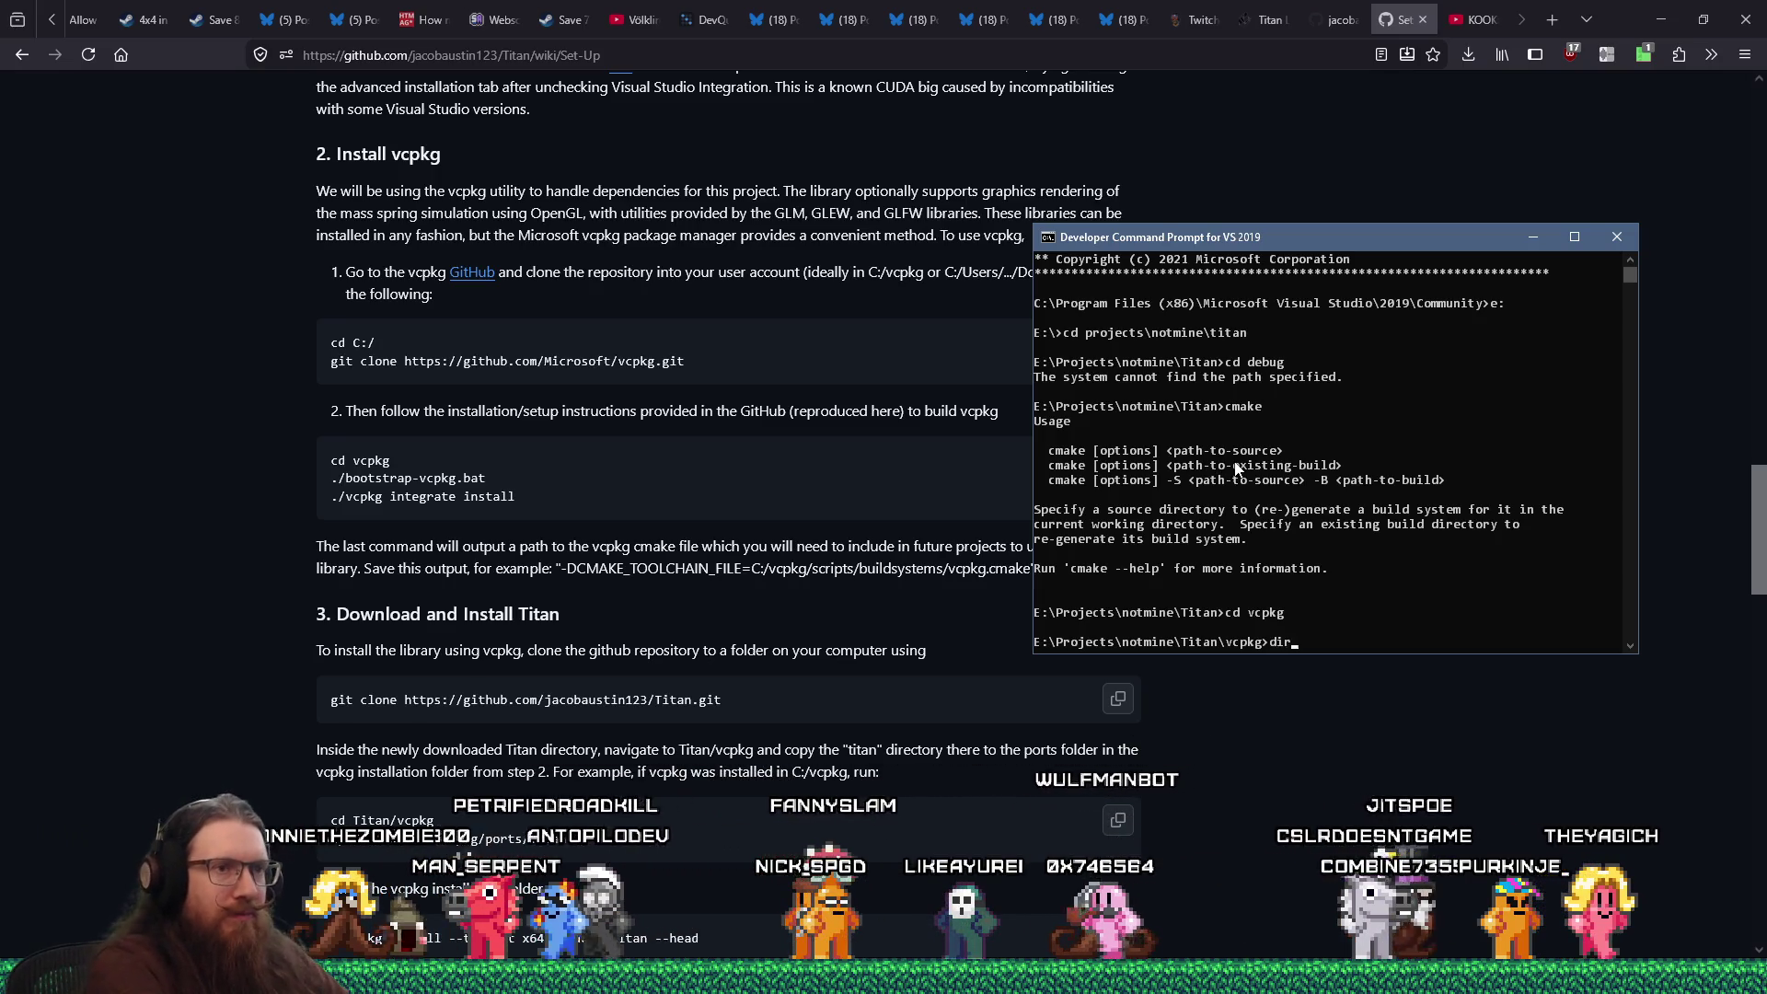
{"action": "key", "text": "Return"}
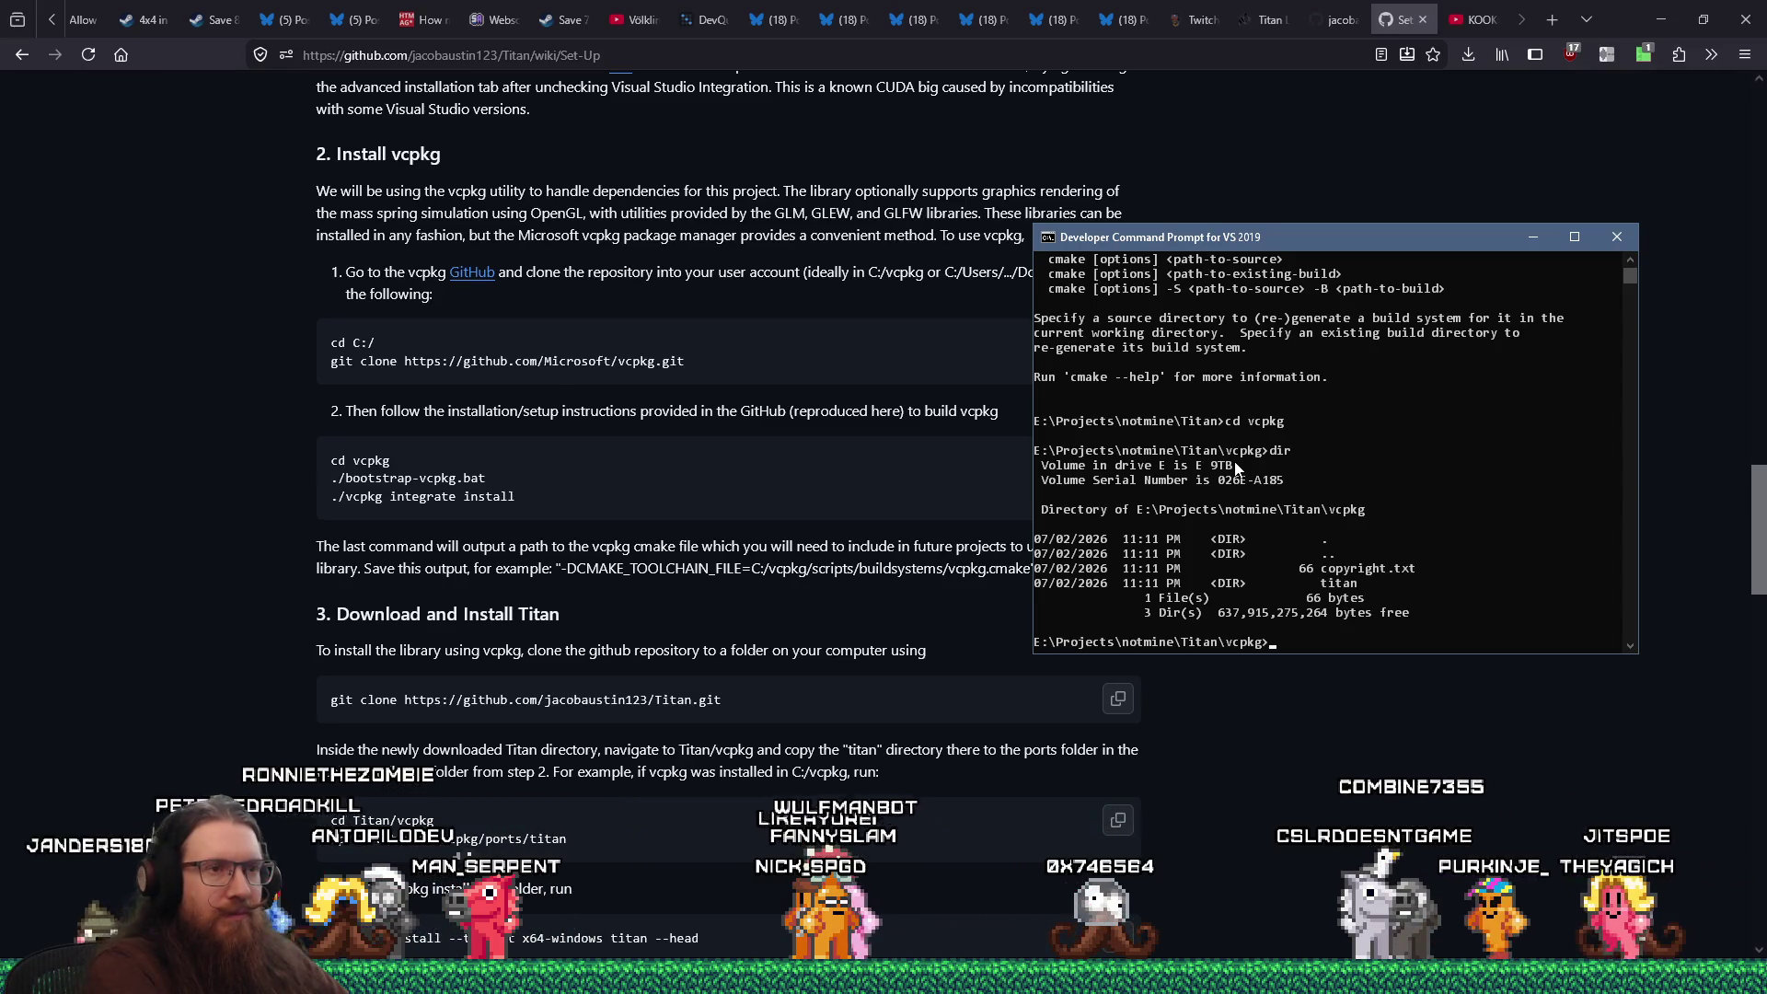
{"action": "type", "text": "cd titan"}
{"action": "key", "text": "Return"}
{"action": "type", "text": "dri"}
{"action": "key", "text": "Return"}
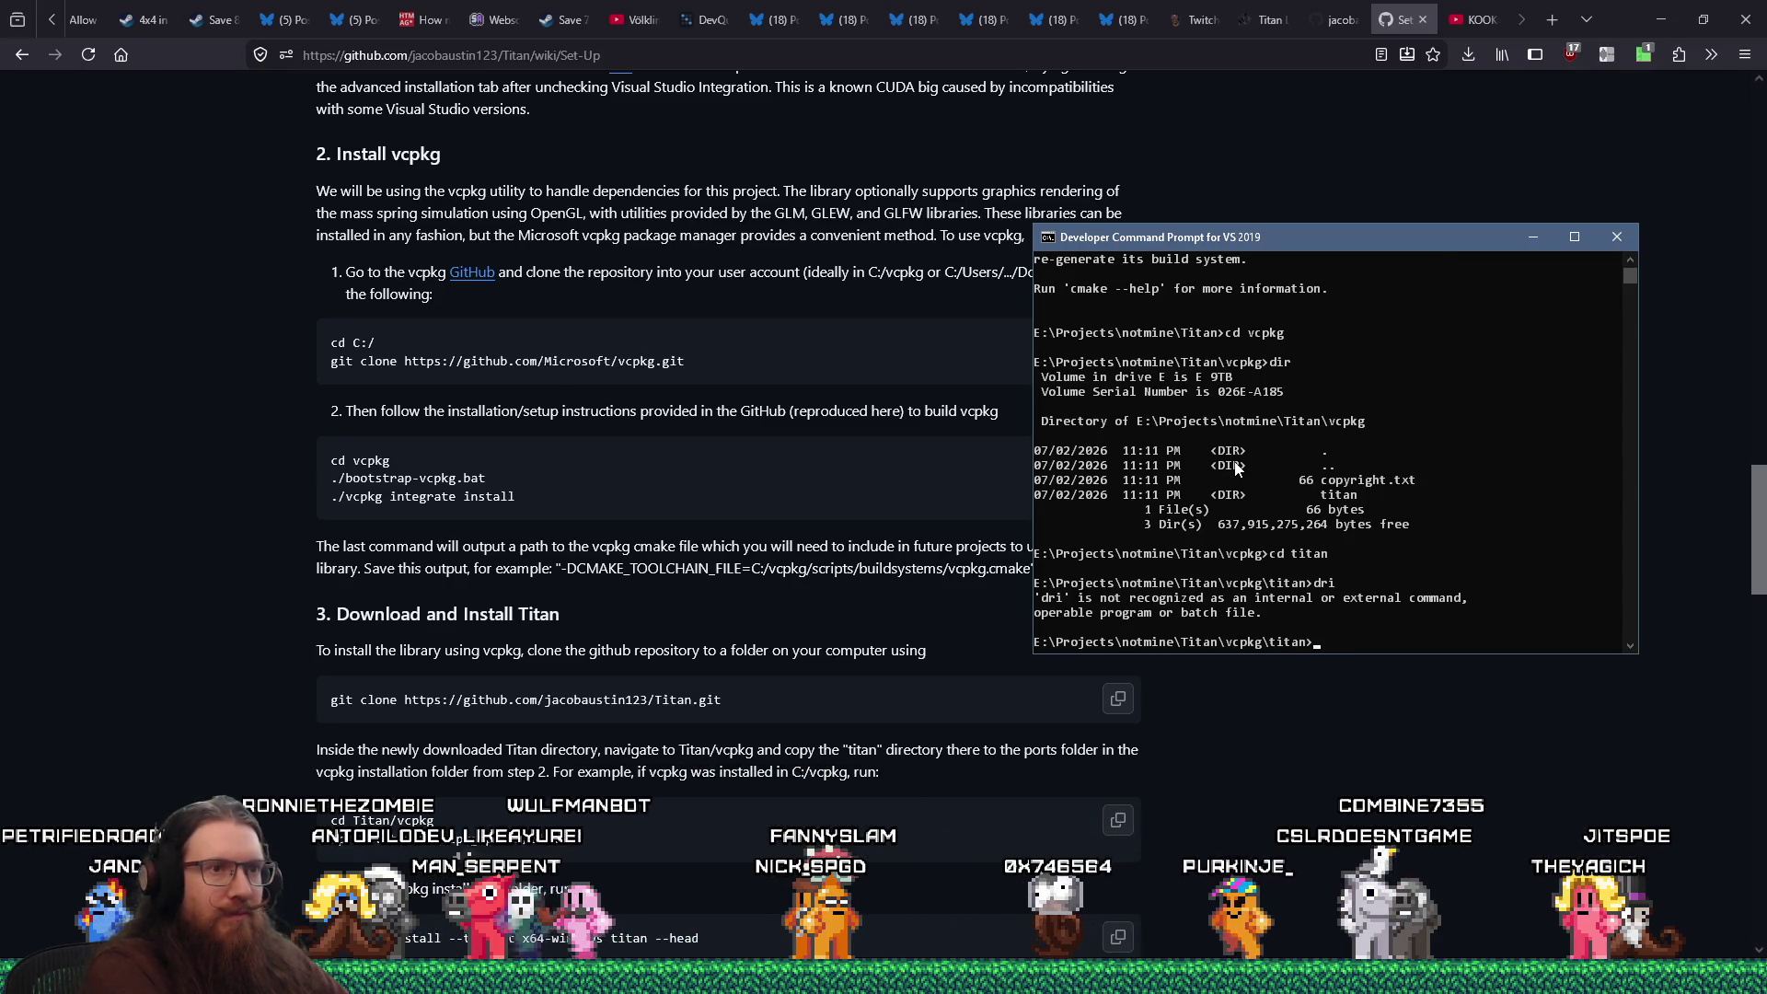
{"action": "type", "text": "dir"}
{"action": "key", "text": "Return"}
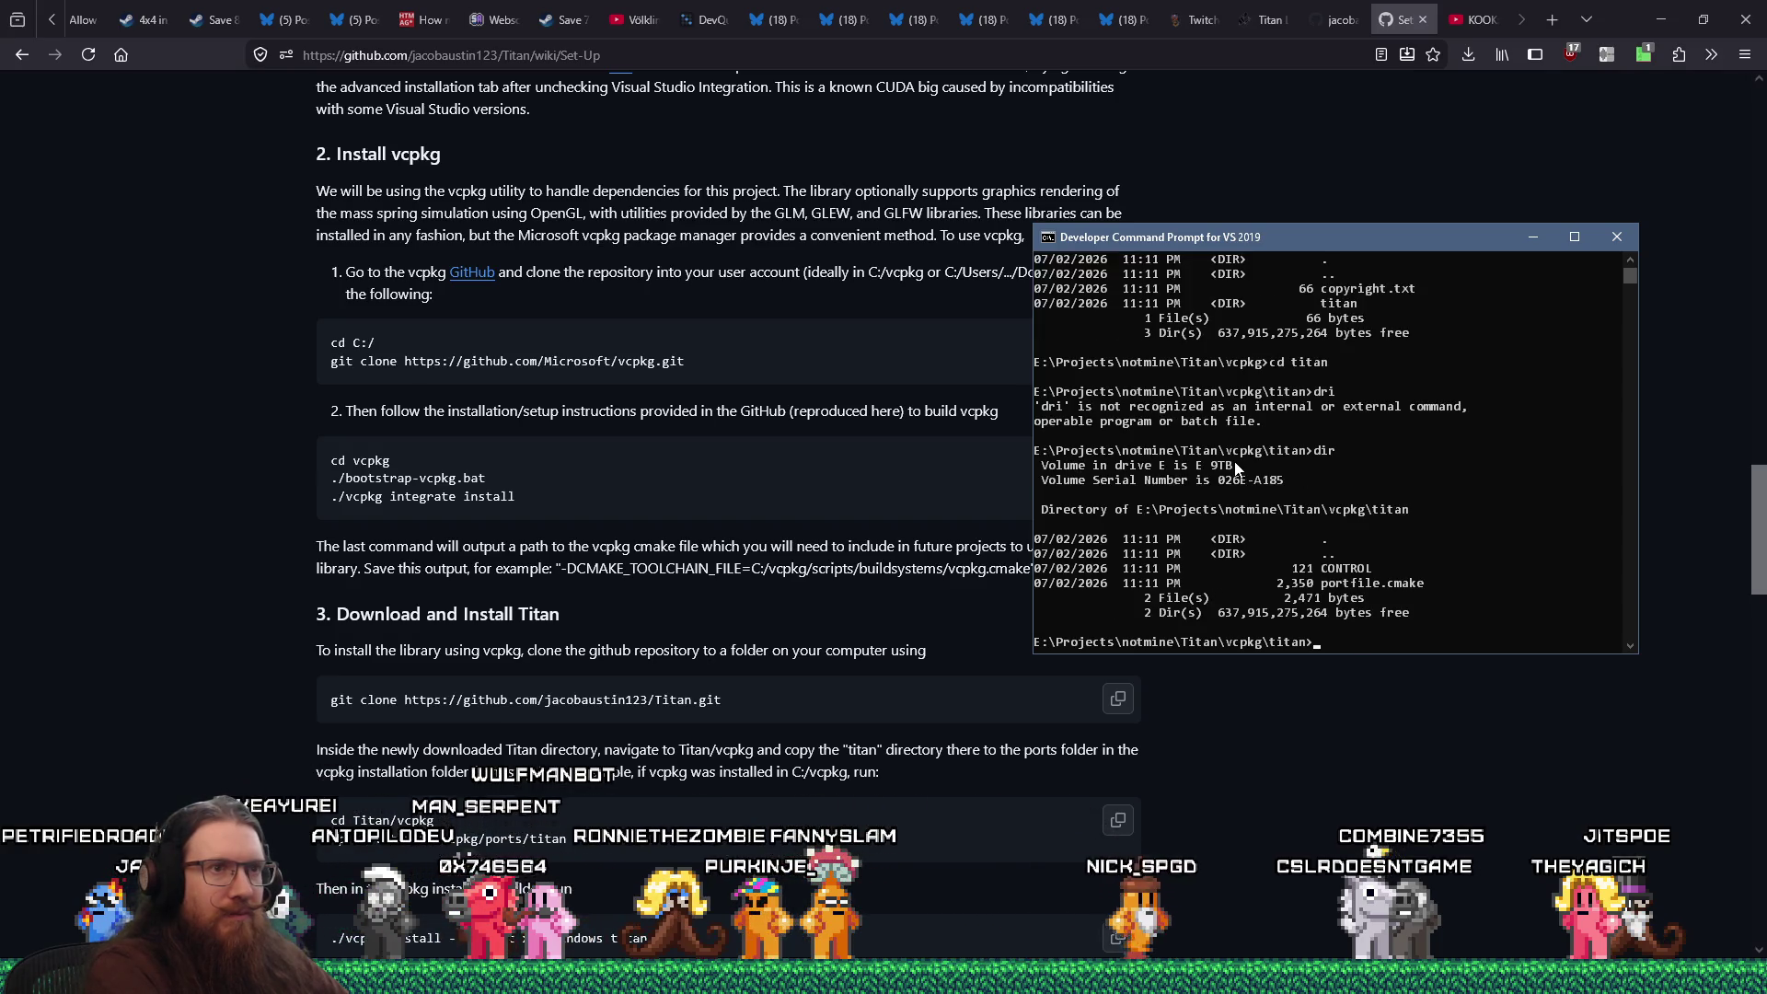
Return up to vcpkg and try the wiki's cp command, which isn't recognized
{"action": "type", "text": "cd .."}
{"action": "key", "text": "Return"}
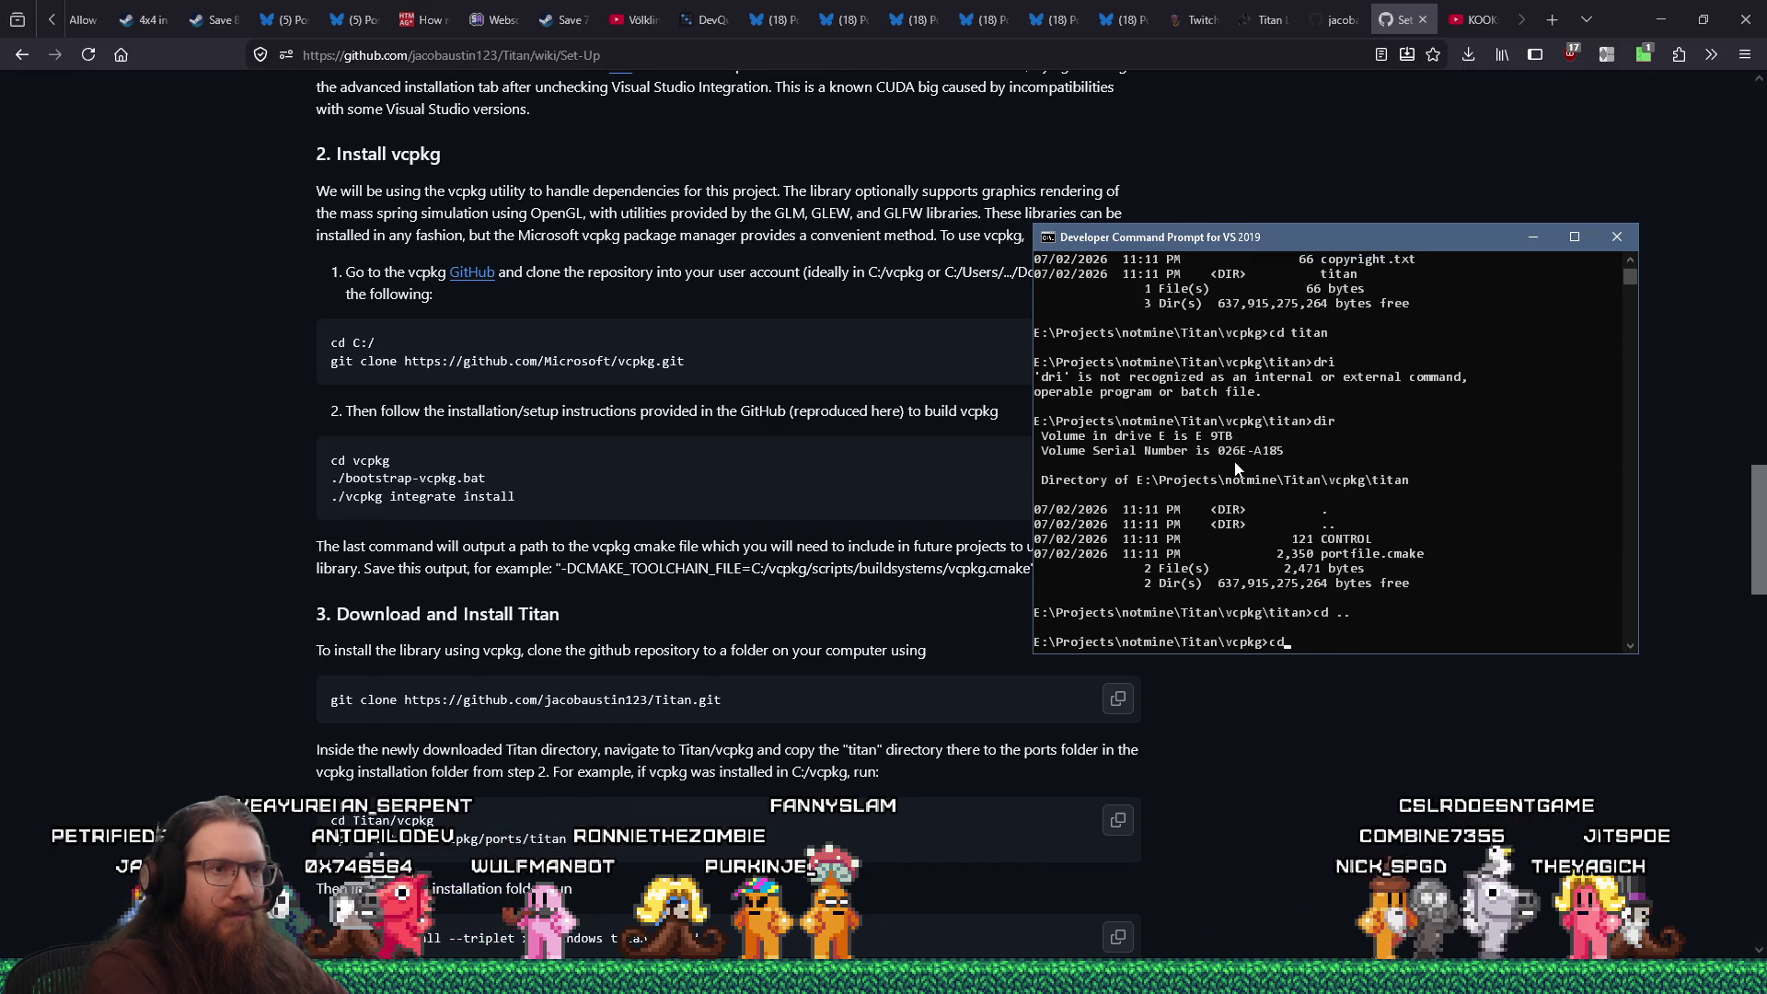
{"action": "type", "text": "cd .."}
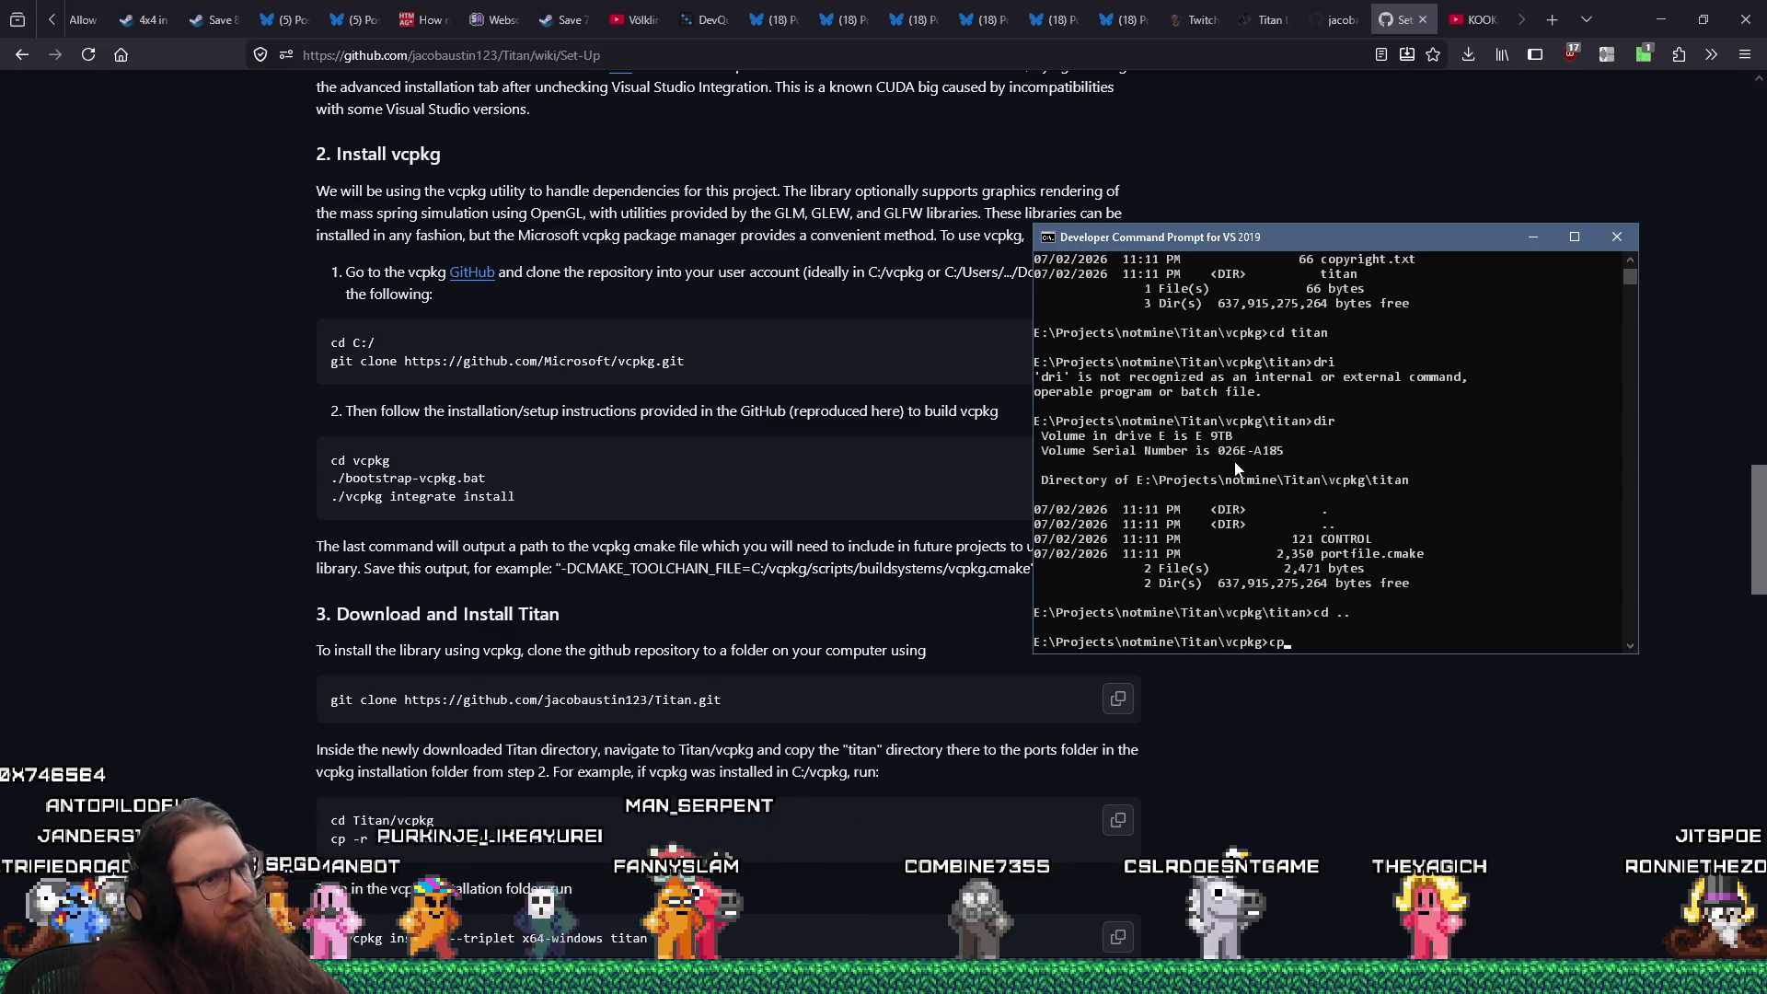
{"action": "type", "text": "p"}
{"action": "key", "text": "Return"}
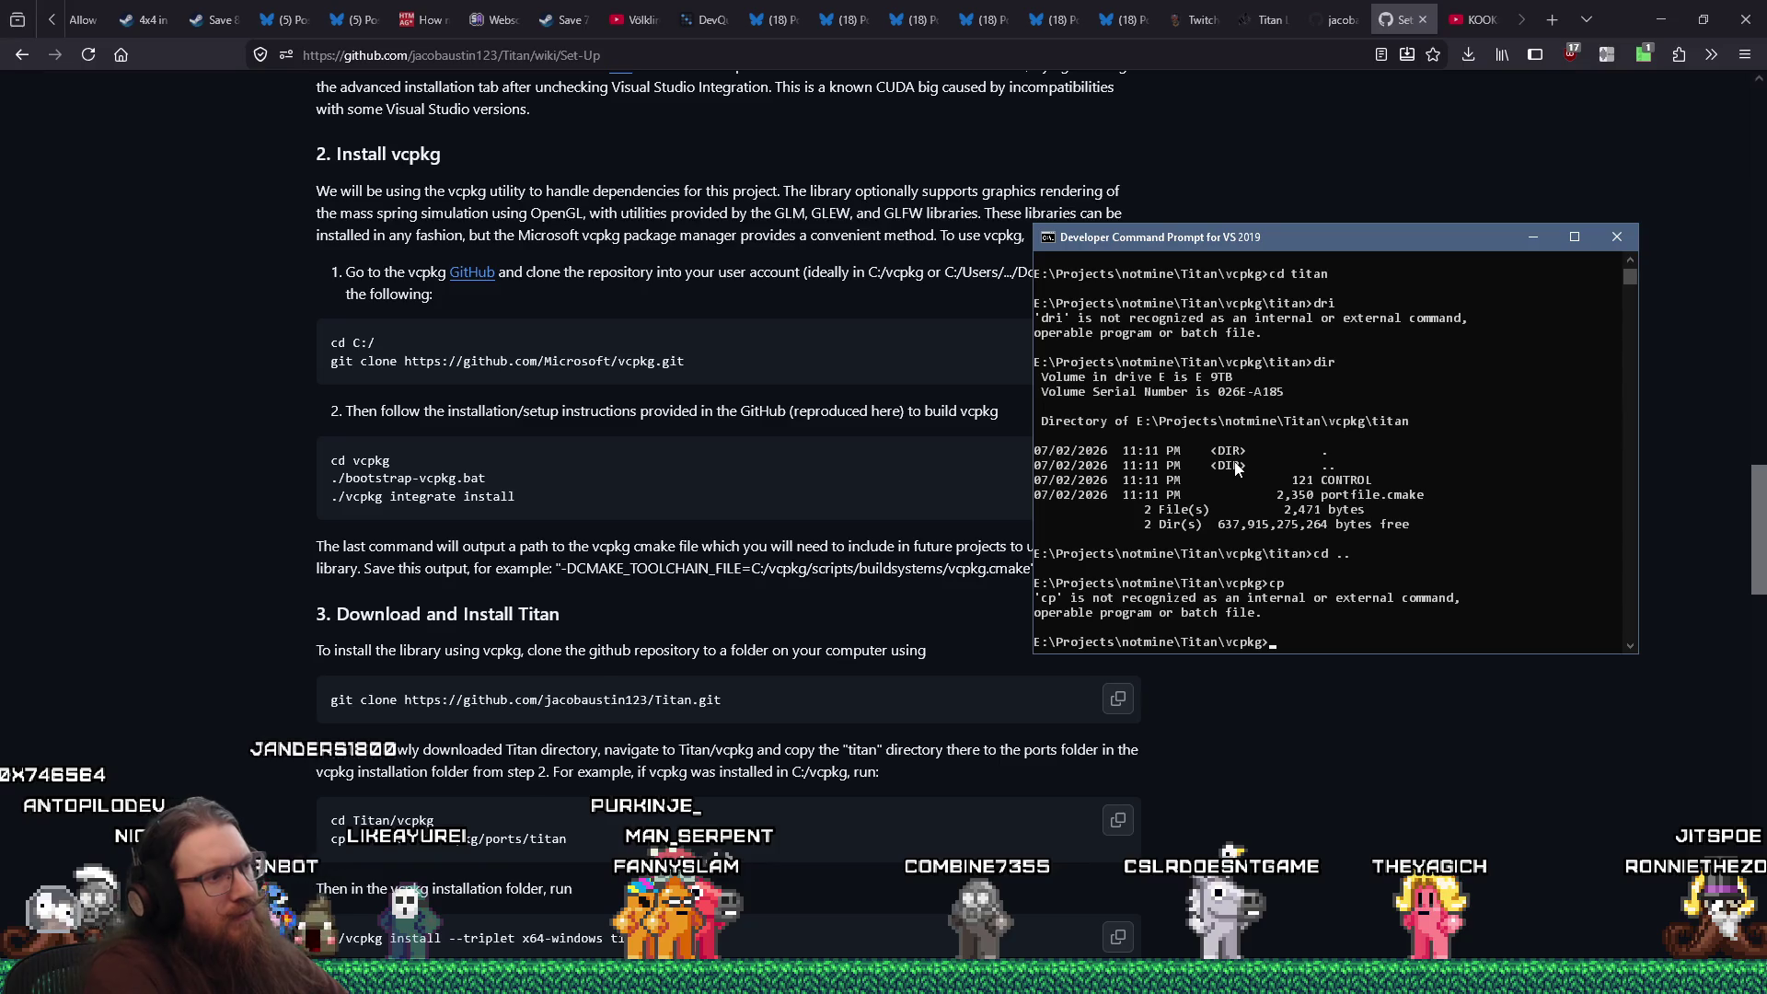
{"action": "scroll", "coordinate": [881, 497], "scroll_direction": "down", "scroll_amount": 1}
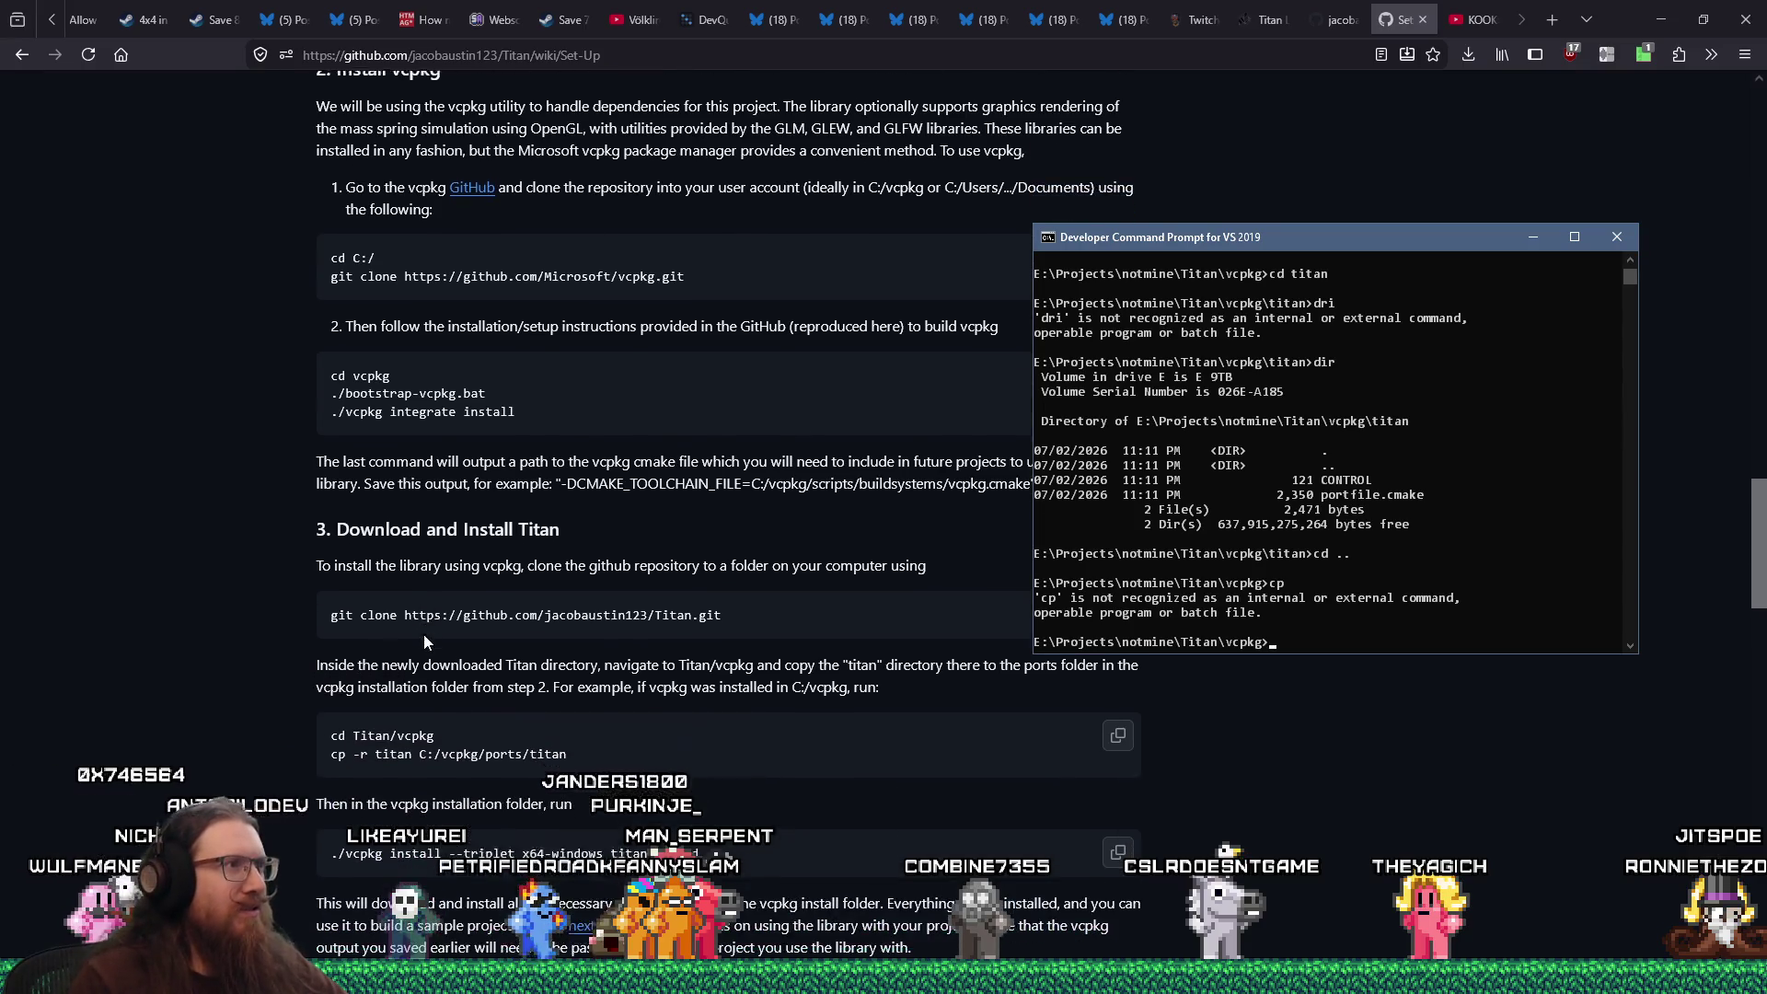
Scroll through the open GitHub page in Firefox
{"action": "left_click_drag", "start_coordinate": [329, 750], "coordinate": [349, 748]}
{"action": "scroll", "coordinate": [348, 747], "scroll_direction": "up", "scroll_amount": 5}
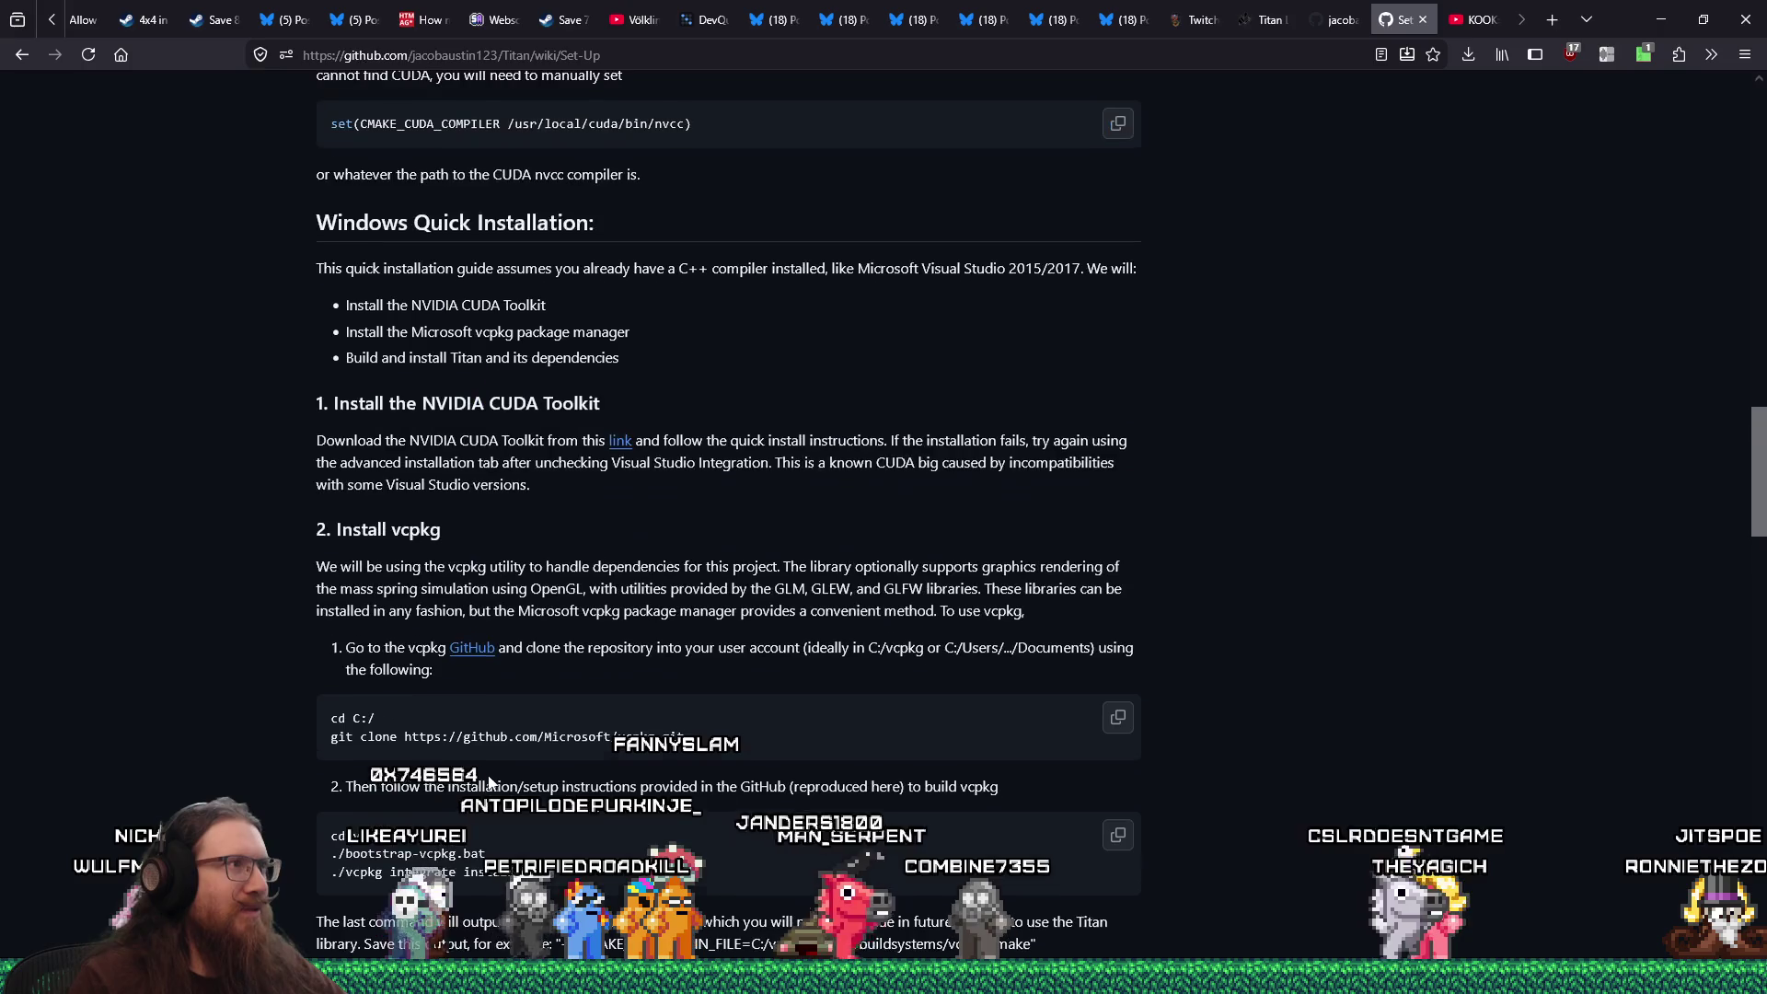
{"action": "scroll", "coordinate": [489, 605], "scroll_direction": "down", "scroll_amount": 8}
{"action": "scroll", "coordinate": [489, 604], "scroll_direction": "down", "scroll_amount": 1}
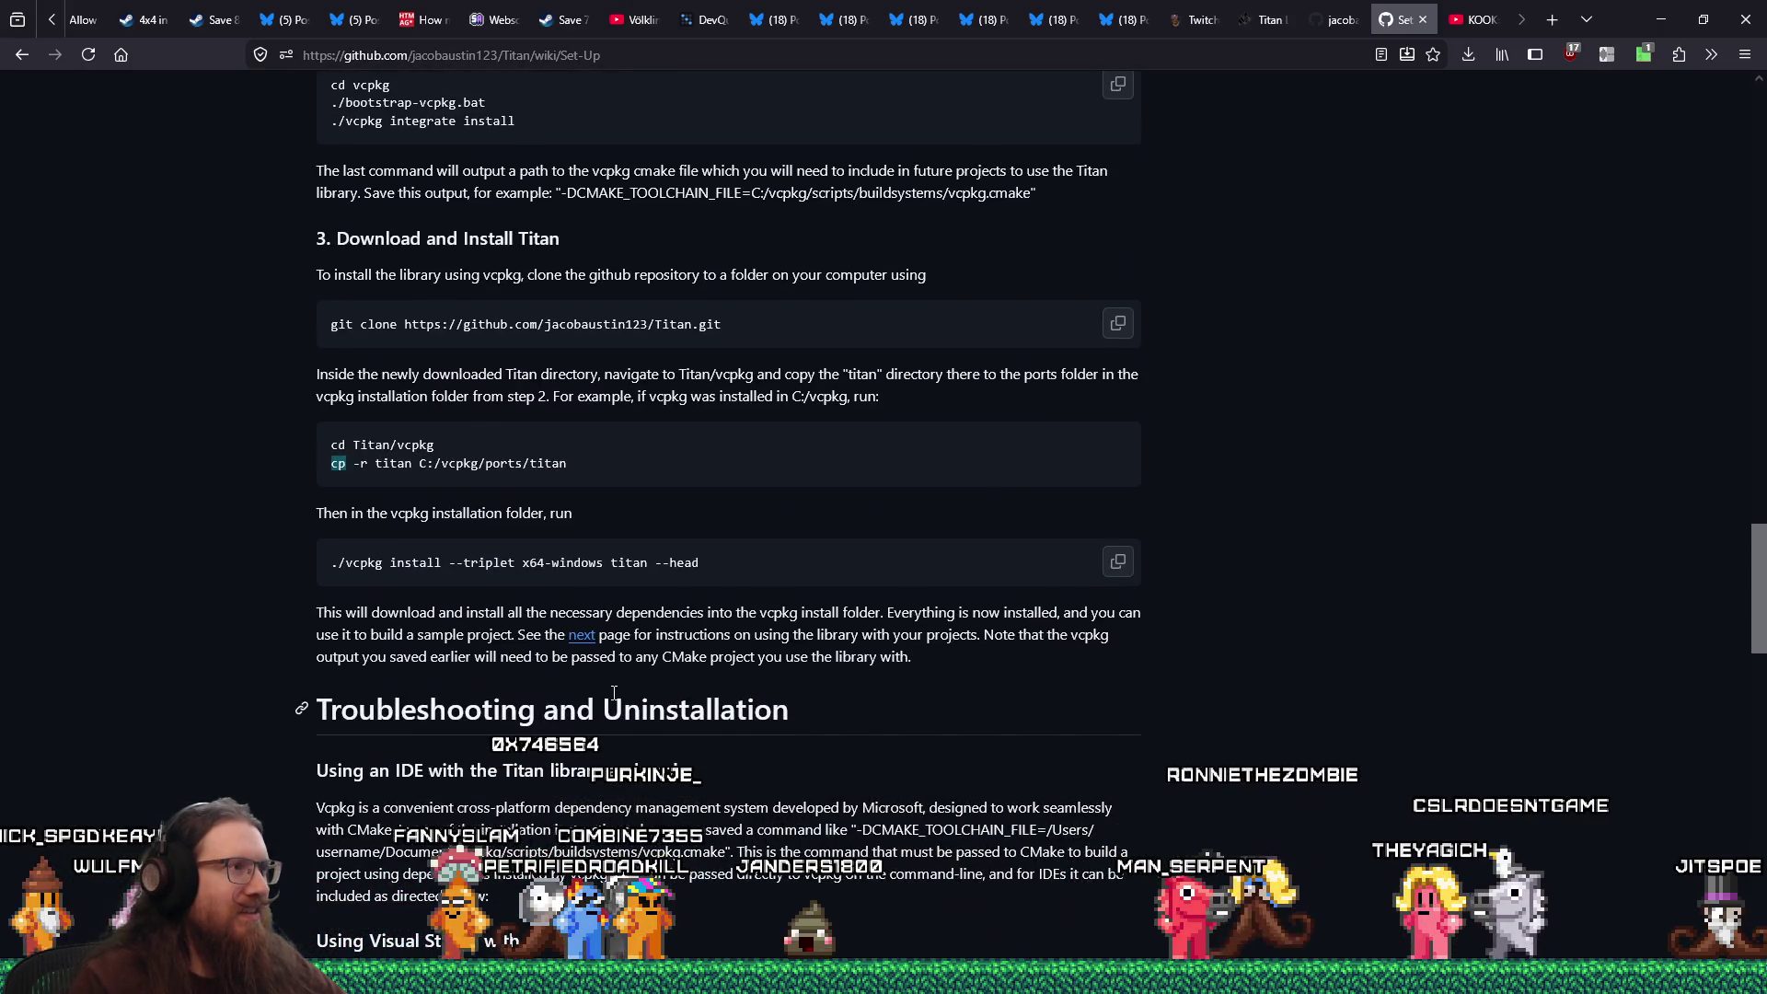
{"action": "scroll", "coordinate": [614, 692], "scroll_direction": "down", "scroll_amount": 2}
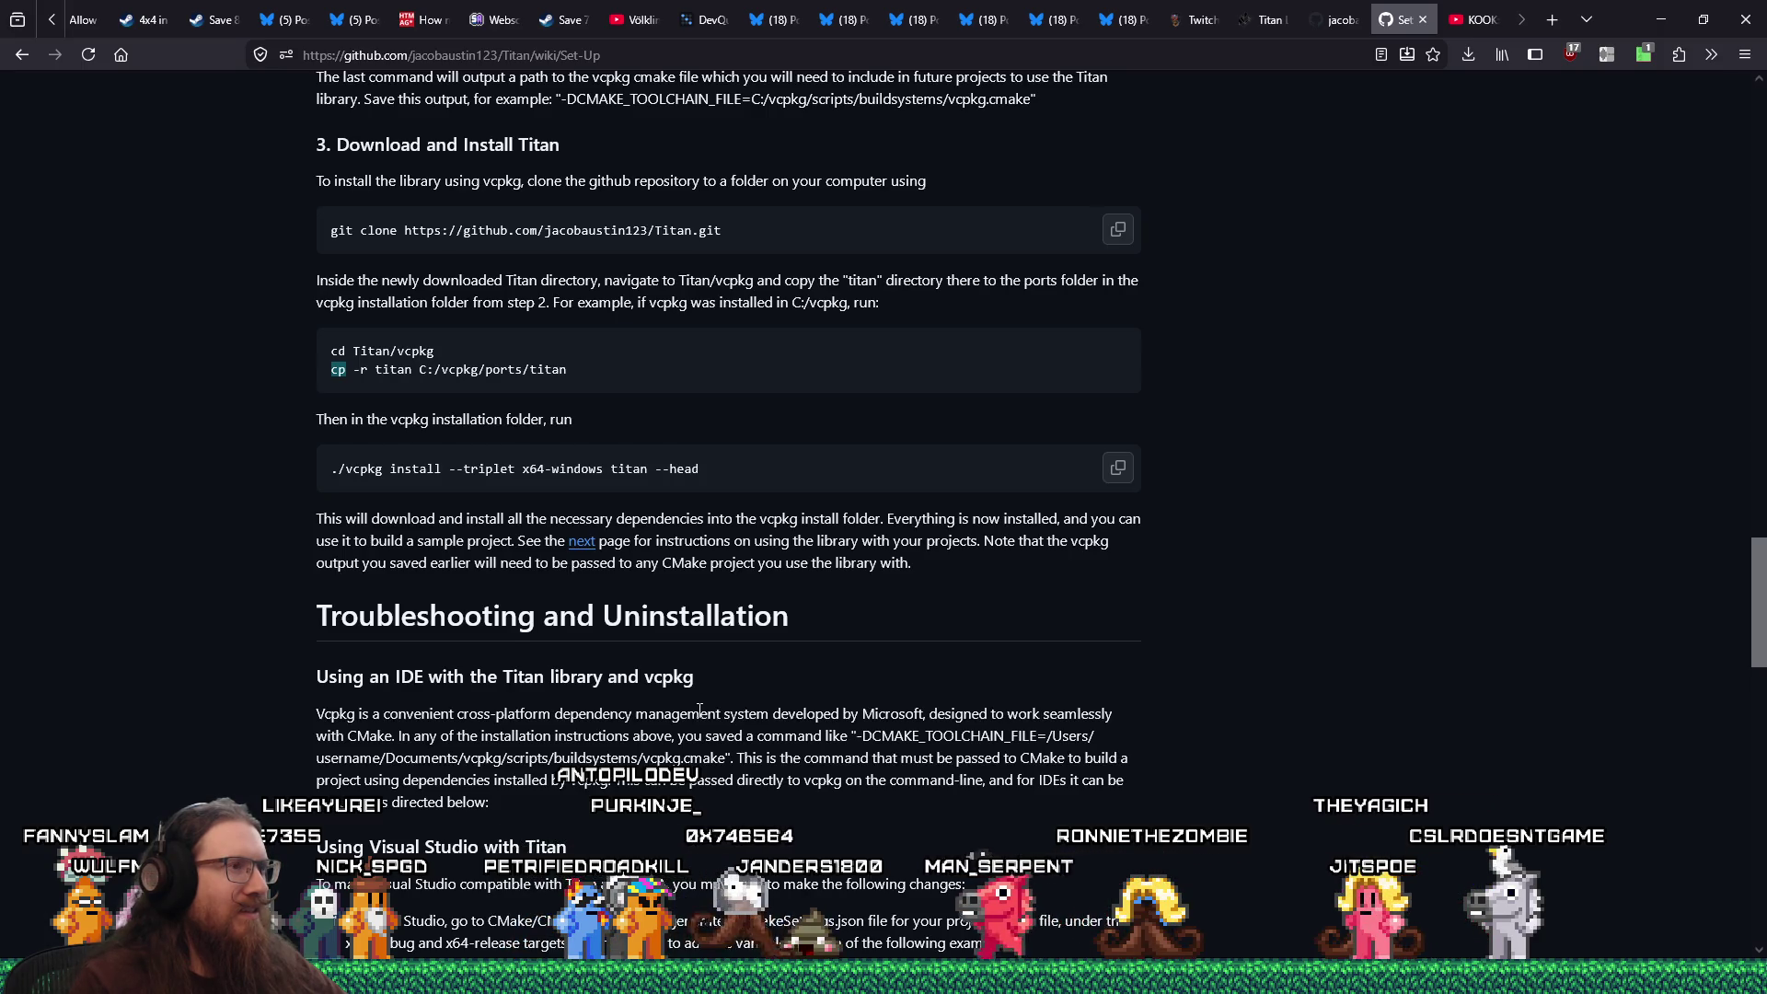
{"action": "scroll", "coordinate": [699, 710], "scroll_direction": "down", "scroll_amount": 3}
{"action": "scroll", "coordinate": [700, 710], "scroll_direction": "down", "scroll_amount": 1}
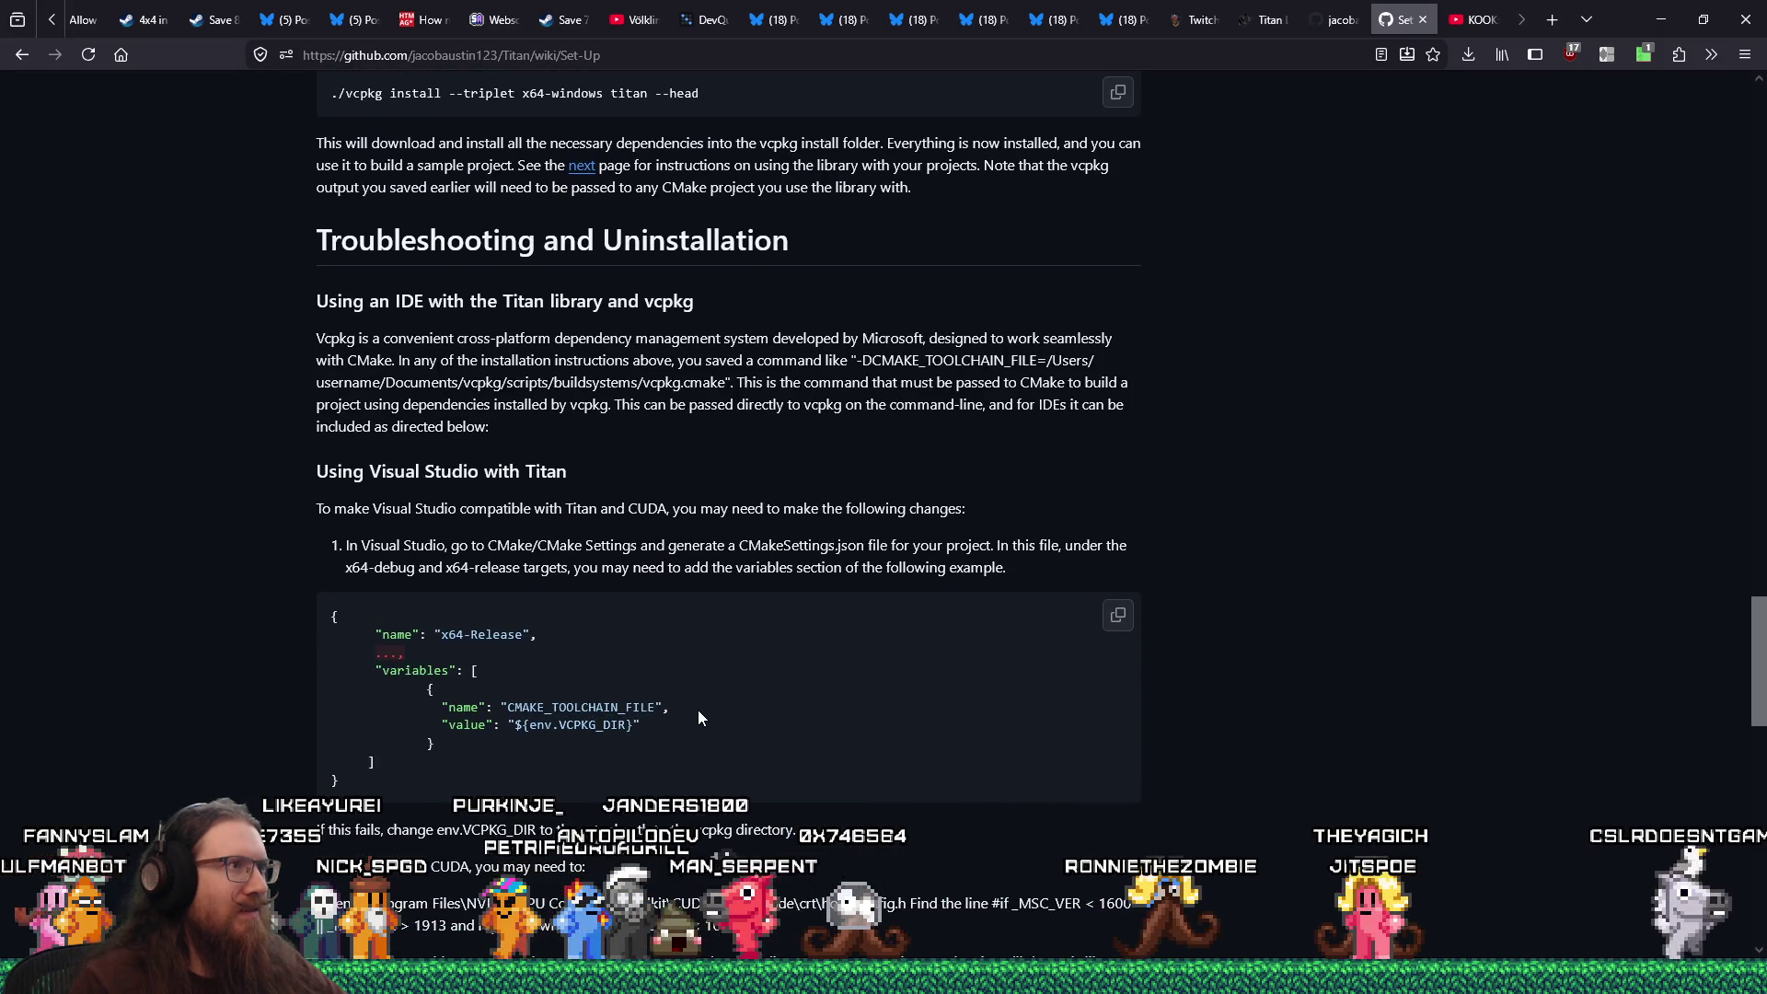
{"action": "scroll", "coordinate": [698, 717], "scroll_direction": "down", "scroll_amount": 4}
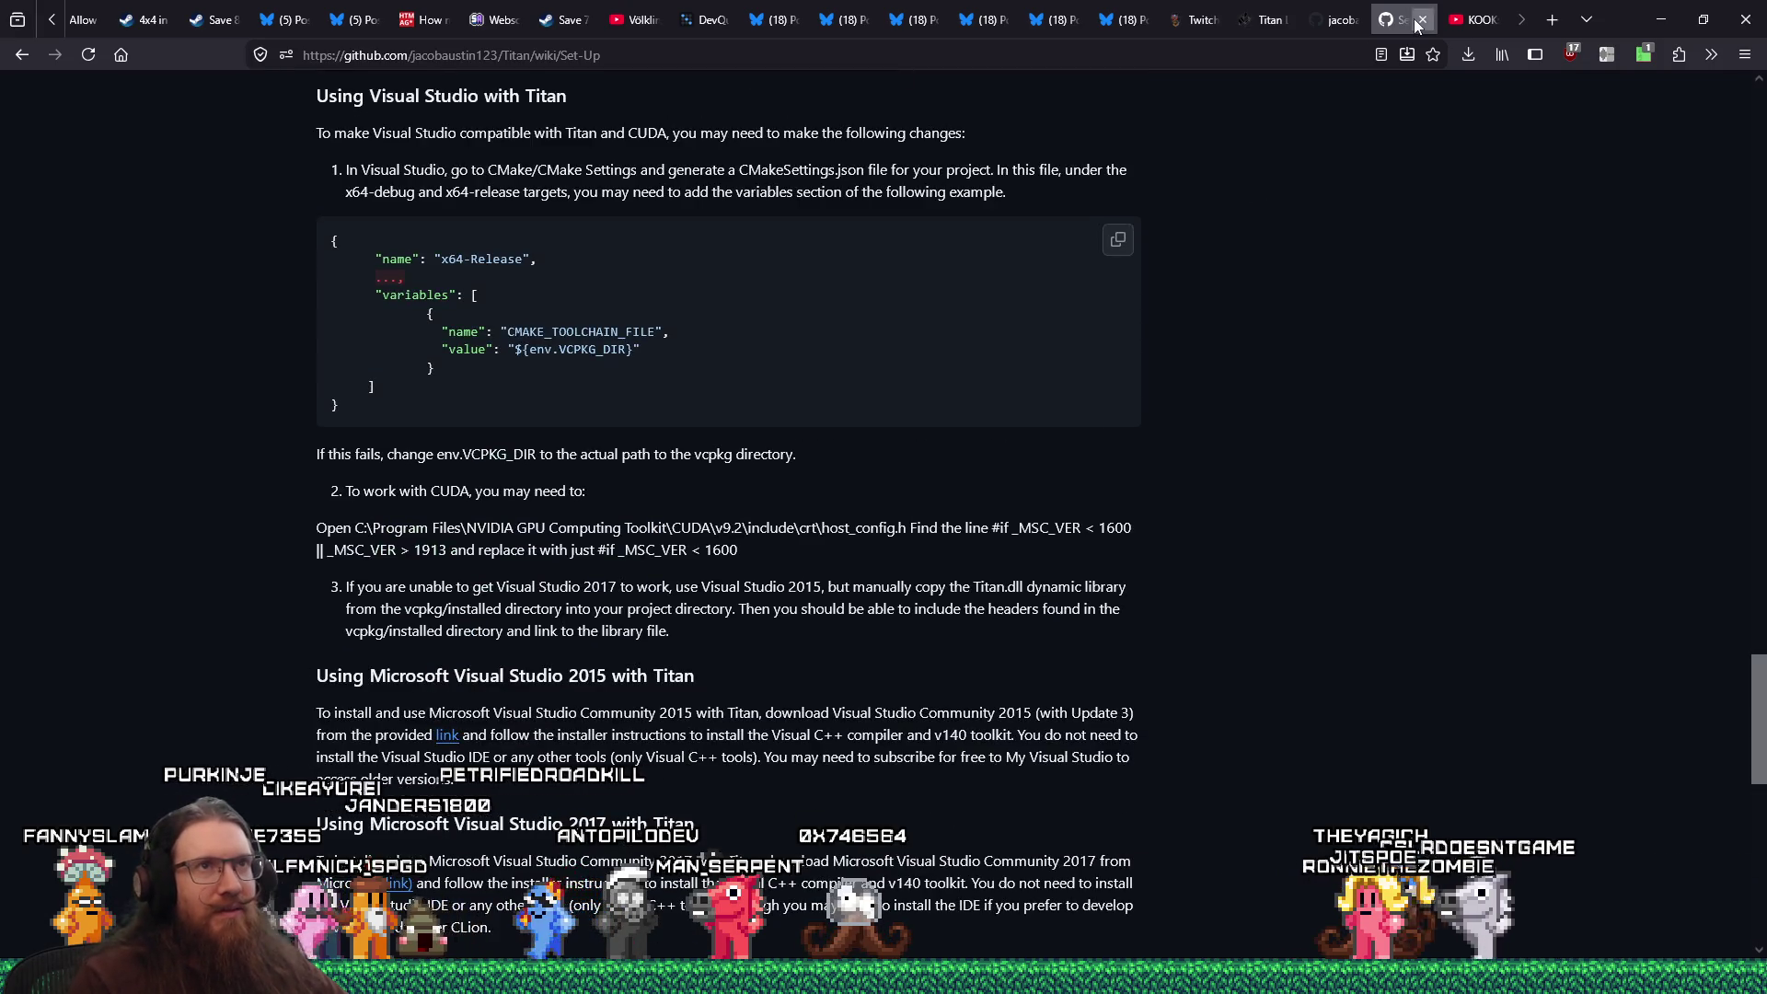
Close the Set-Up wiki and both Titan repository tabs, then switch to the Distance store page
{"action": "left_click", "coordinate": [1421, 20]}
{"action": "left_click", "coordinate": [1350, 22]}
{"action": "left_click", "coordinate": [1267, 22]}
{"action": "left_click", "coordinate": [1281, 20]}
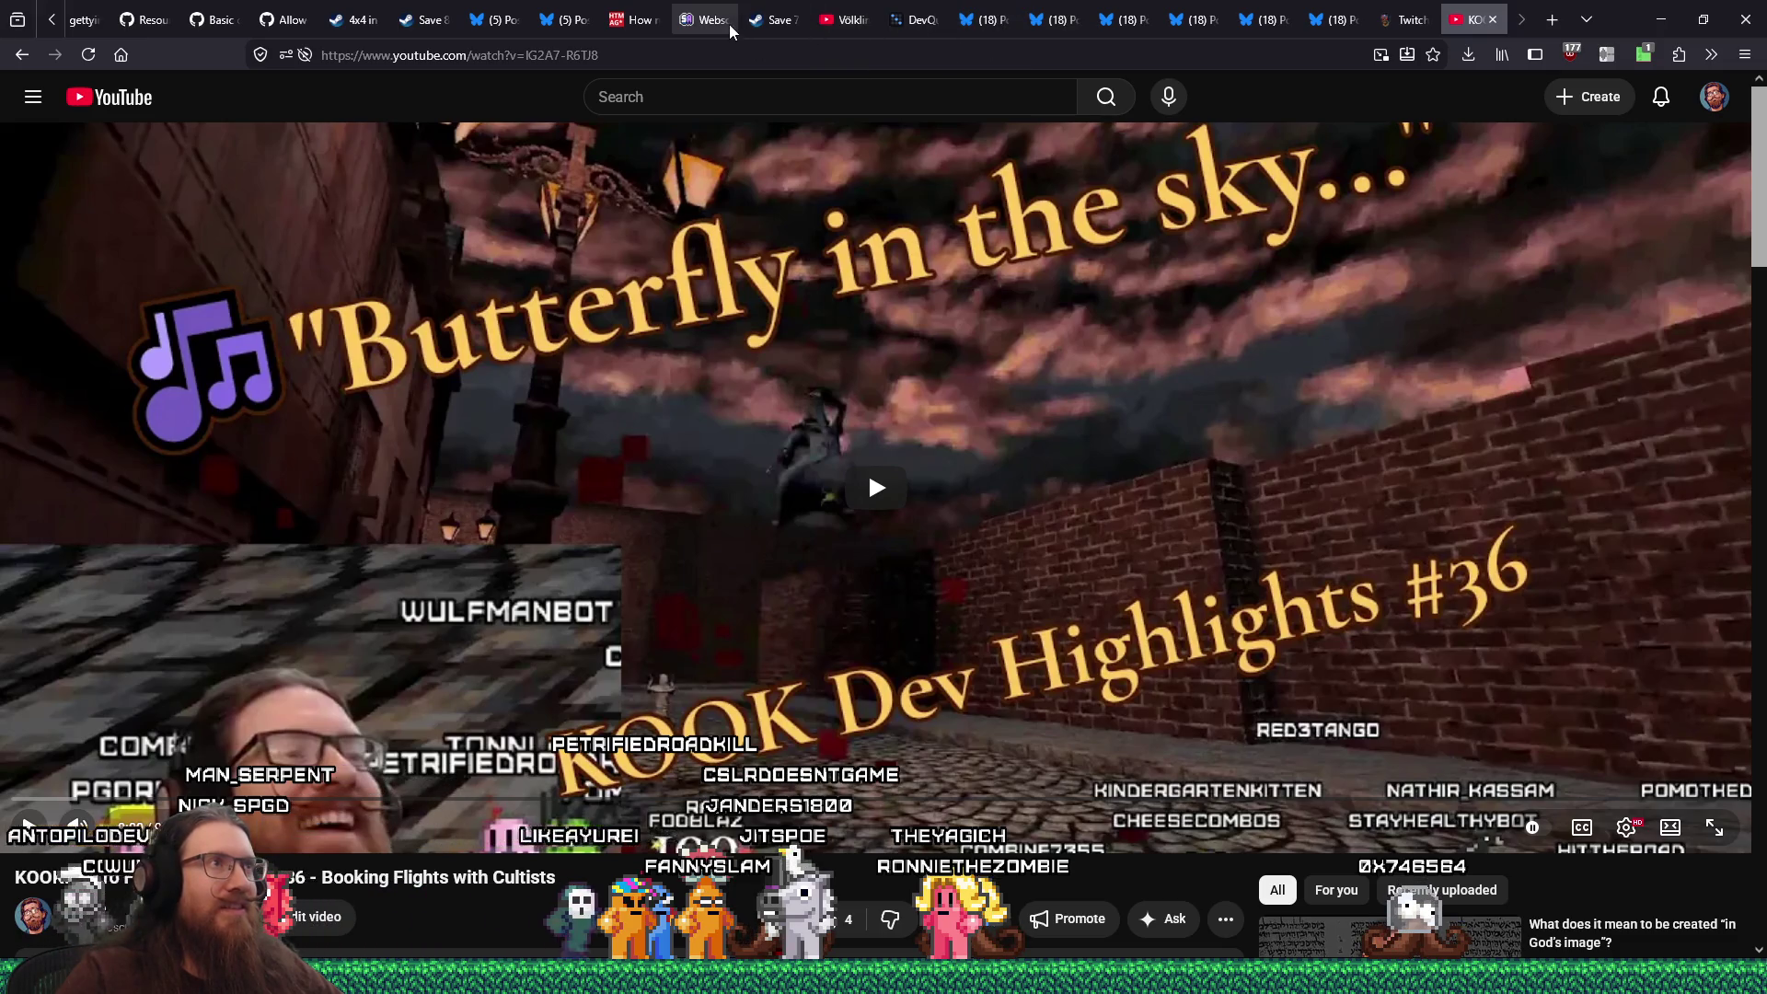
{"action": "left_click", "coordinate": [421, 20]}
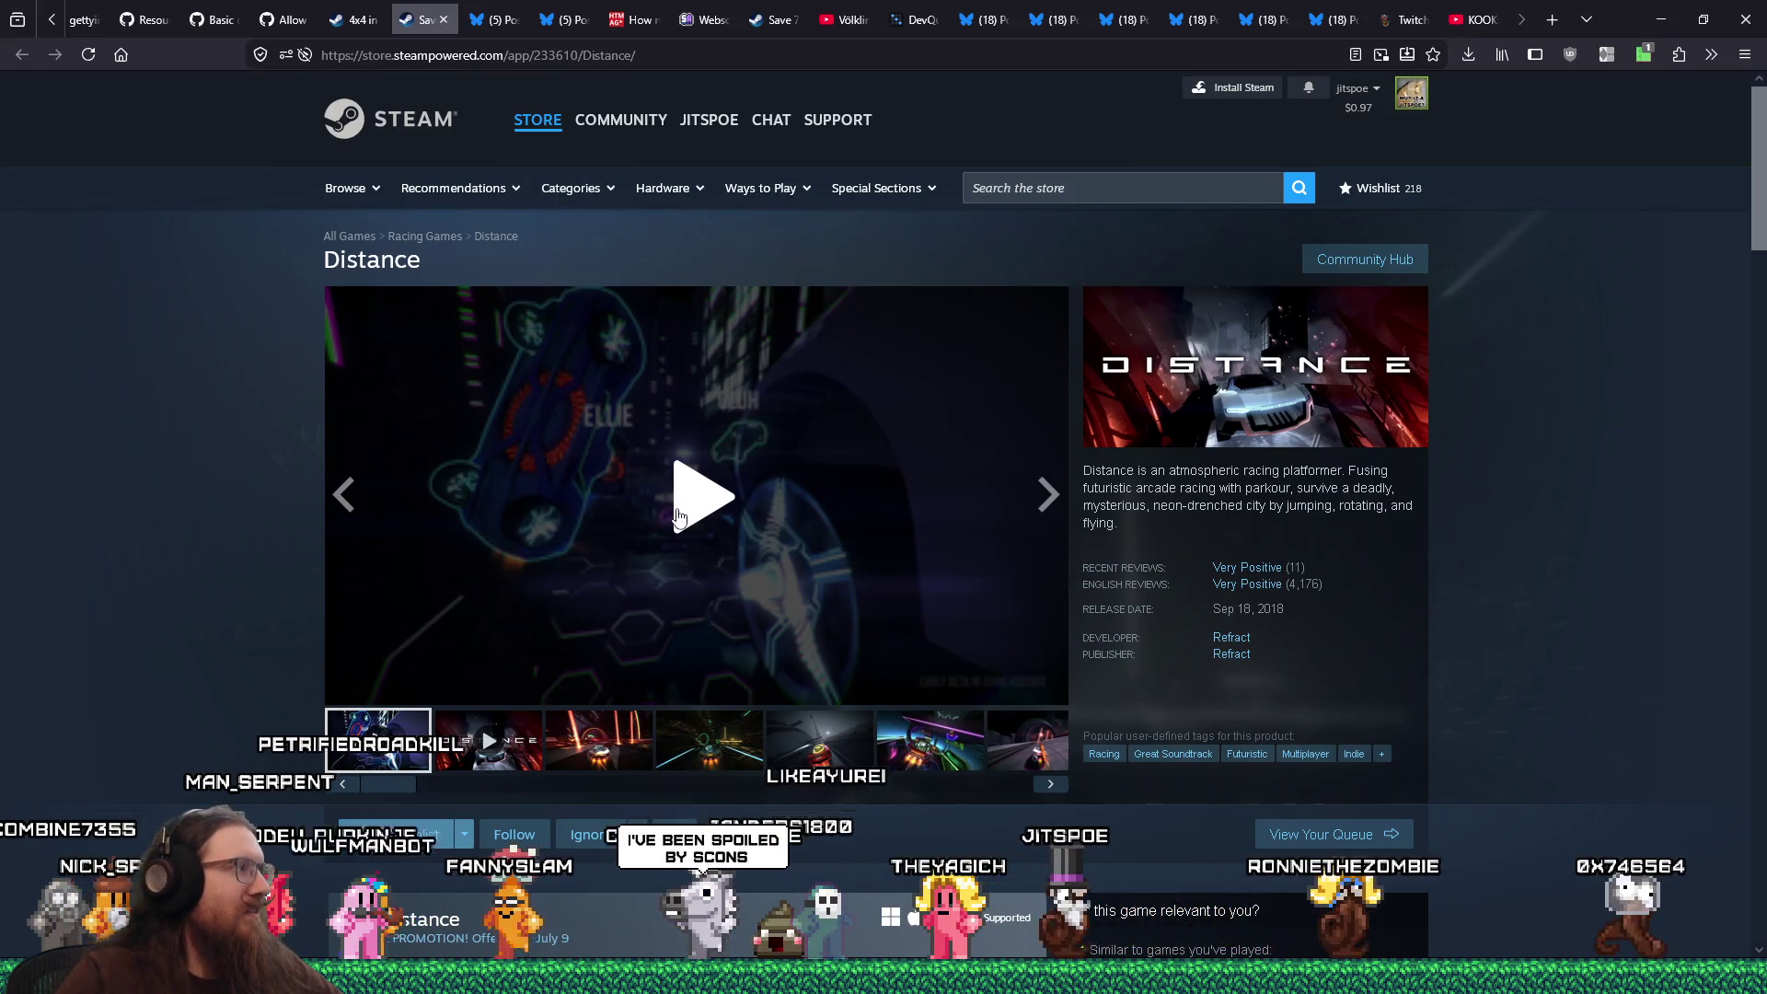
View the third and fourth Distance screenshots and turn the trailer volume down slightly
{"action": "scroll", "coordinate": [661, 520], "scroll_direction": "down", "scroll_amount": 2}
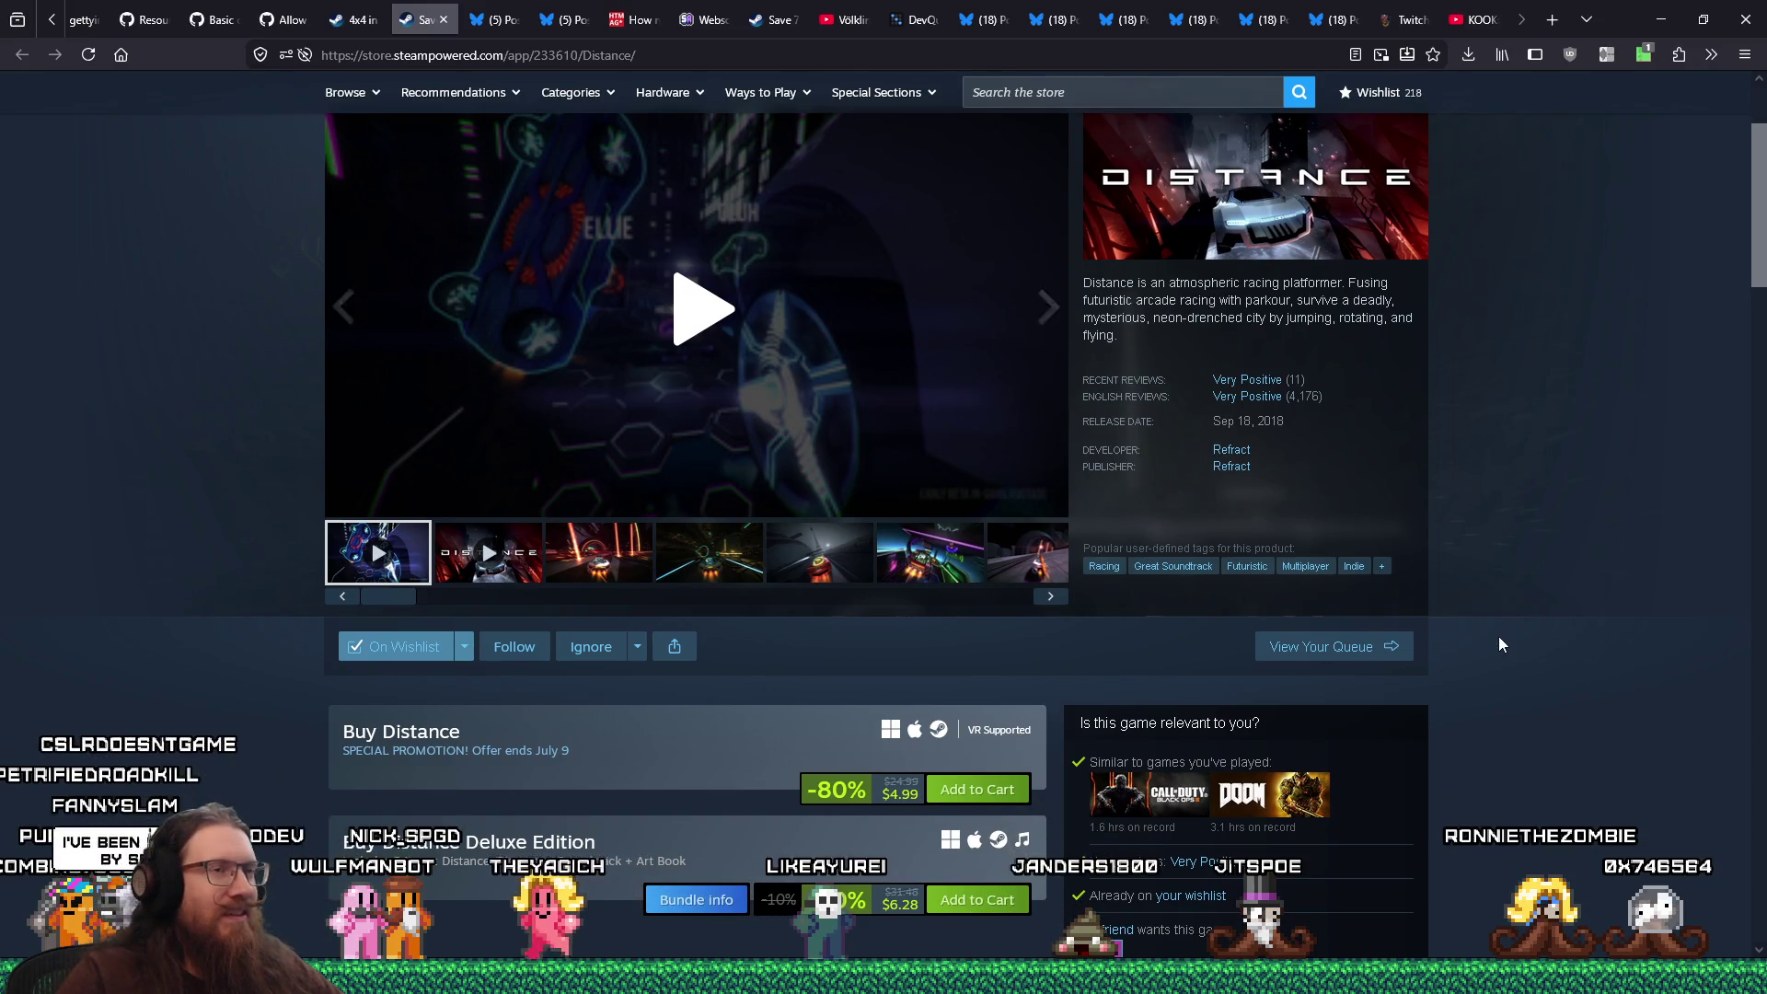
{"action": "scroll", "coordinate": [1499, 638], "scroll_direction": "up", "scroll_amount": 2}
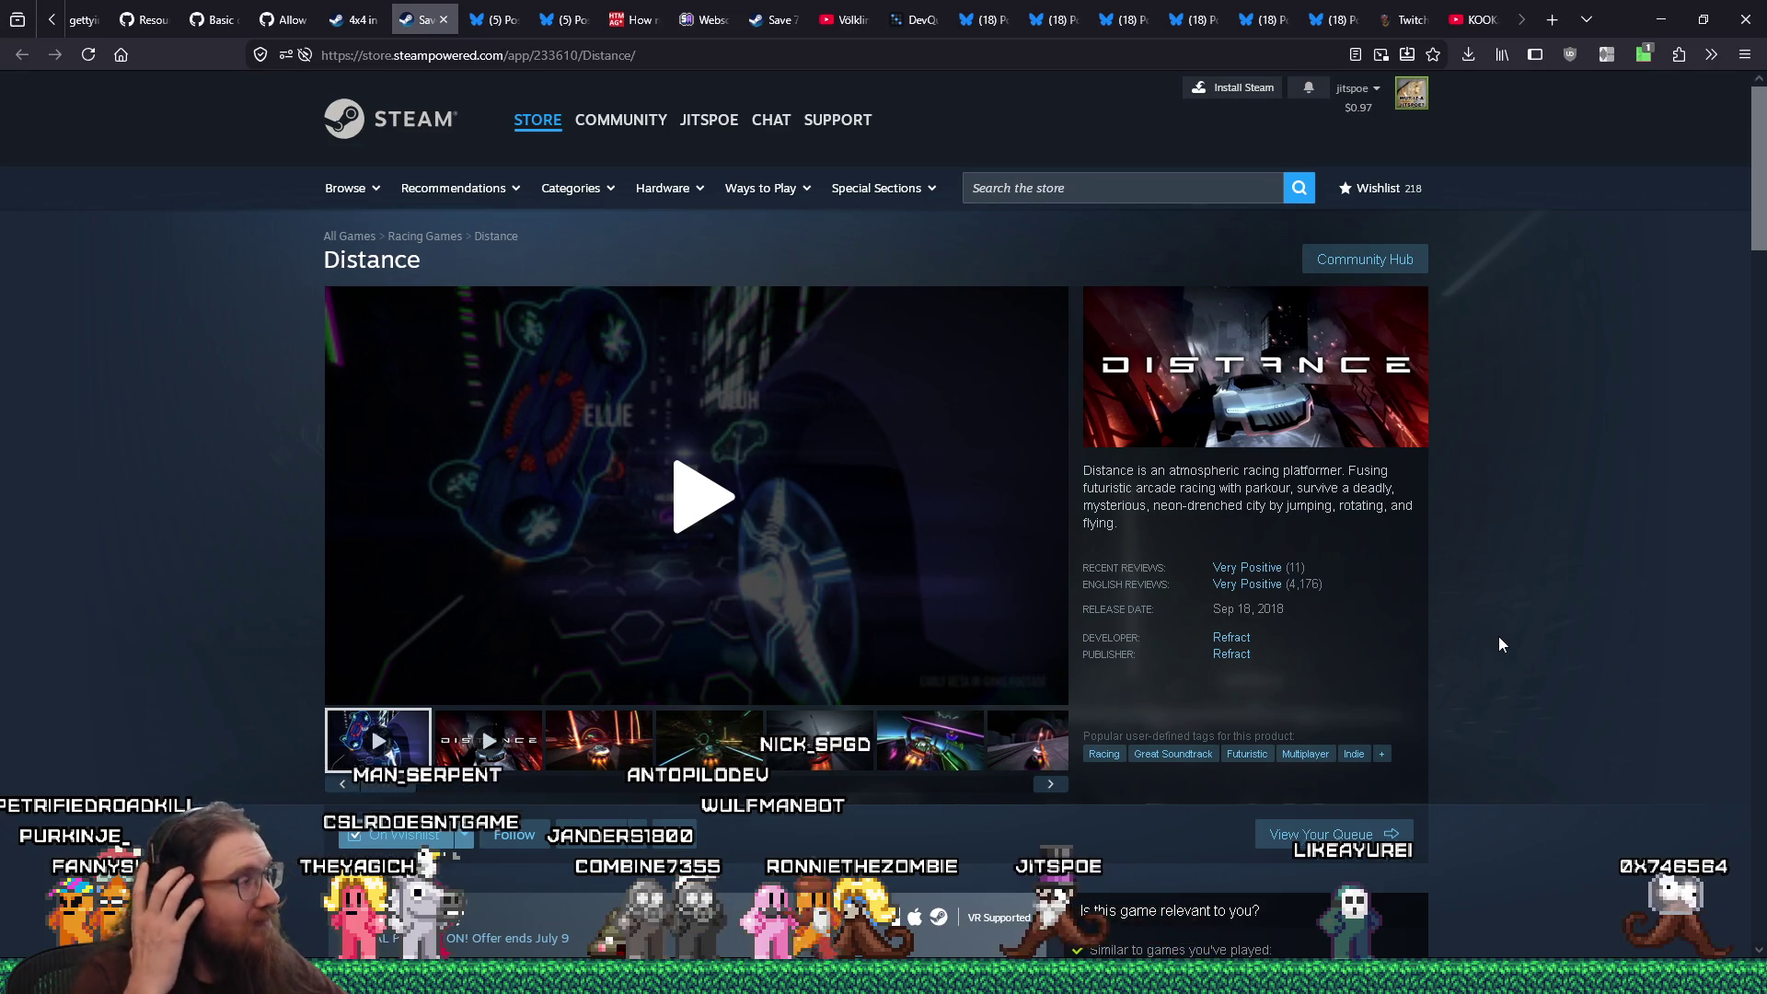
{"action": "scroll", "coordinate": [1404, 521], "scroll_direction": "down", "scroll_amount": 2}
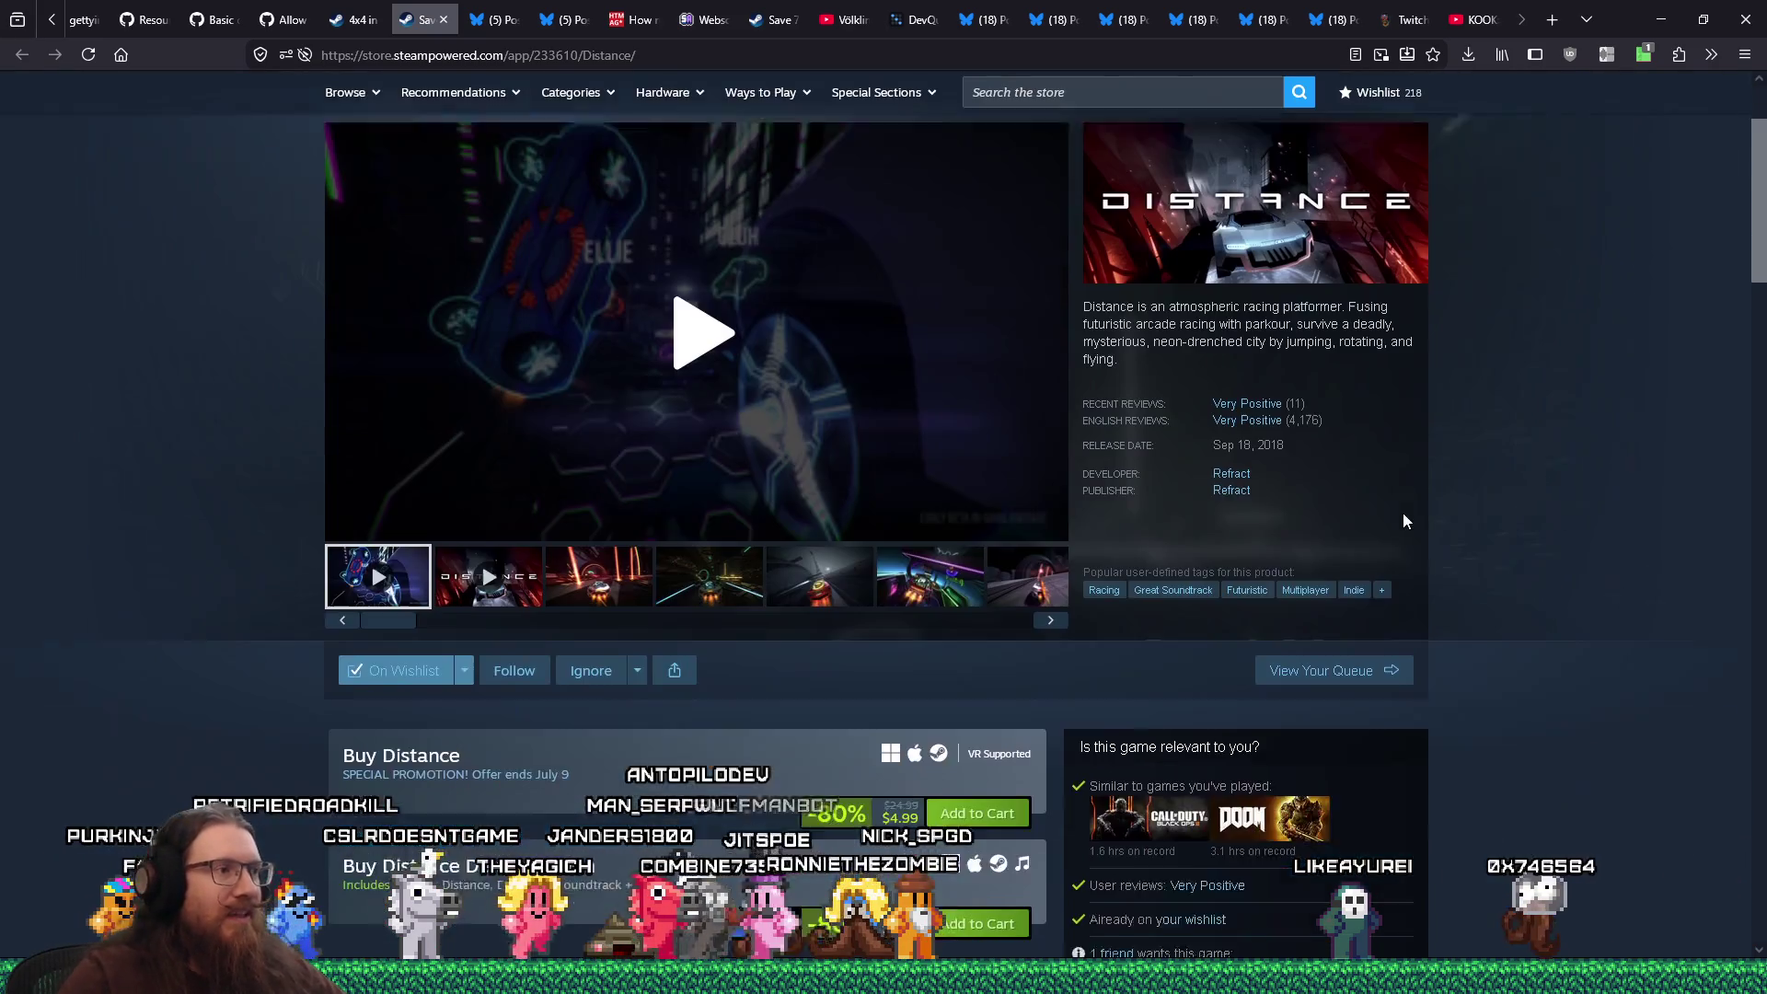
{"action": "scroll", "coordinate": [1404, 521], "scroll_direction": "up", "scroll_amount": 1}
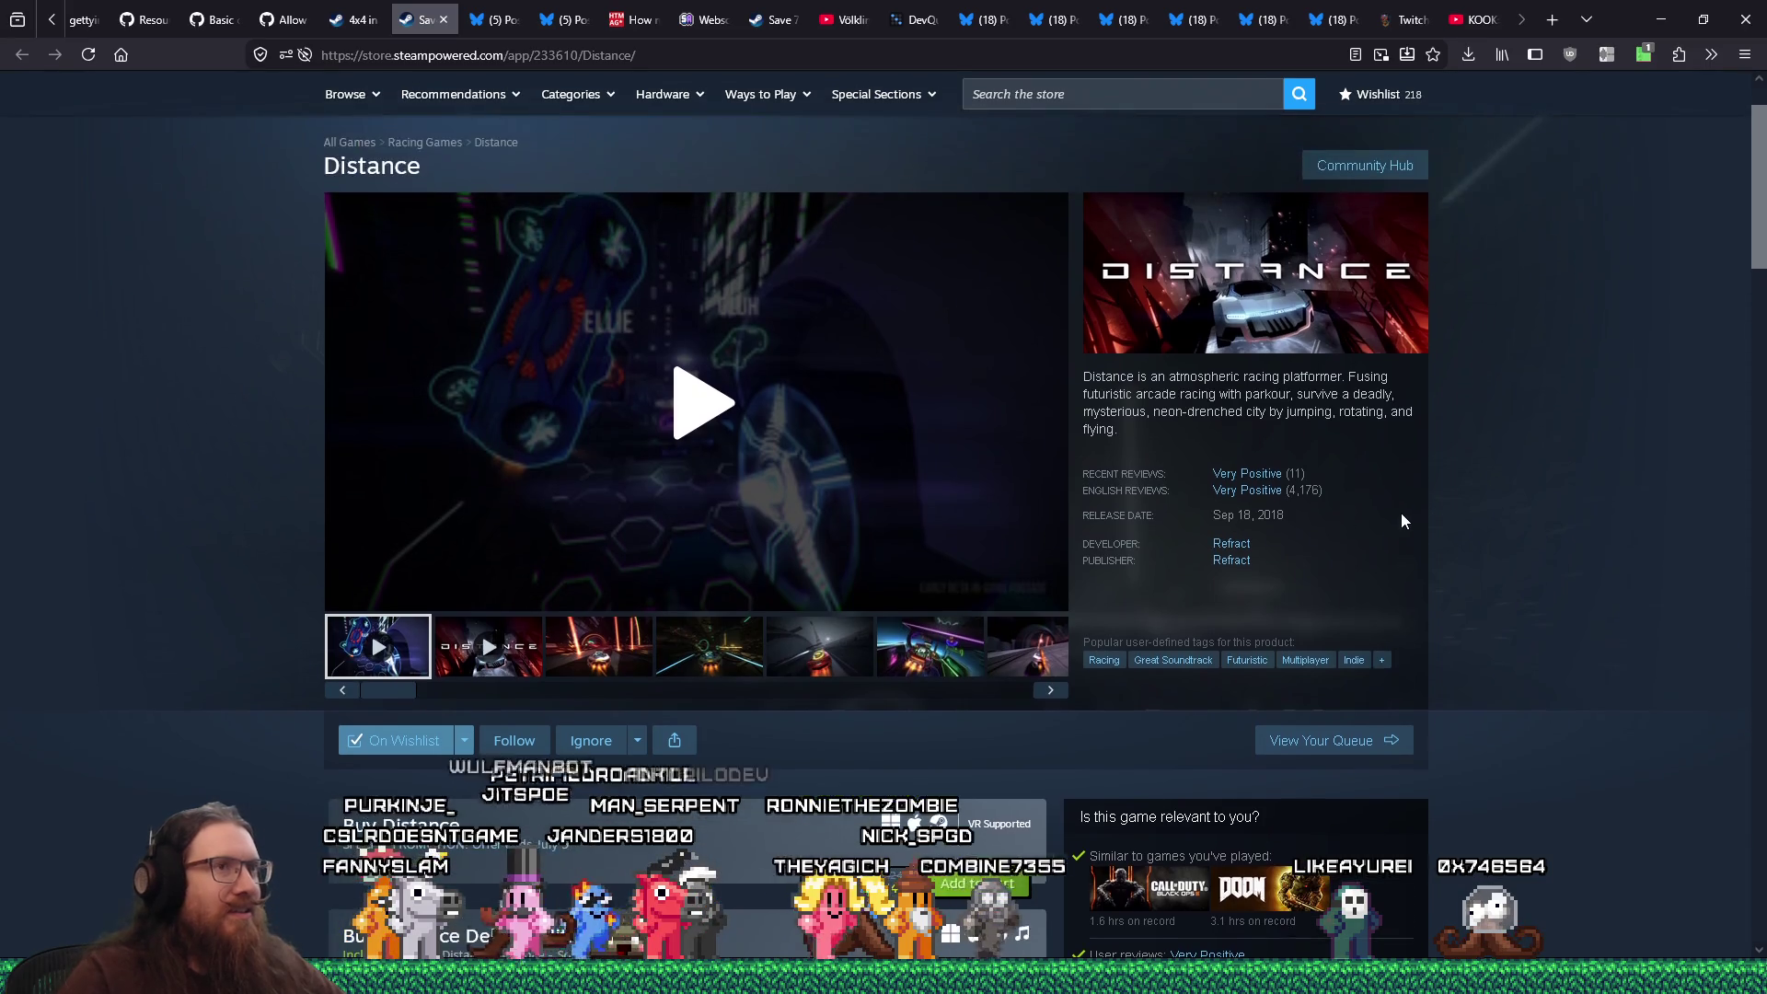
{"action": "left_click", "coordinate": [564, 662]}
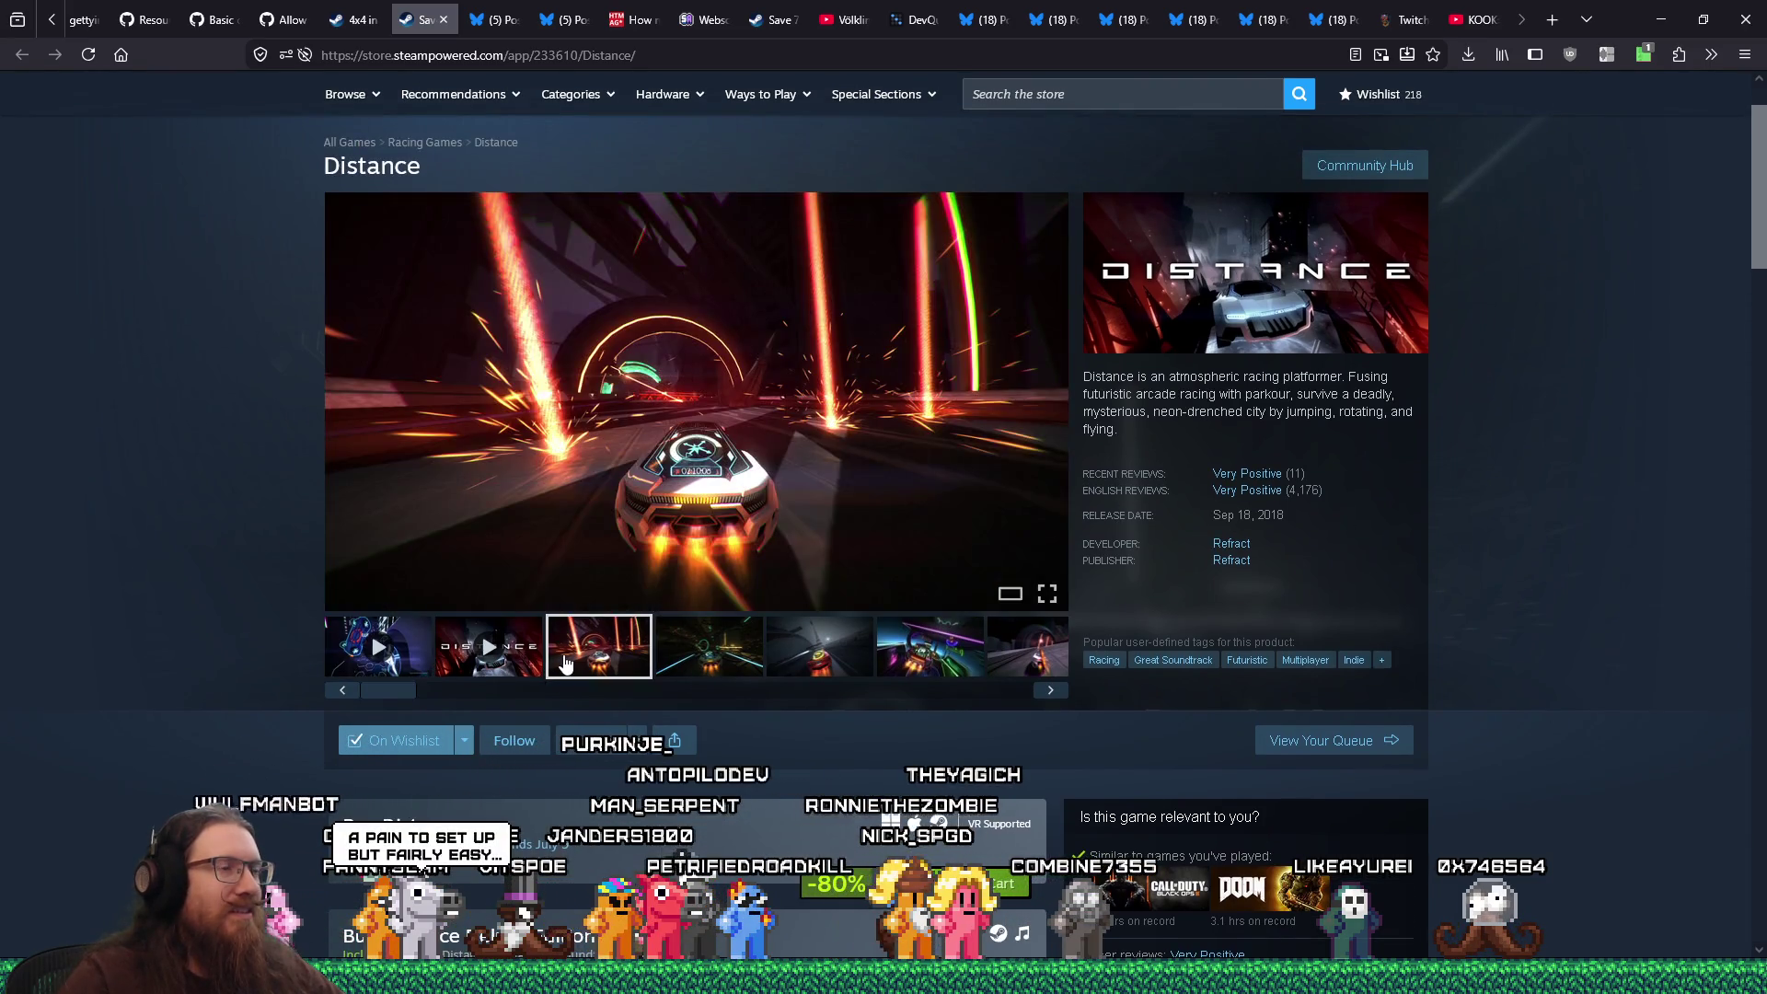
{"action": "left_click", "coordinate": [692, 666]}
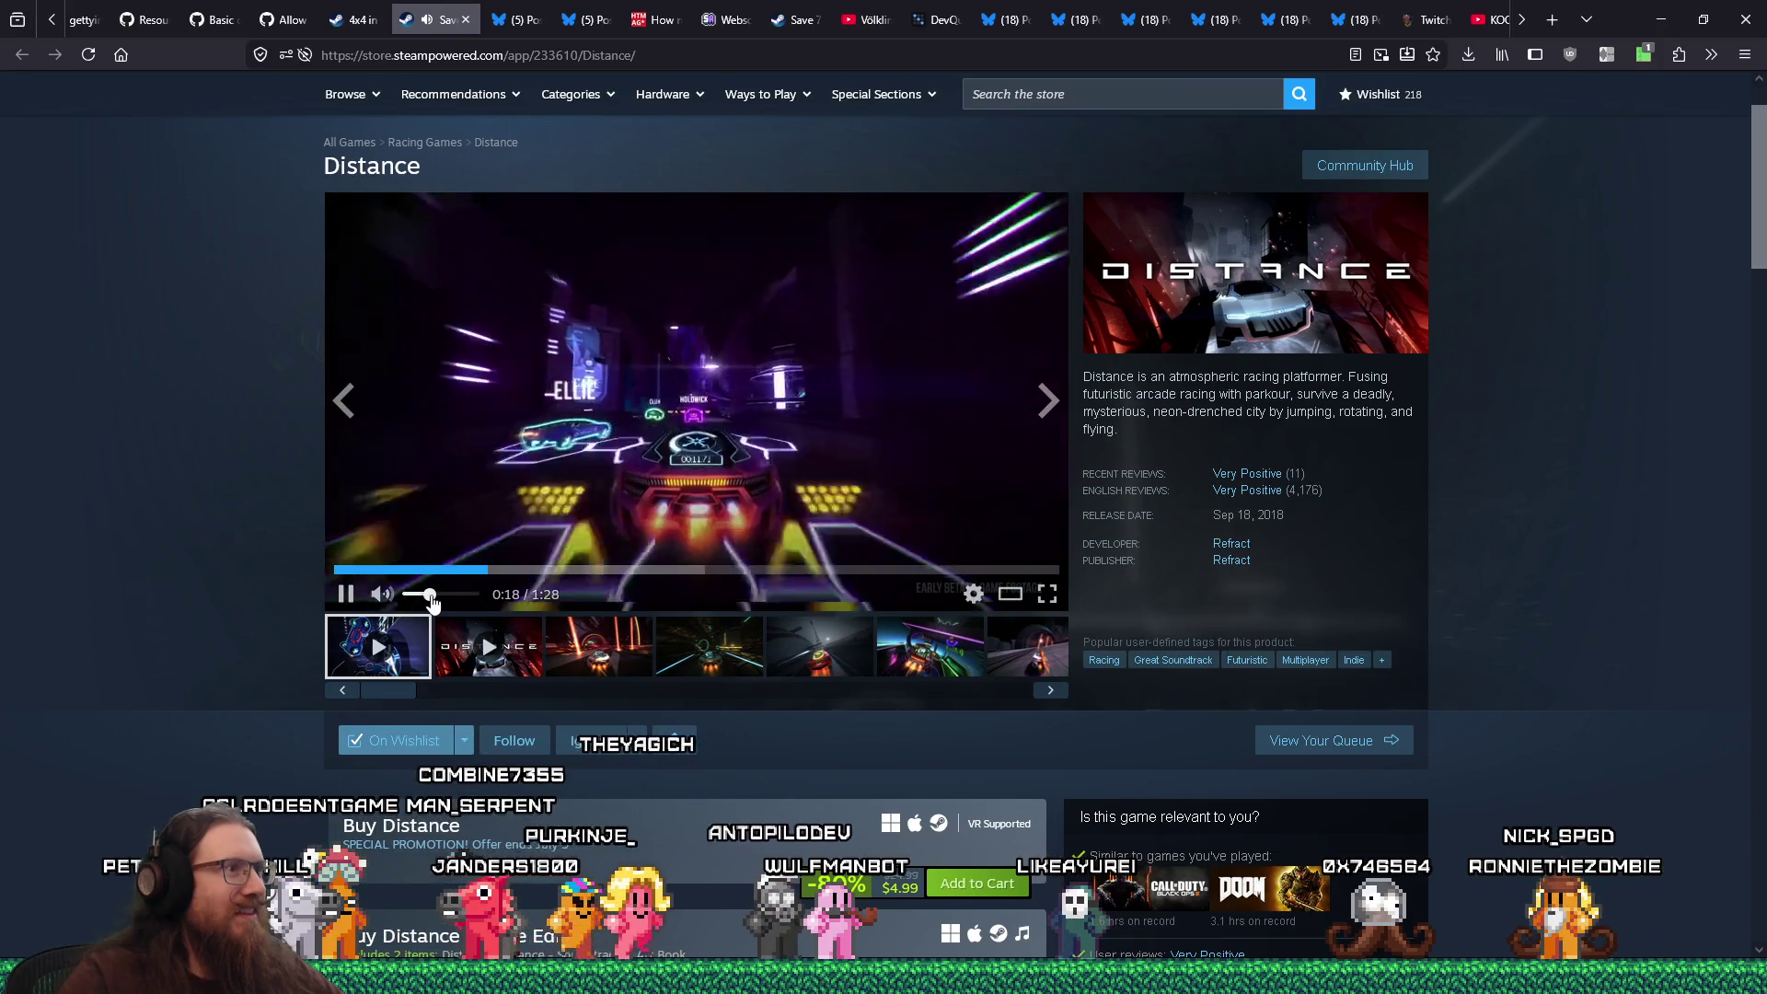
{"action": "left_click_drag", "start_coordinate": [428, 600], "coordinate": [424, 600]}
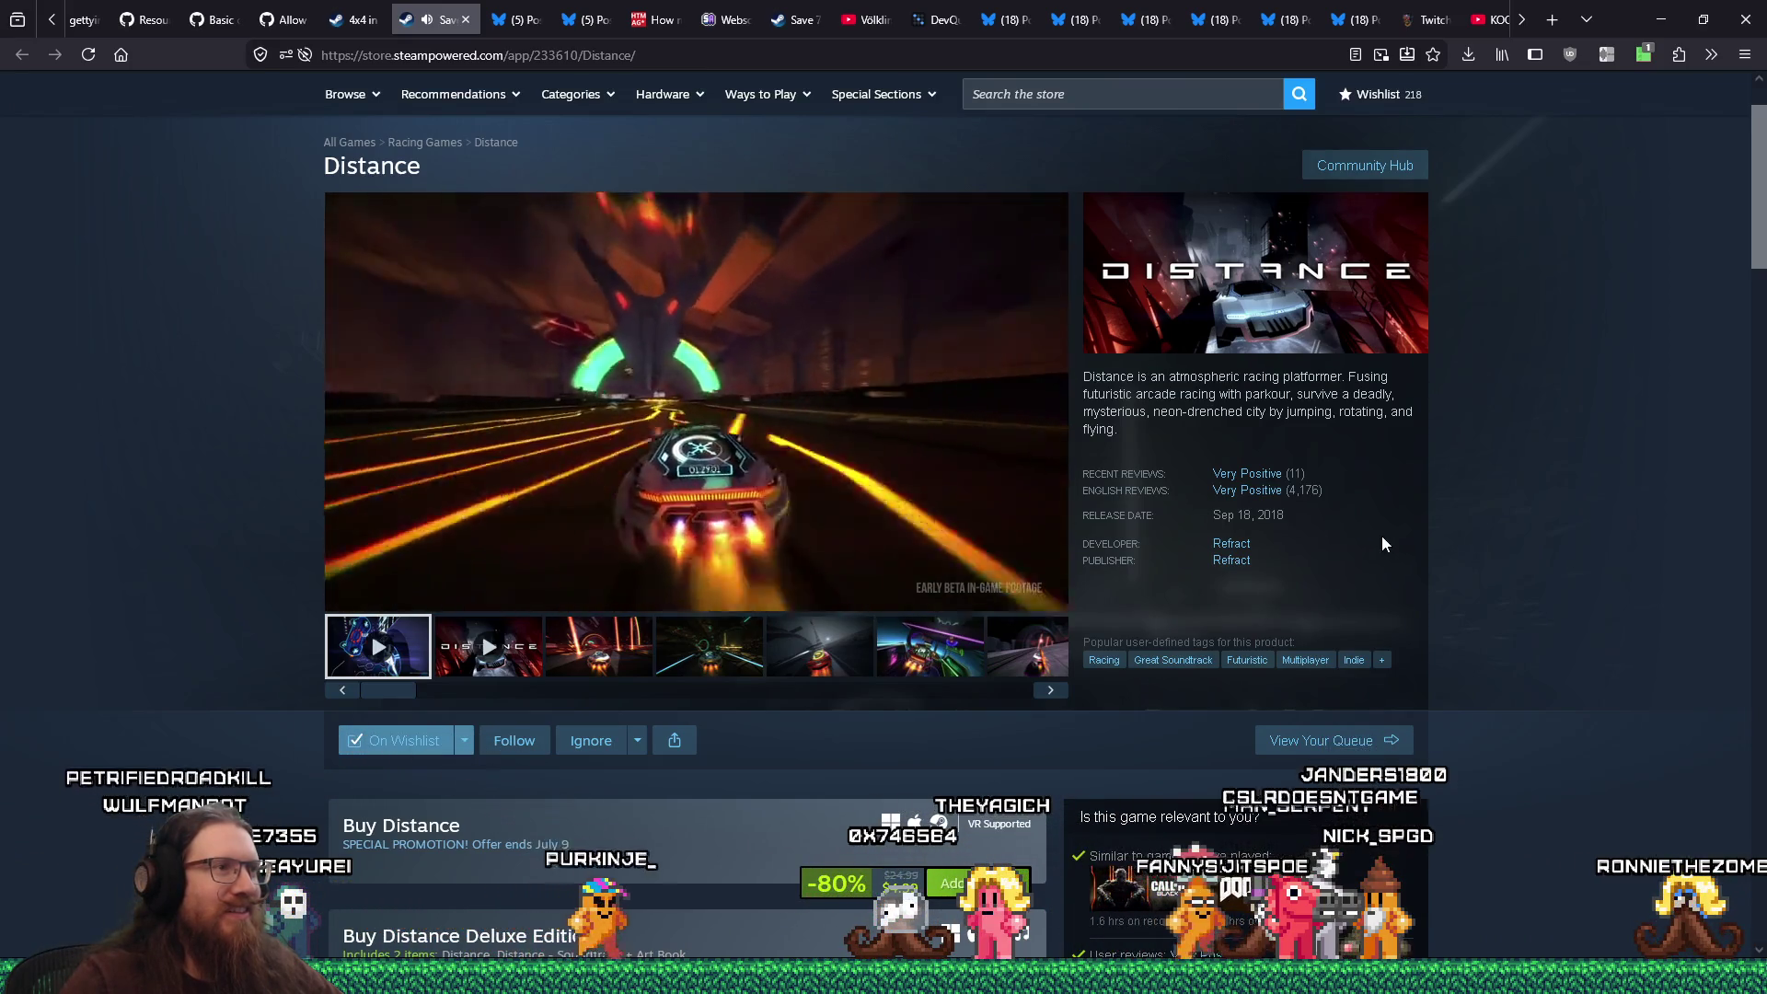
{"action": "scroll", "coordinate": [1382, 537], "scroll_direction": "down", "scroll_amount": 1}
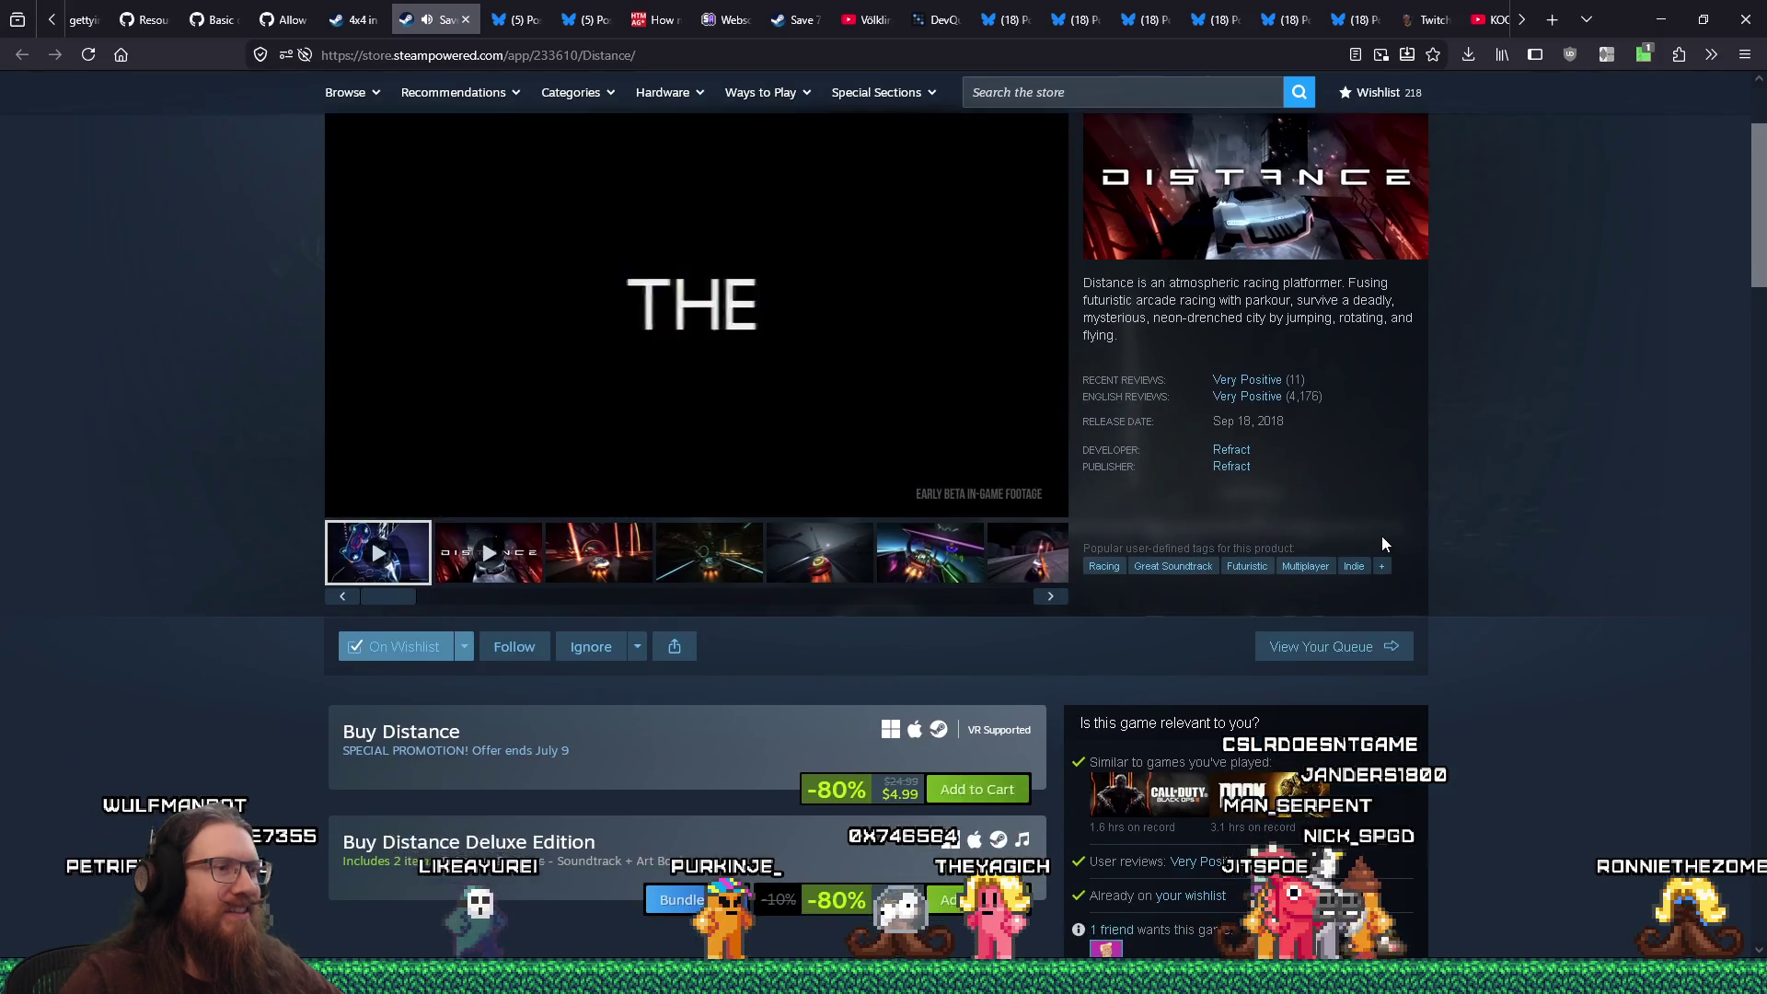
Scroll down to Distance's customer reviews and briefly highlight a recent review's text
{"action": "scroll", "coordinate": [1382, 544], "scroll_direction": "up", "scroll_amount": 1}
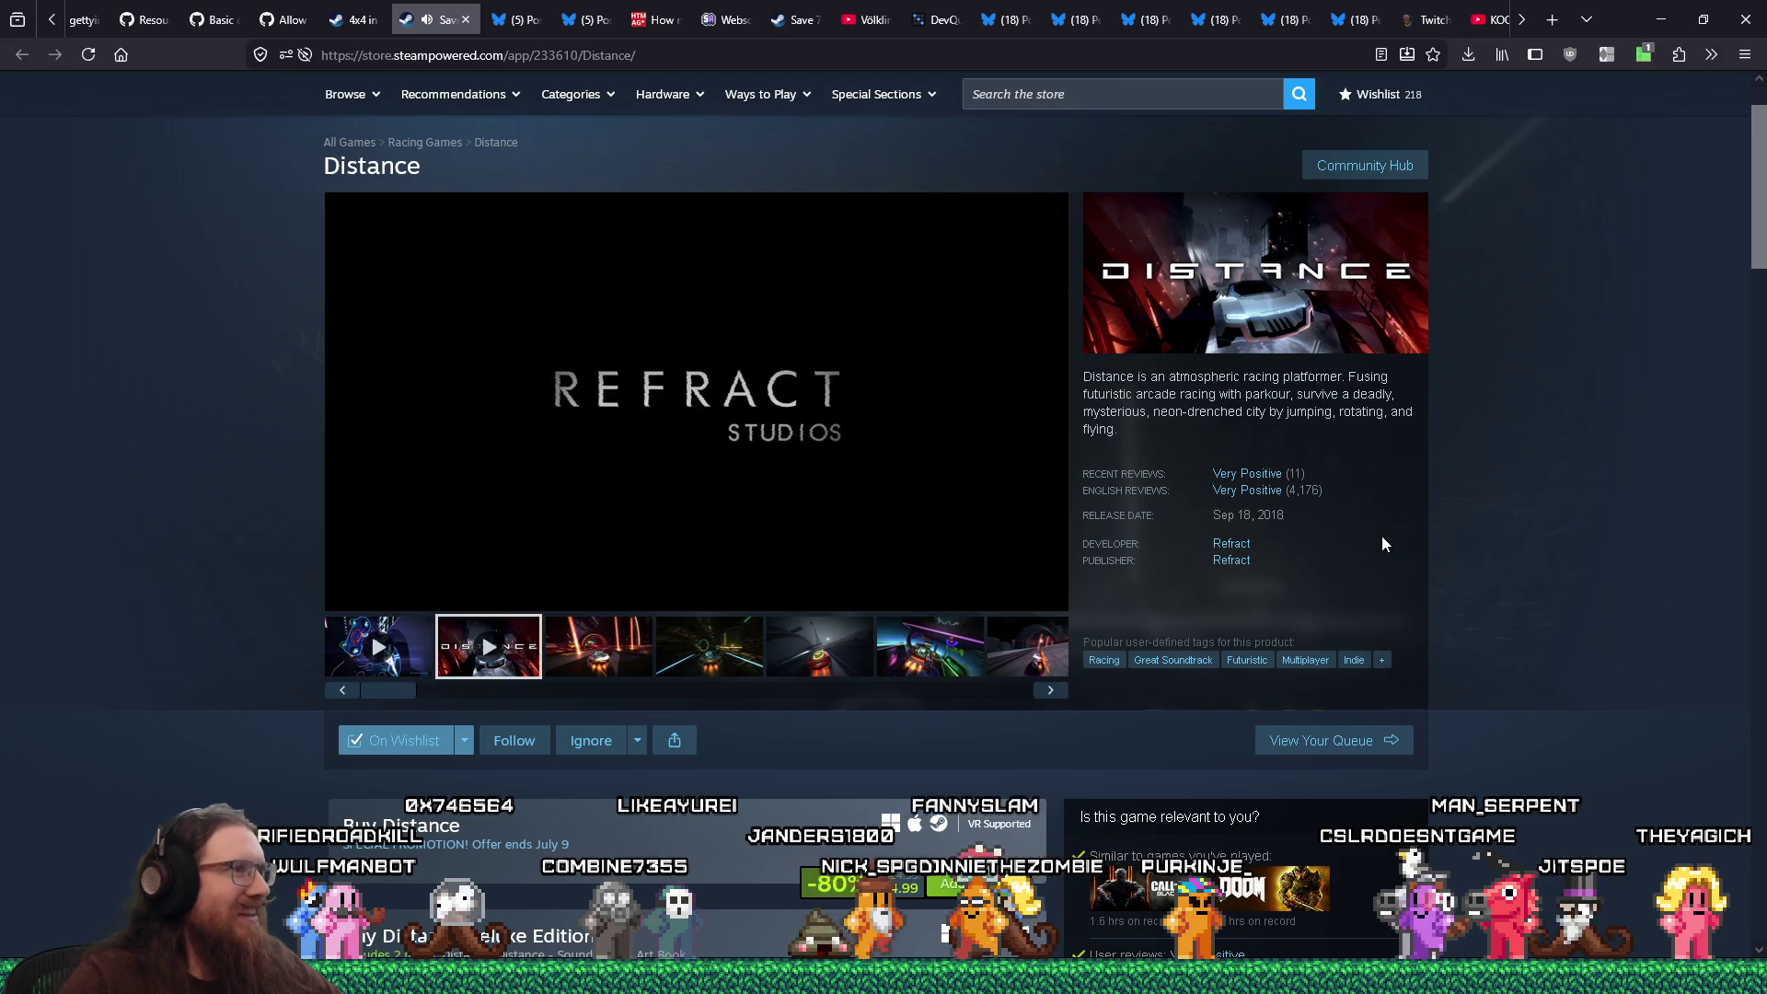
{"action": "scroll", "coordinate": [1394, 647], "scroll_direction": "down", "scroll_amount": 20}
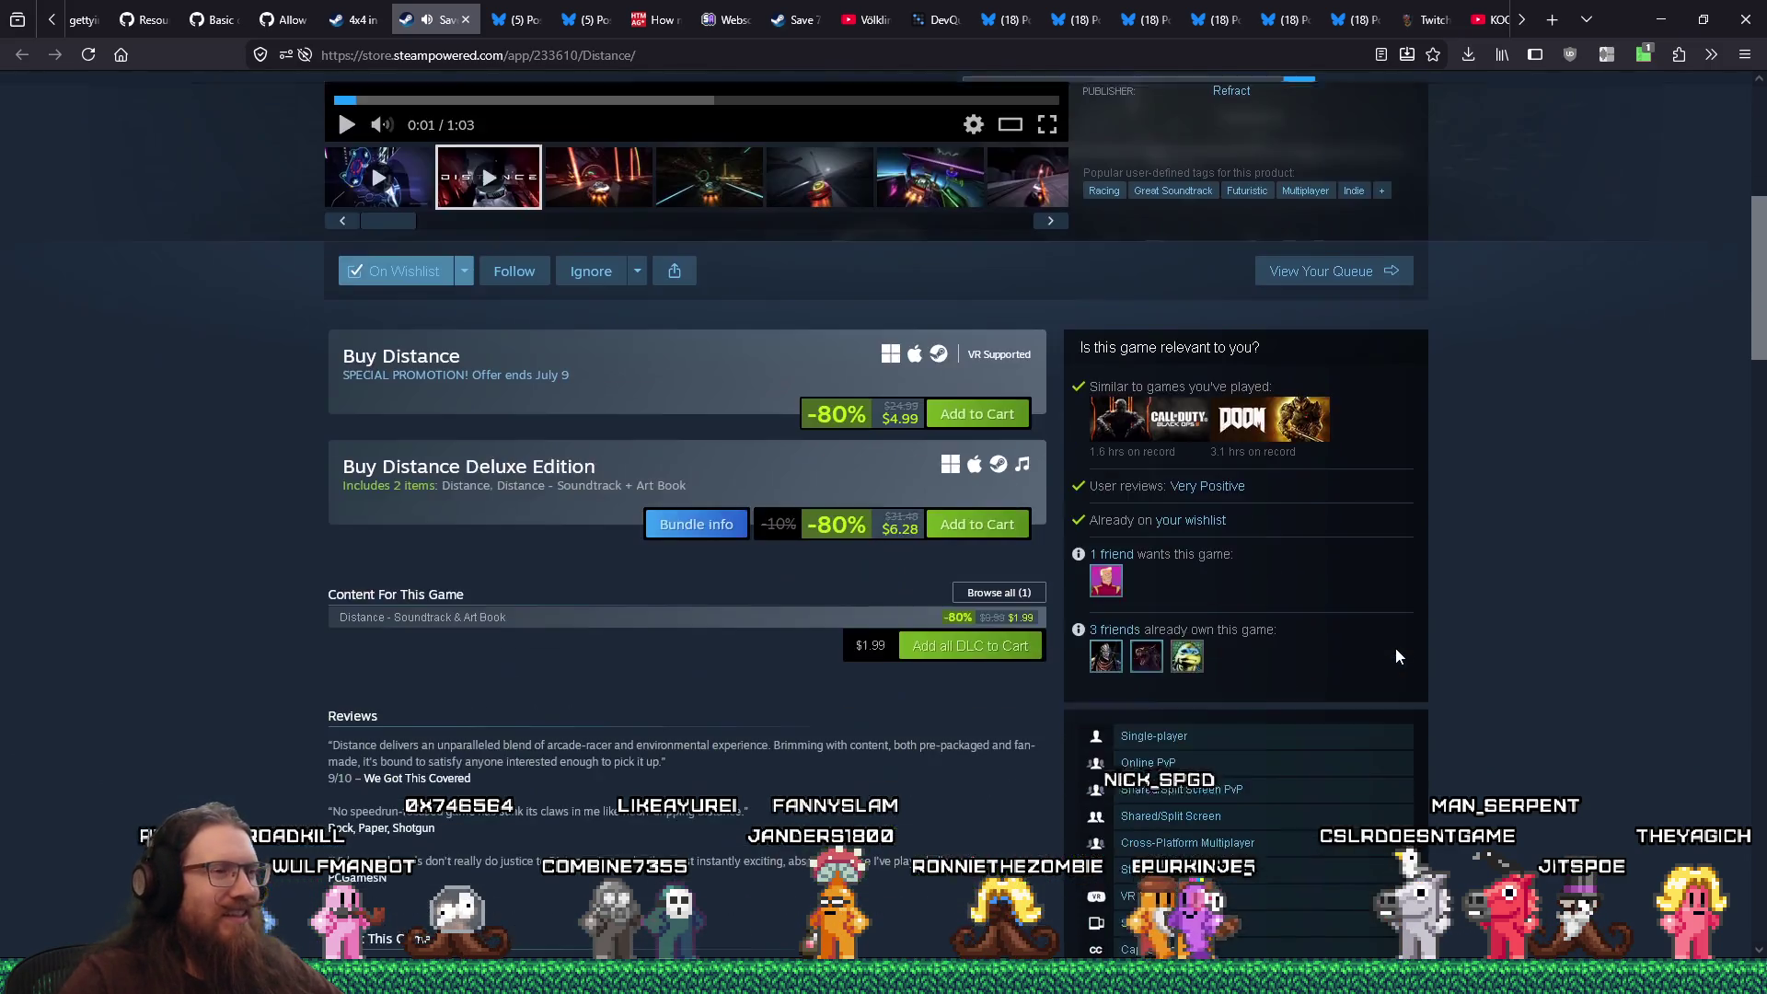
{"action": "scroll", "coordinate": [1393, 648], "scroll_direction": "down", "scroll_amount": 15}
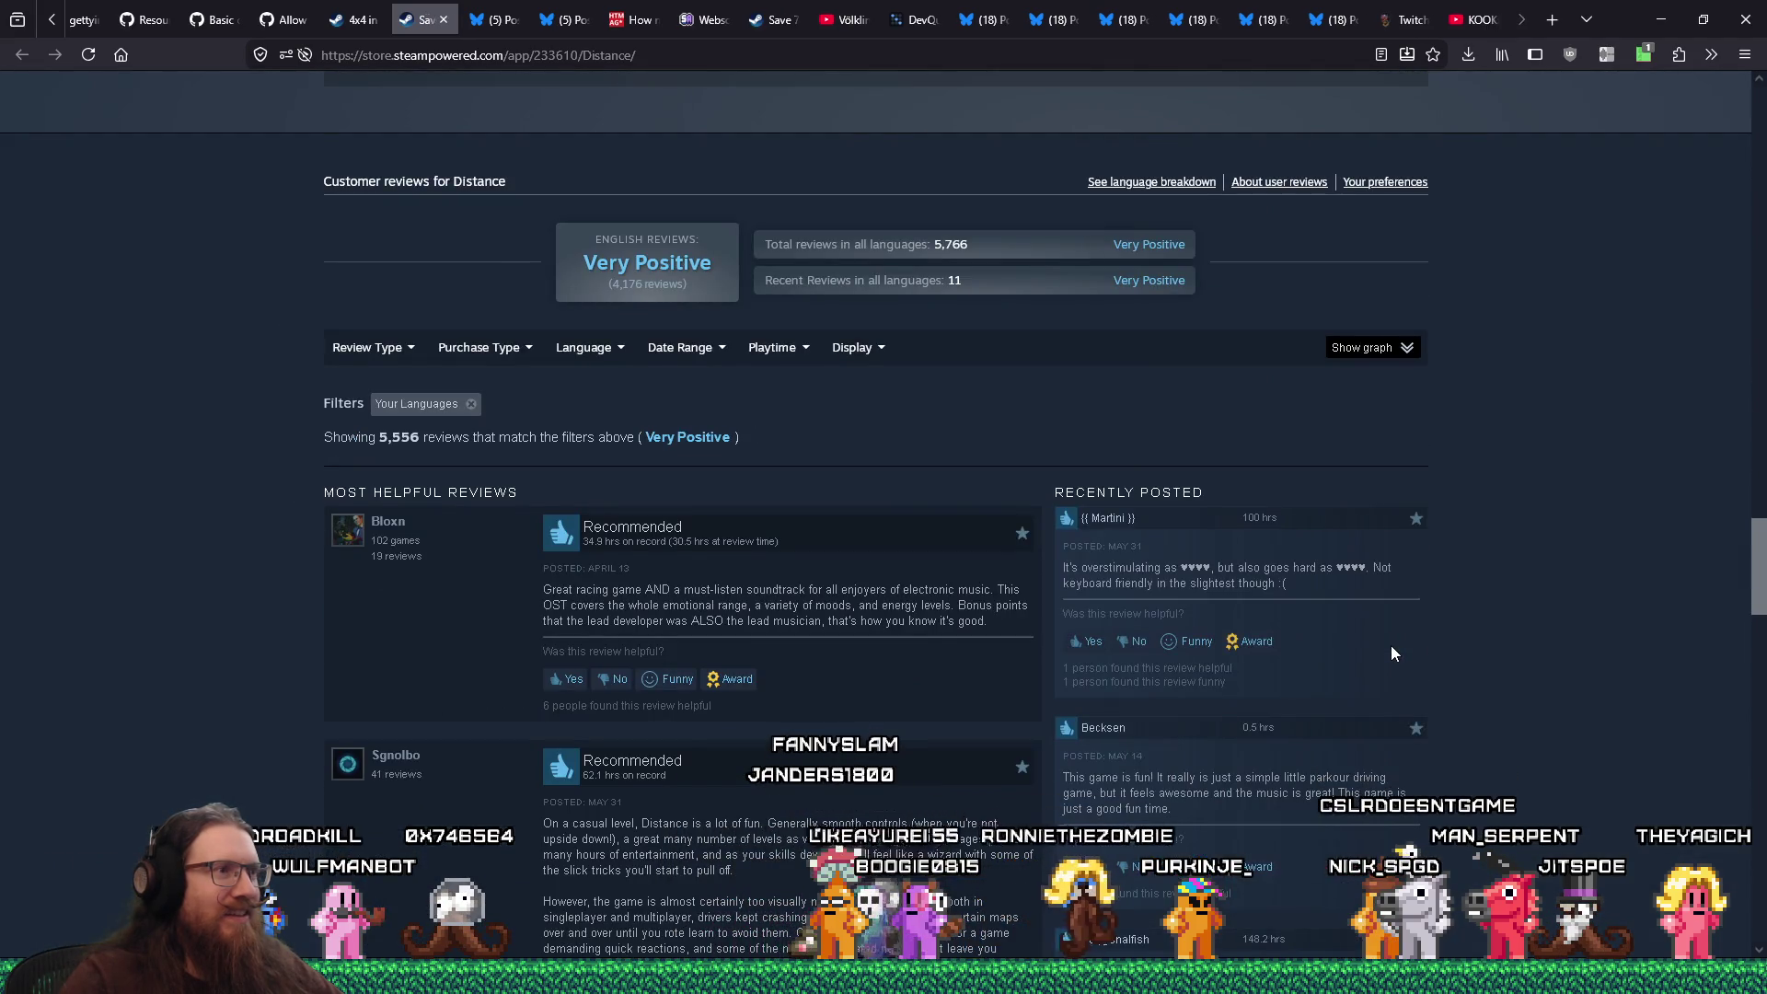
{"action": "scroll", "coordinate": [1391, 653], "scroll_direction": "down", "scroll_amount": 1}
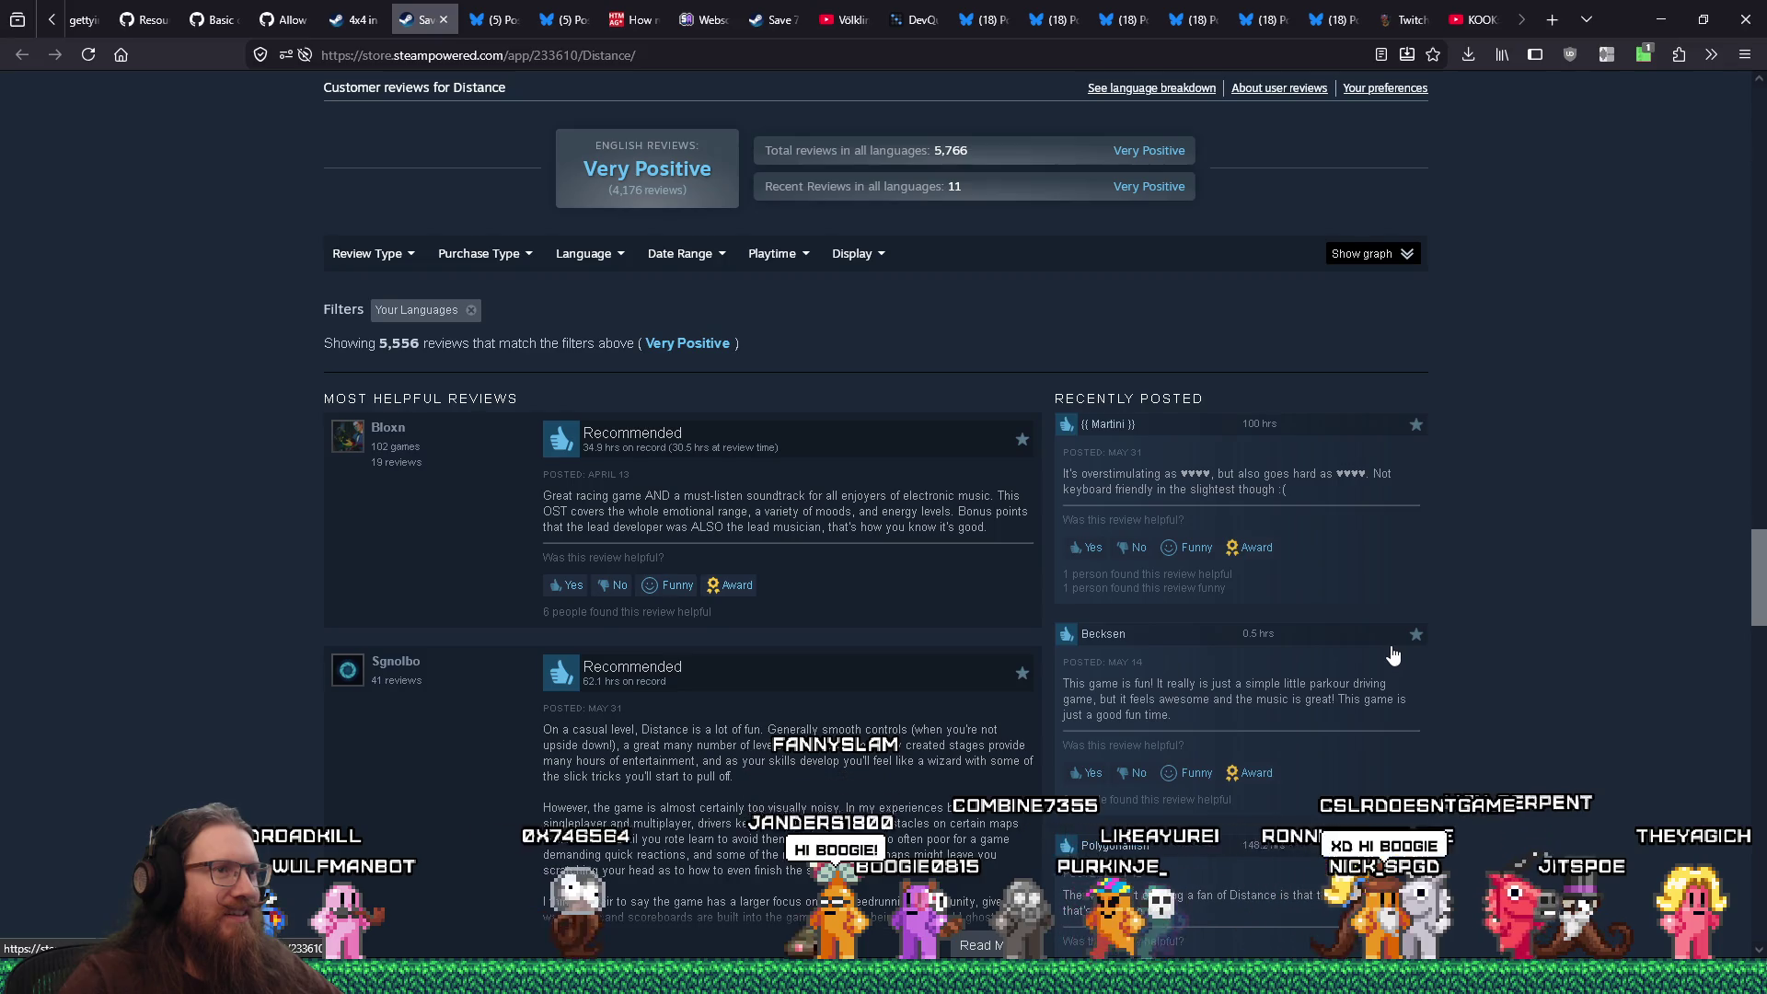
{"action": "scroll", "coordinate": [1392, 654], "scroll_direction": "down", "scroll_amount": 2}
{"action": "scroll", "coordinate": [1392, 653], "scroll_direction": "down", "scroll_amount": 1}
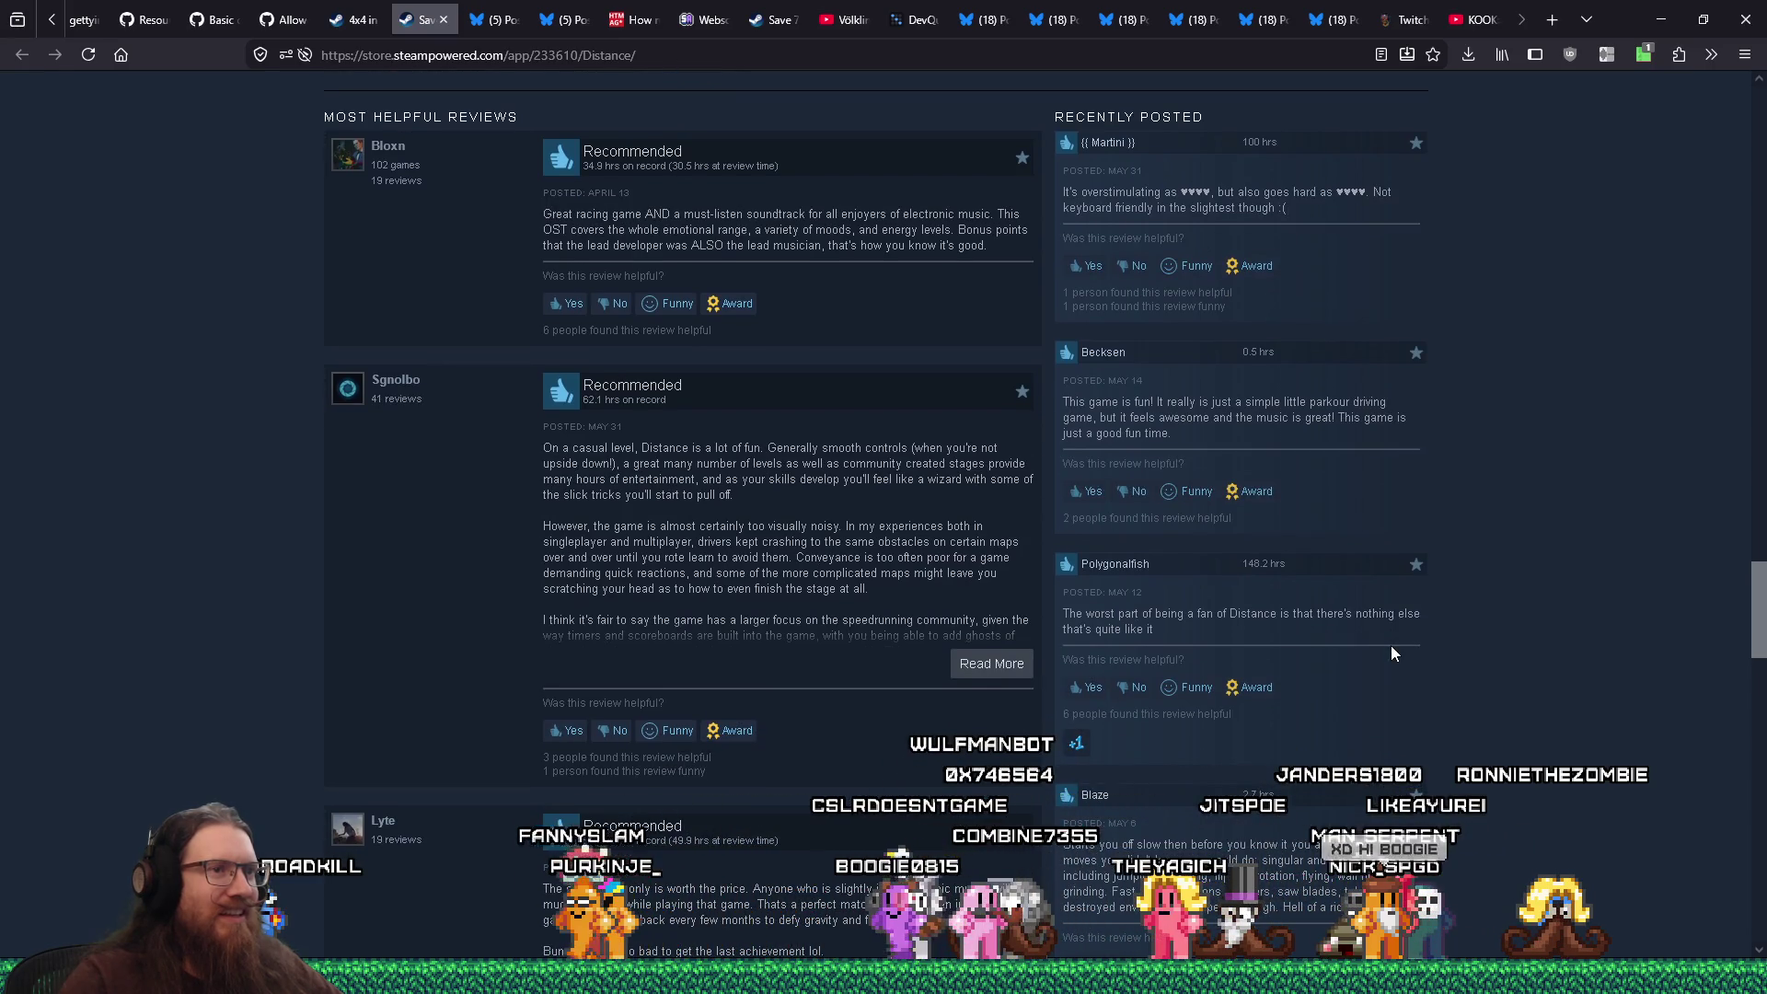
{"action": "left_click_drag", "start_coordinate": [1233, 621], "coordinate": [1182, 631]}
{"action": "left_click", "coordinate": [1491, 657]}
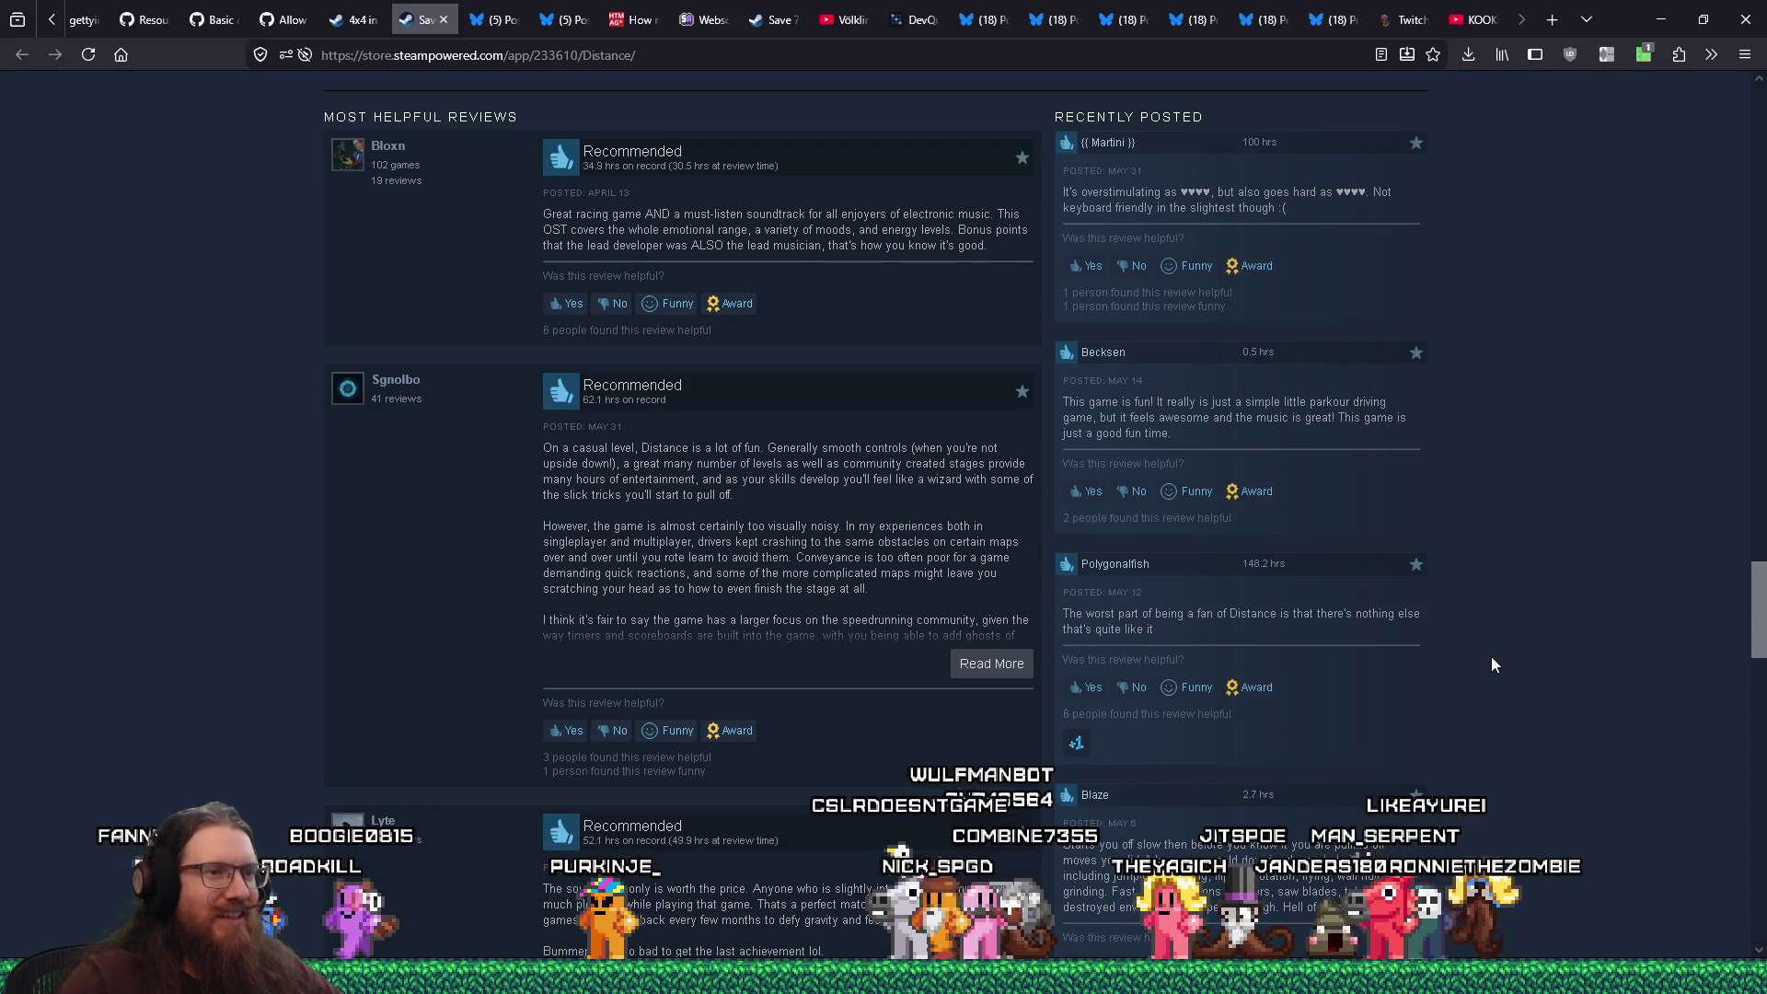
Scroll through the remaining reviews to the bottom of the page, then drag back to the top
{"action": "scroll", "coordinate": [1491, 658], "scroll_direction": "down", "scroll_amount": 1}
{"action": "scroll", "coordinate": [1490, 655], "scroll_direction": "down", "scroll_amount": 1}
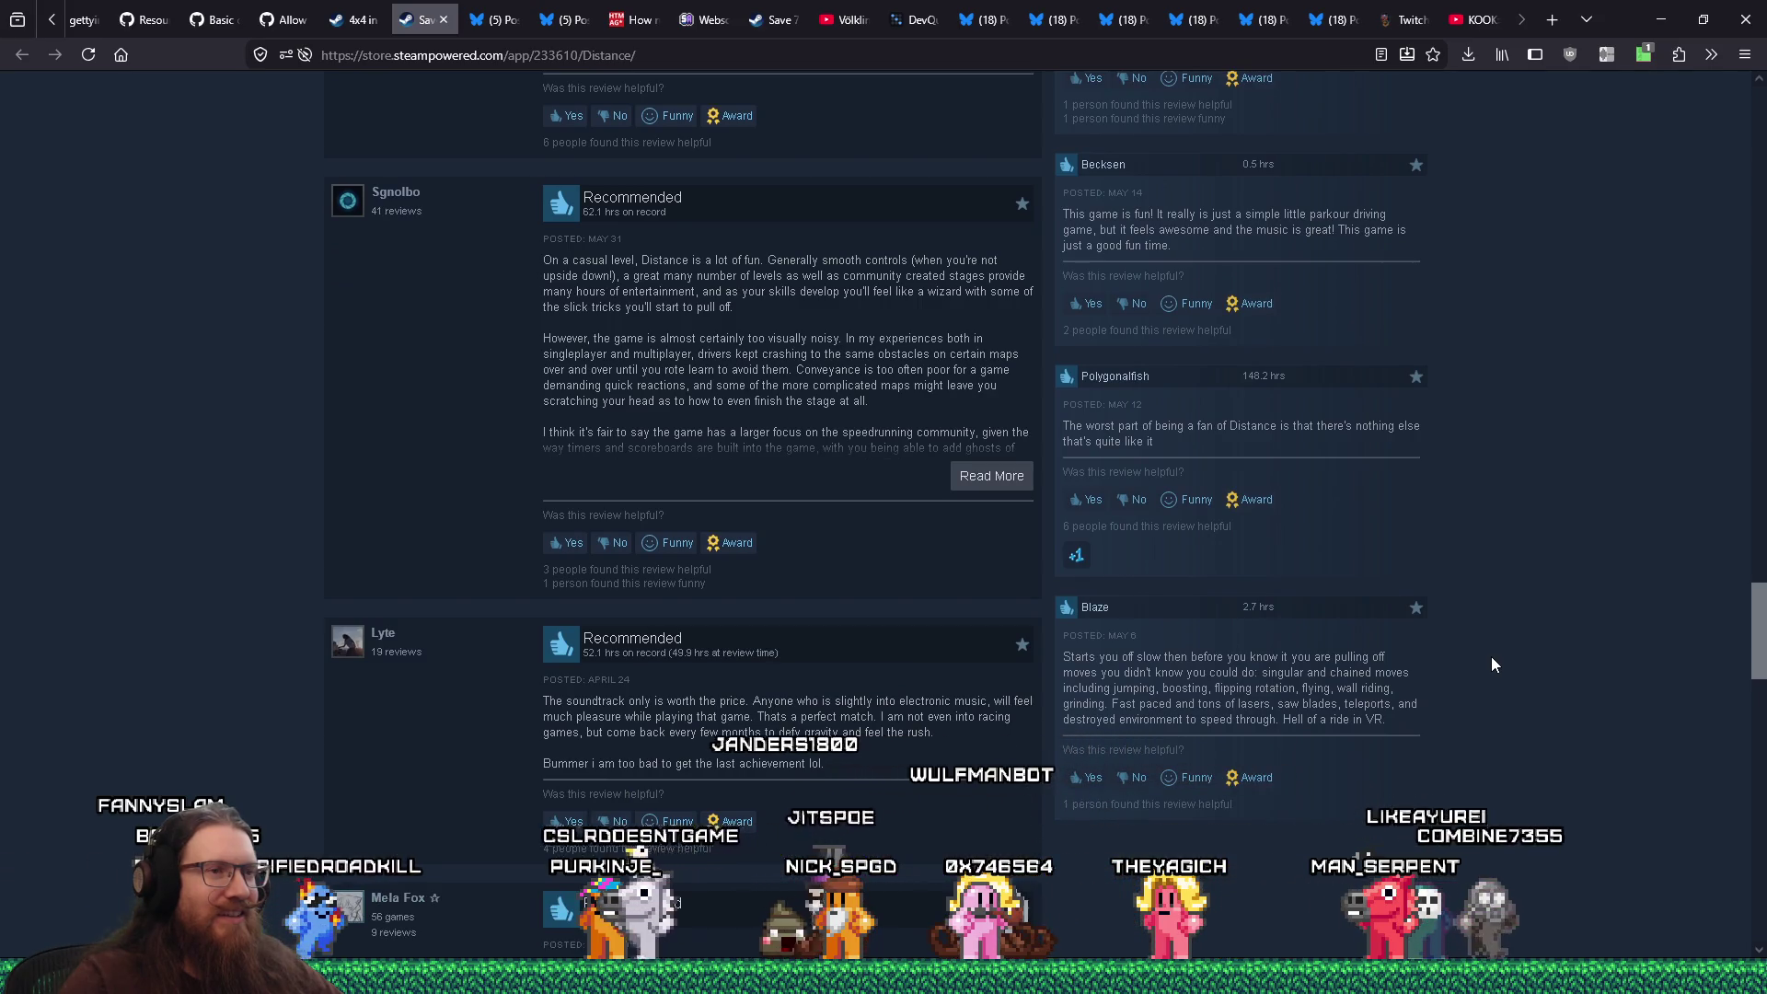
{"action": "scroll", "coordinate": [1491, 663], "scroll_direction": "down", "scroll_amount": 1}
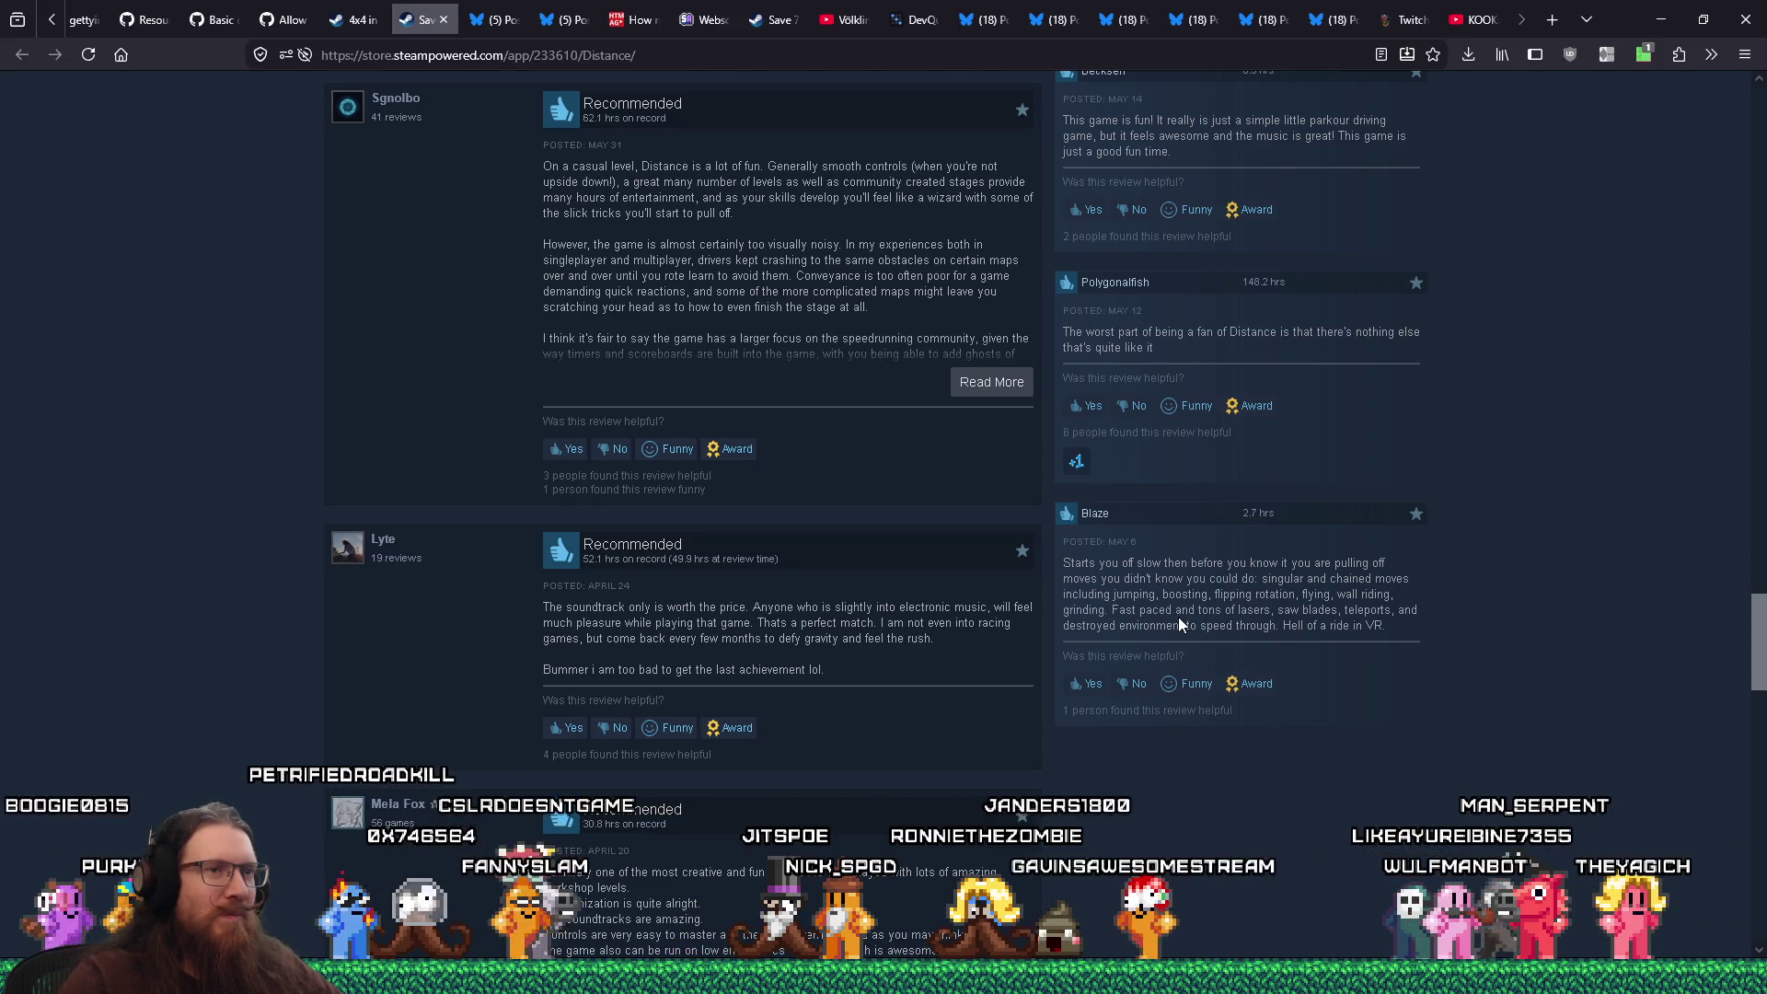
{"action": "scroll", "coordinate": [1178, 618], "scroll_direction": "down", "scroll_amount": 1}
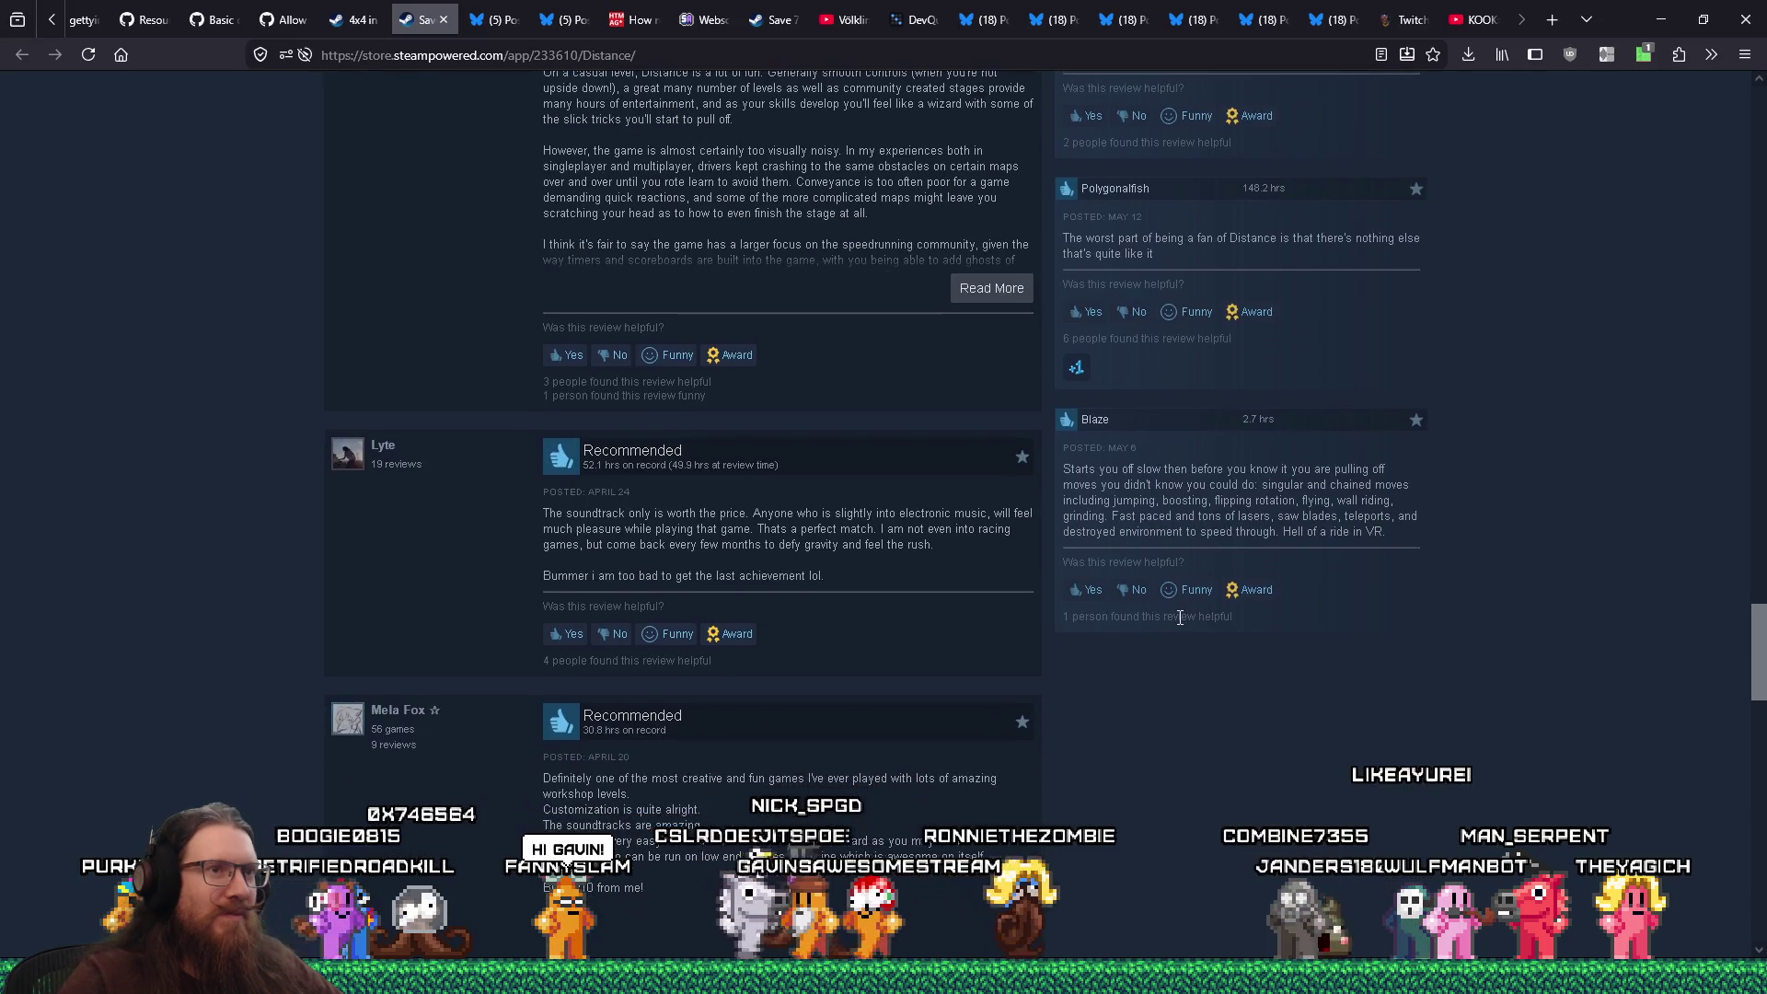
{"action": "scroll", "coordinate": [1187, 615], "scroll_direction": "down", "scroll_amount": 2}
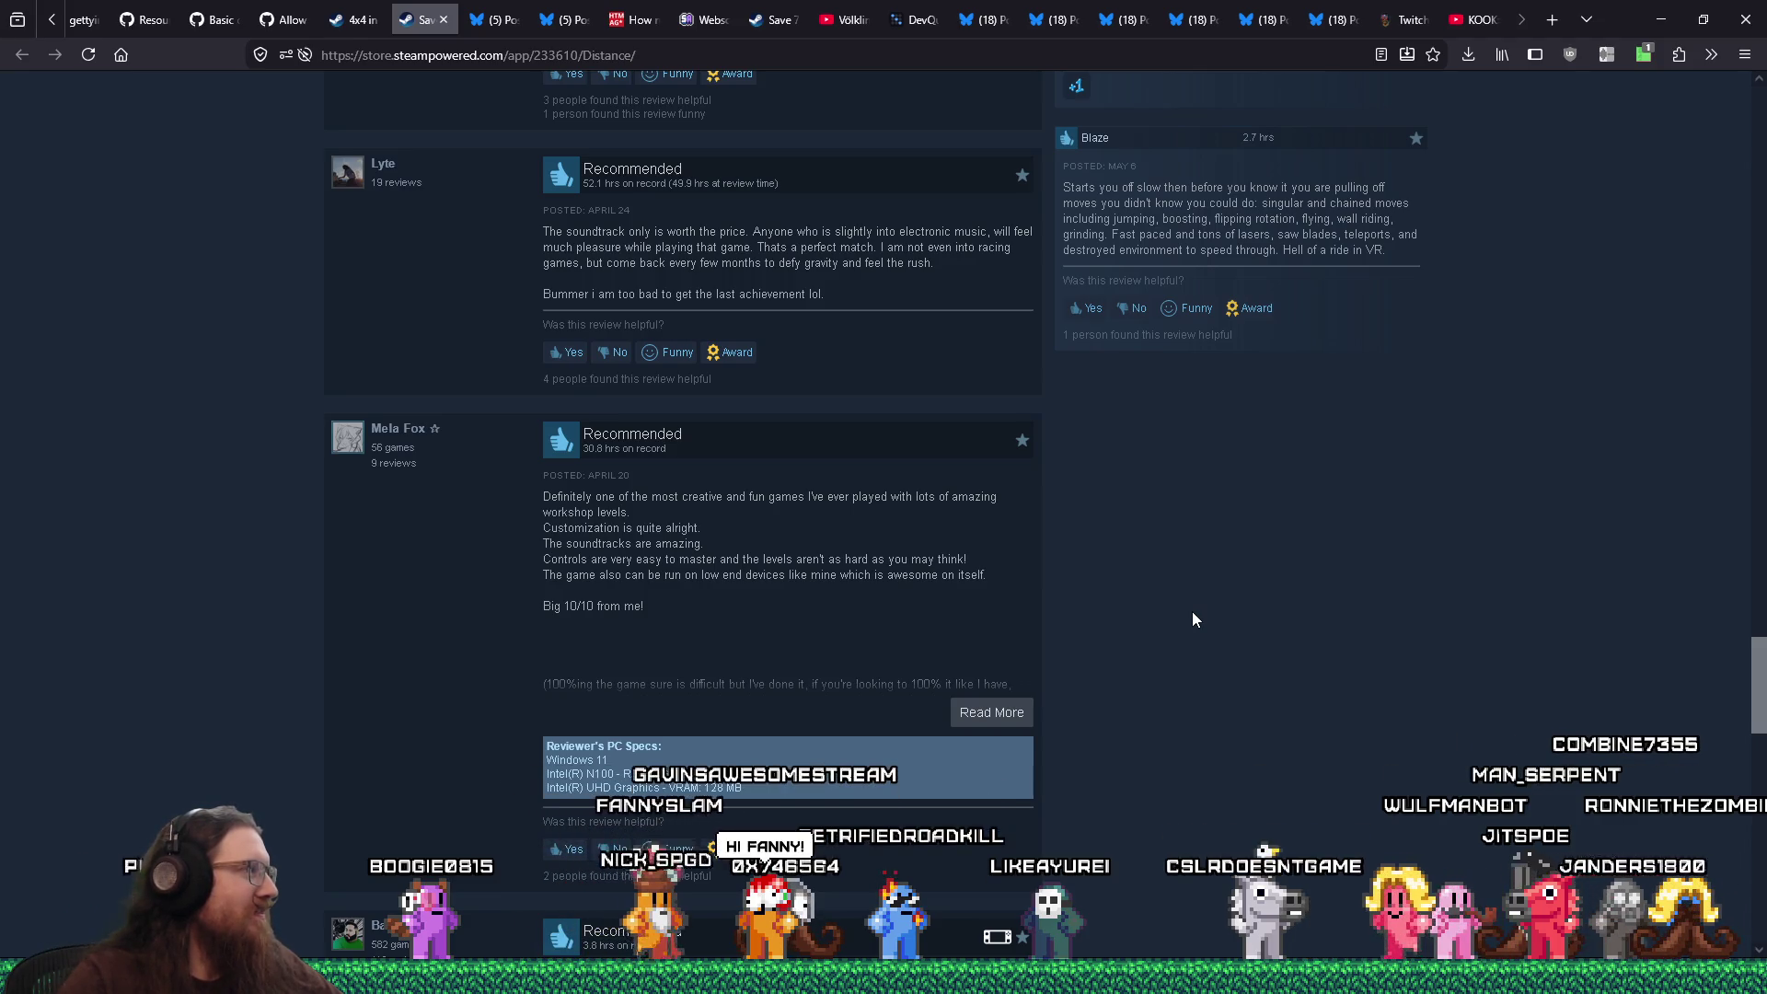
{"action": "scroll", "coordinate": [1192, 619], "scroll_direction": "down", "scroll_amount": 2}
{"action": "scroll", "coordinate": [1193, 619], "scroll_direction": "down", "scroll_amount": 3}
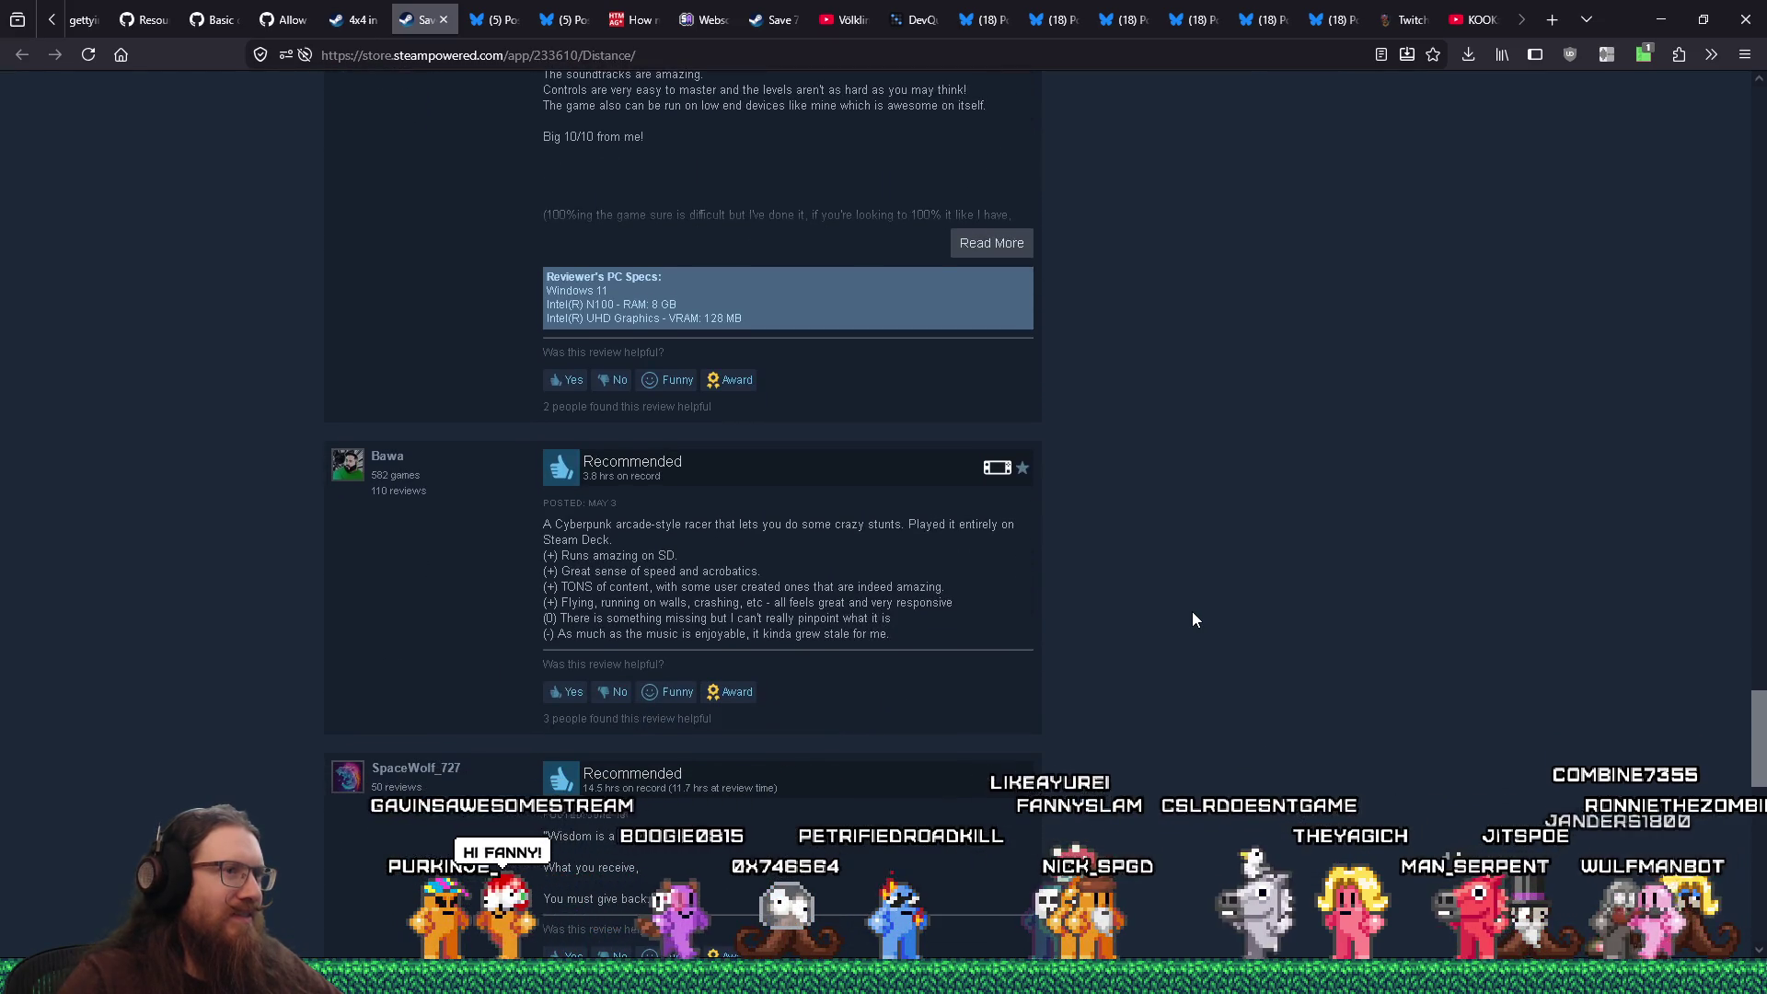
{"action": "scroll", "coordinate": [1193, 618], "scroll_direction": "down", "scroll_amount": 1}
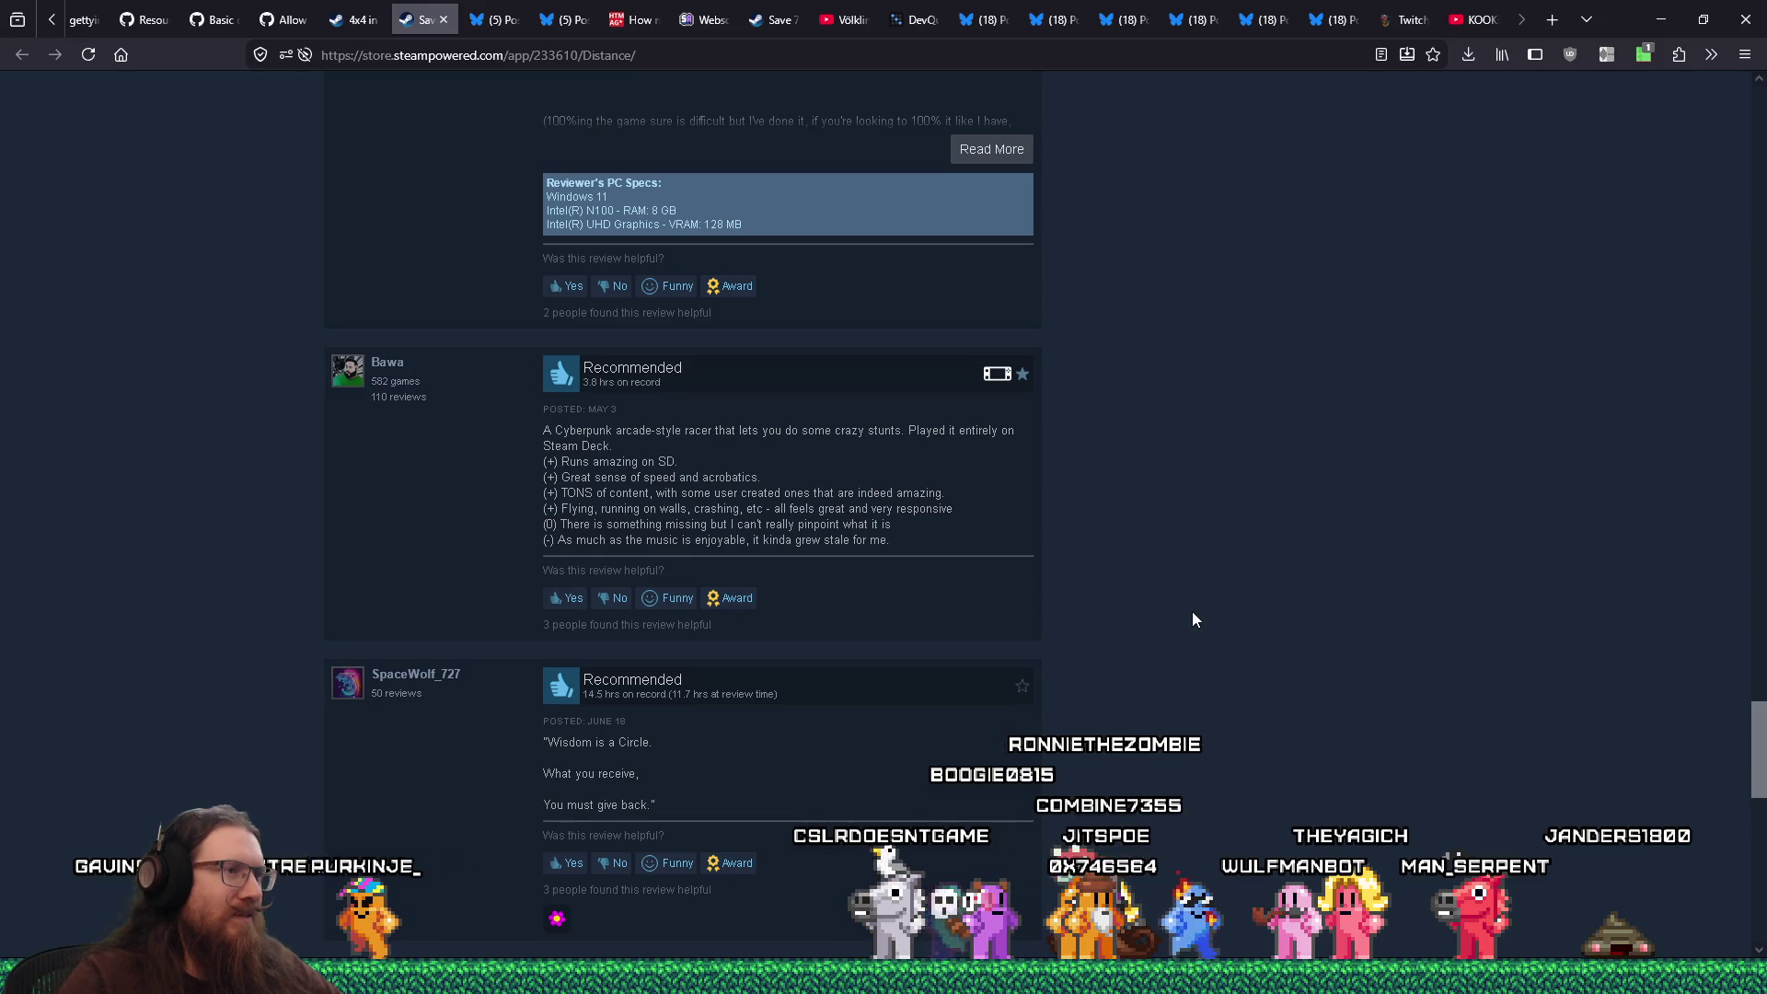
{"action": "scroll", "coordinate": [1191, 611], "scroll_direction": "down", "scroll_amount": 3}
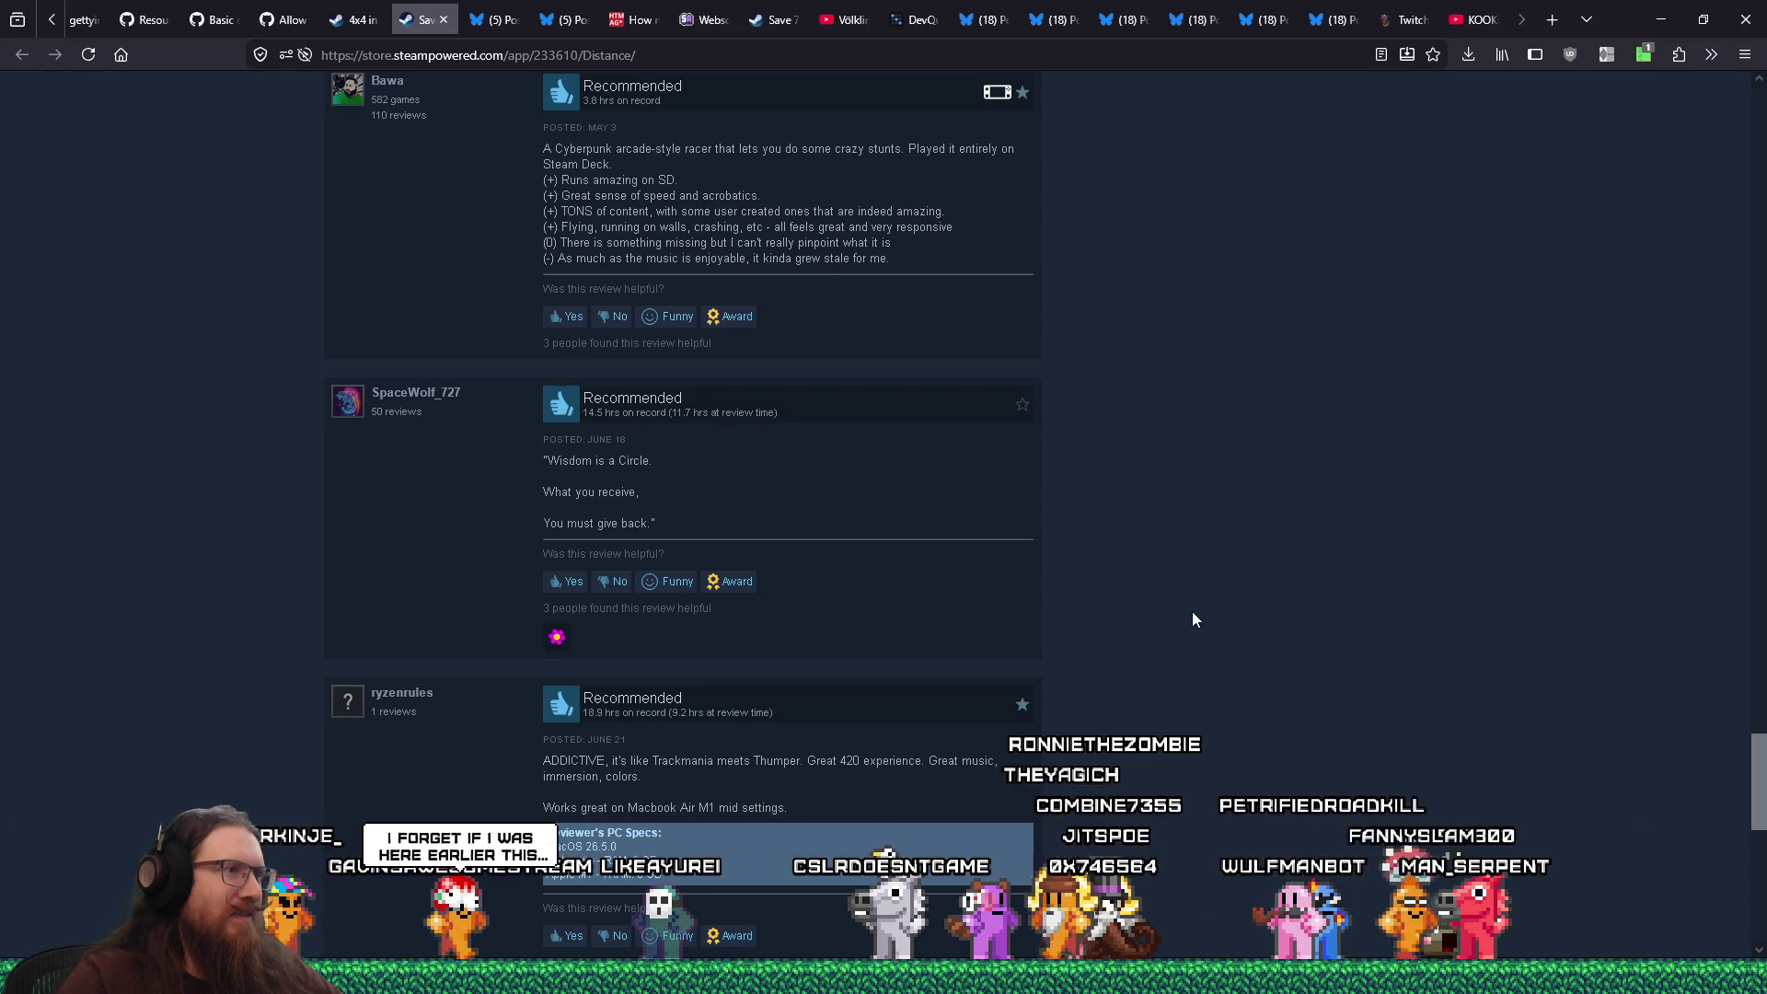
{"action": "scroll", "coordinate": [1192, 615], "scroll_direction": "down", "scroll_amount": 3}
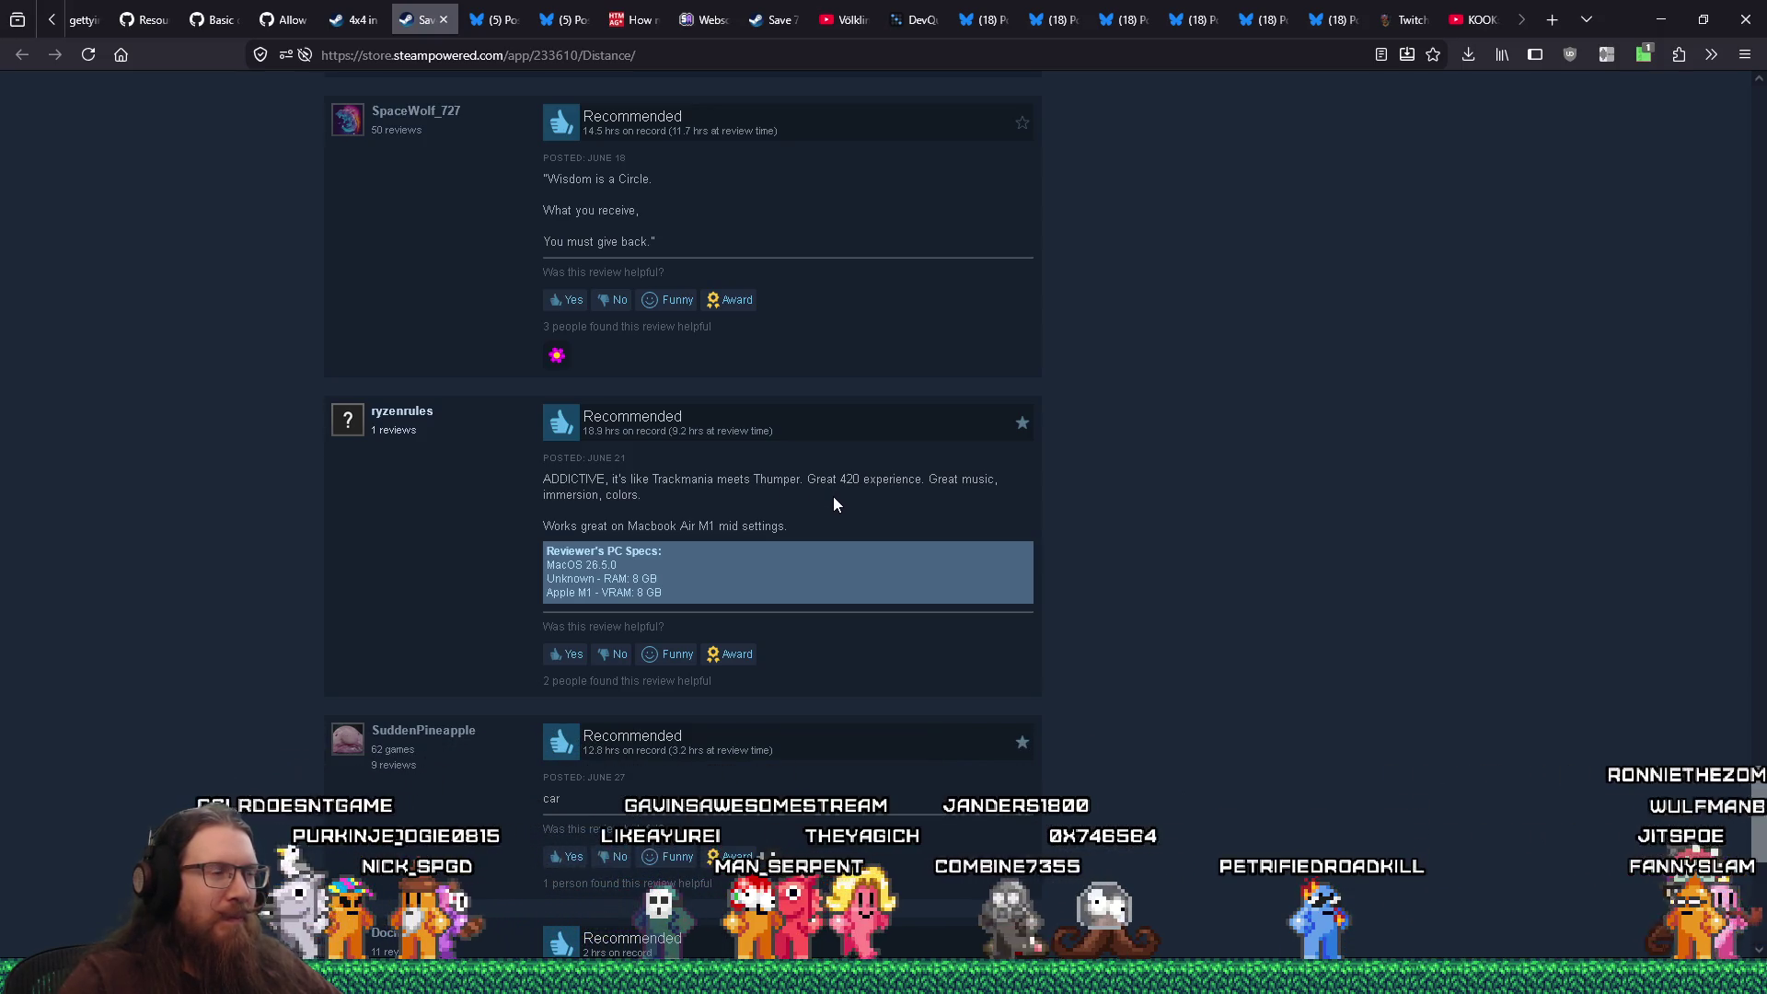
{"action": "scroll", "coordinate": [833, 500], "scroll_direction": "down", "scroll_amount": 2}
{"action": "scroll", "coordinate": [833, 504], "scroll_direction": "down", "scroll_amount": 6}
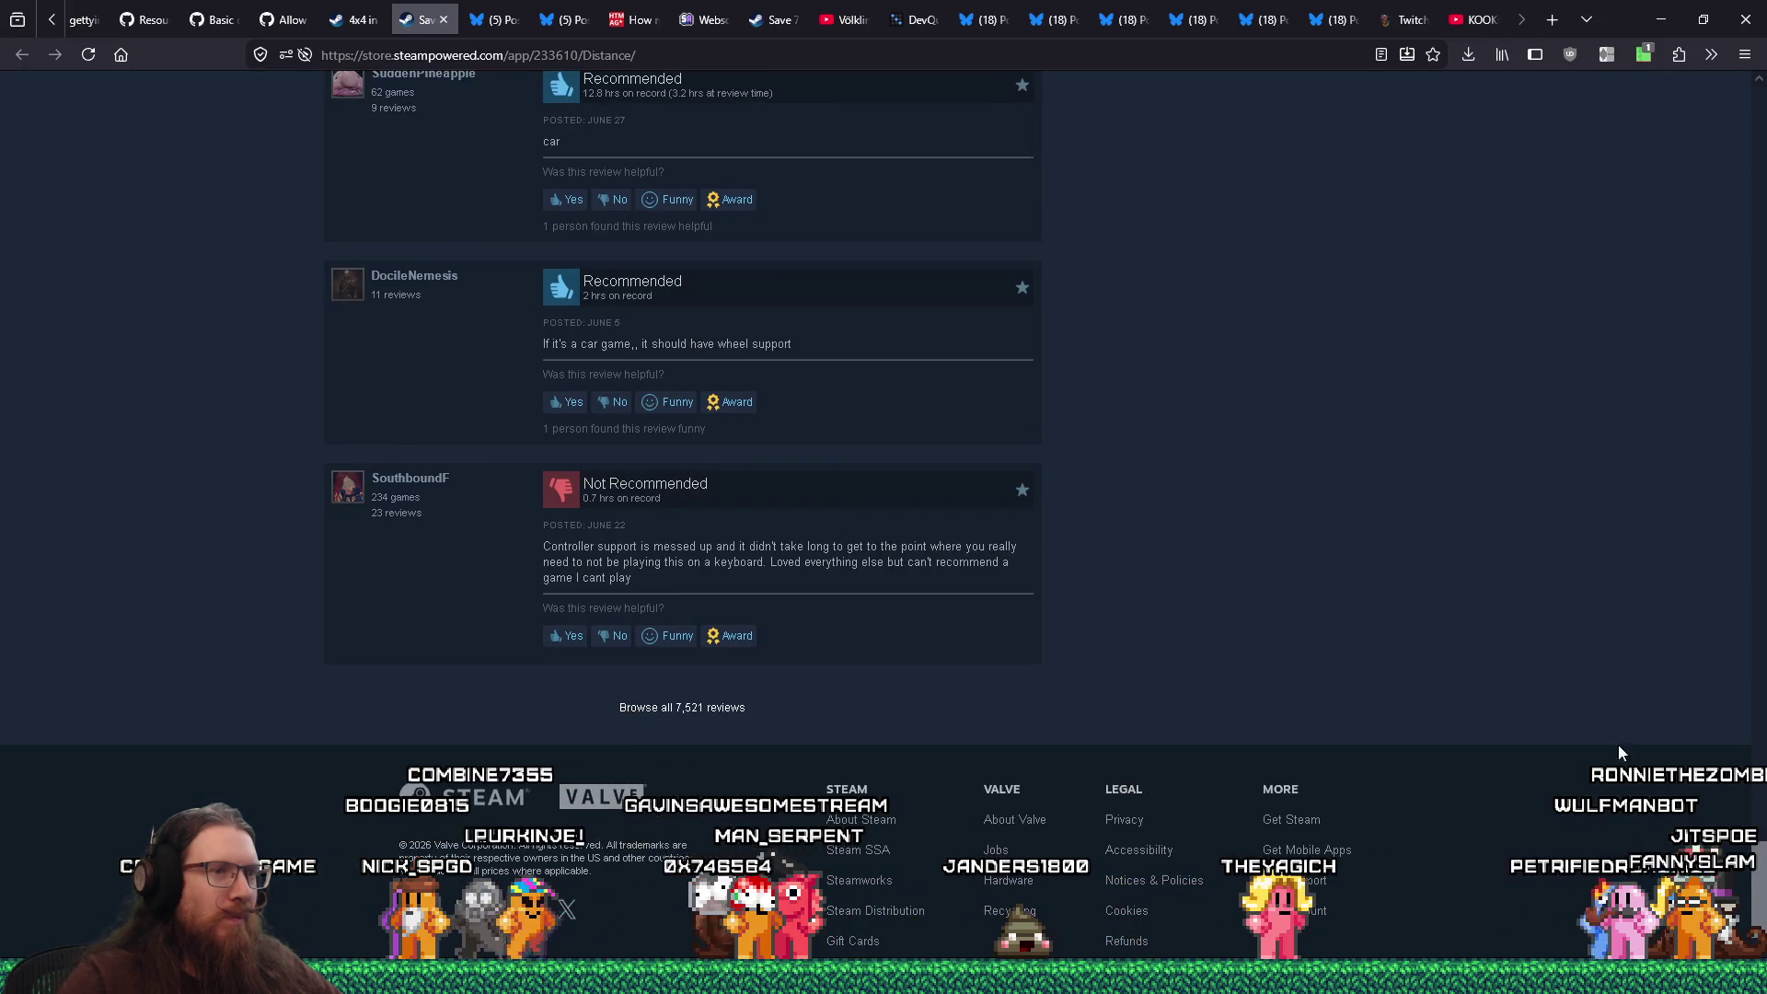
{"action": "left_click_drag", "start_coordinate": [1760, 916], "coordinate": [1762, 133]}
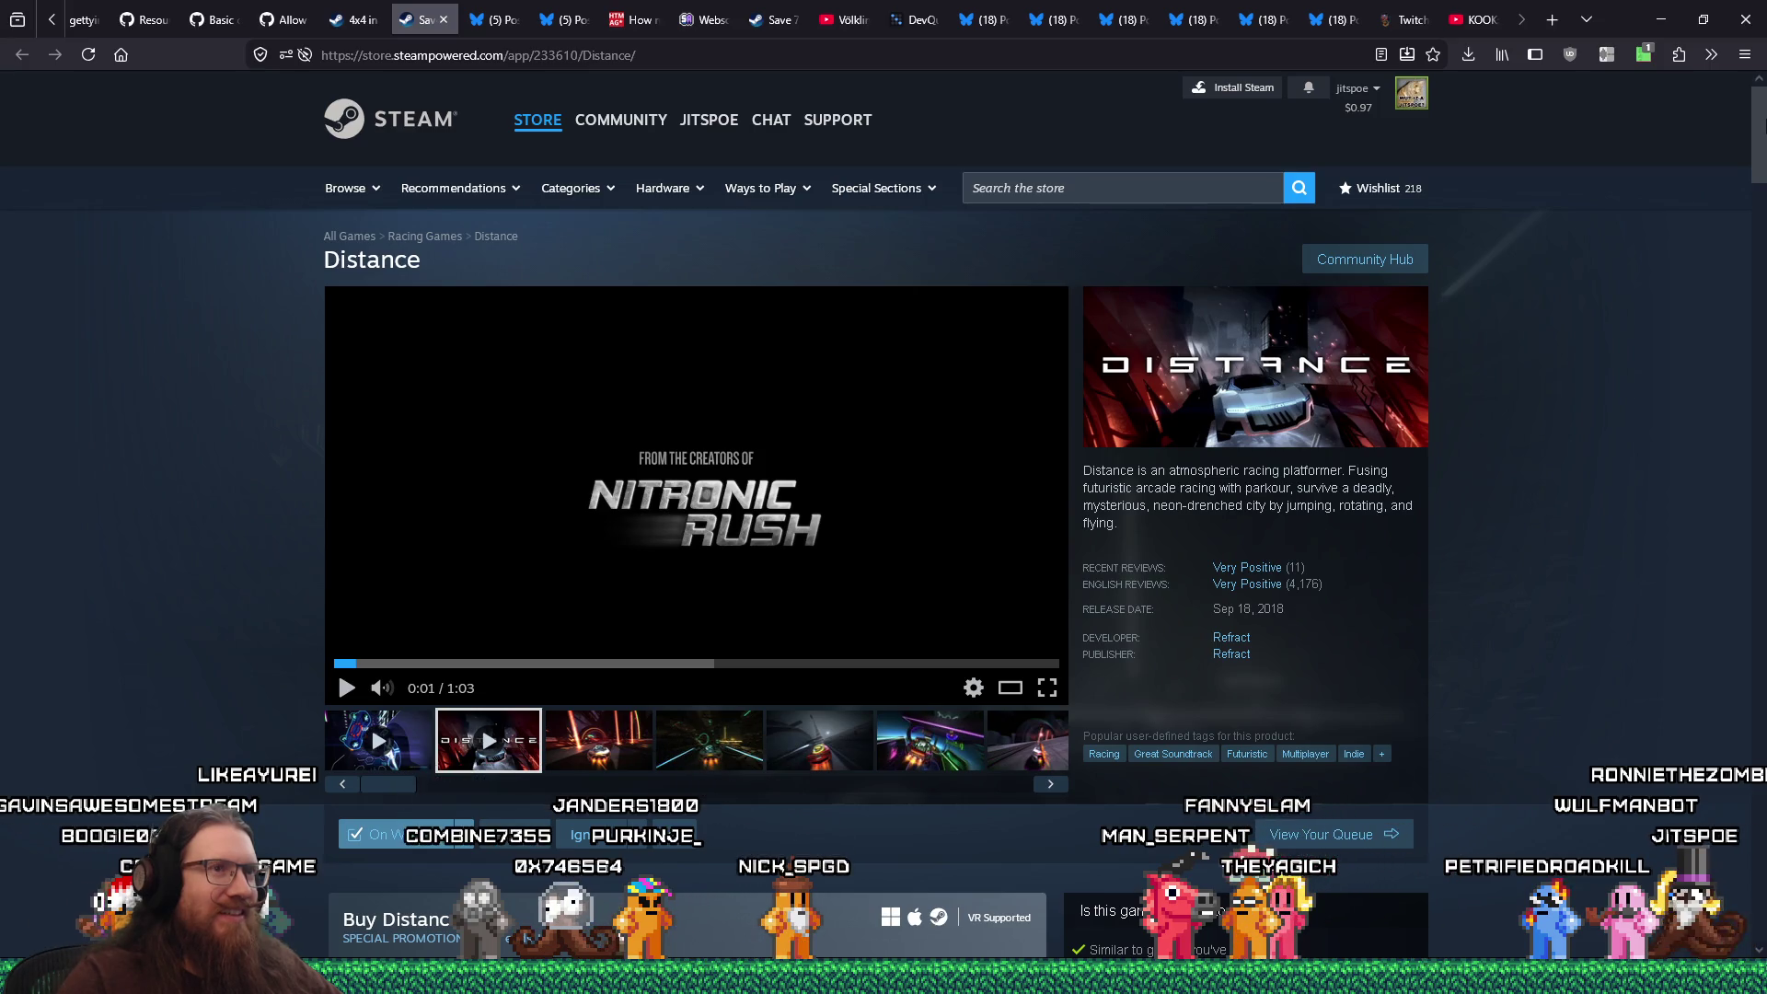
Close the Distance Steam store tab, leaving the Bluesky post in view
{"action": "scroll", "coordinate": [941, 730], "scroll_direction": "down", "scroll_amount": 3}
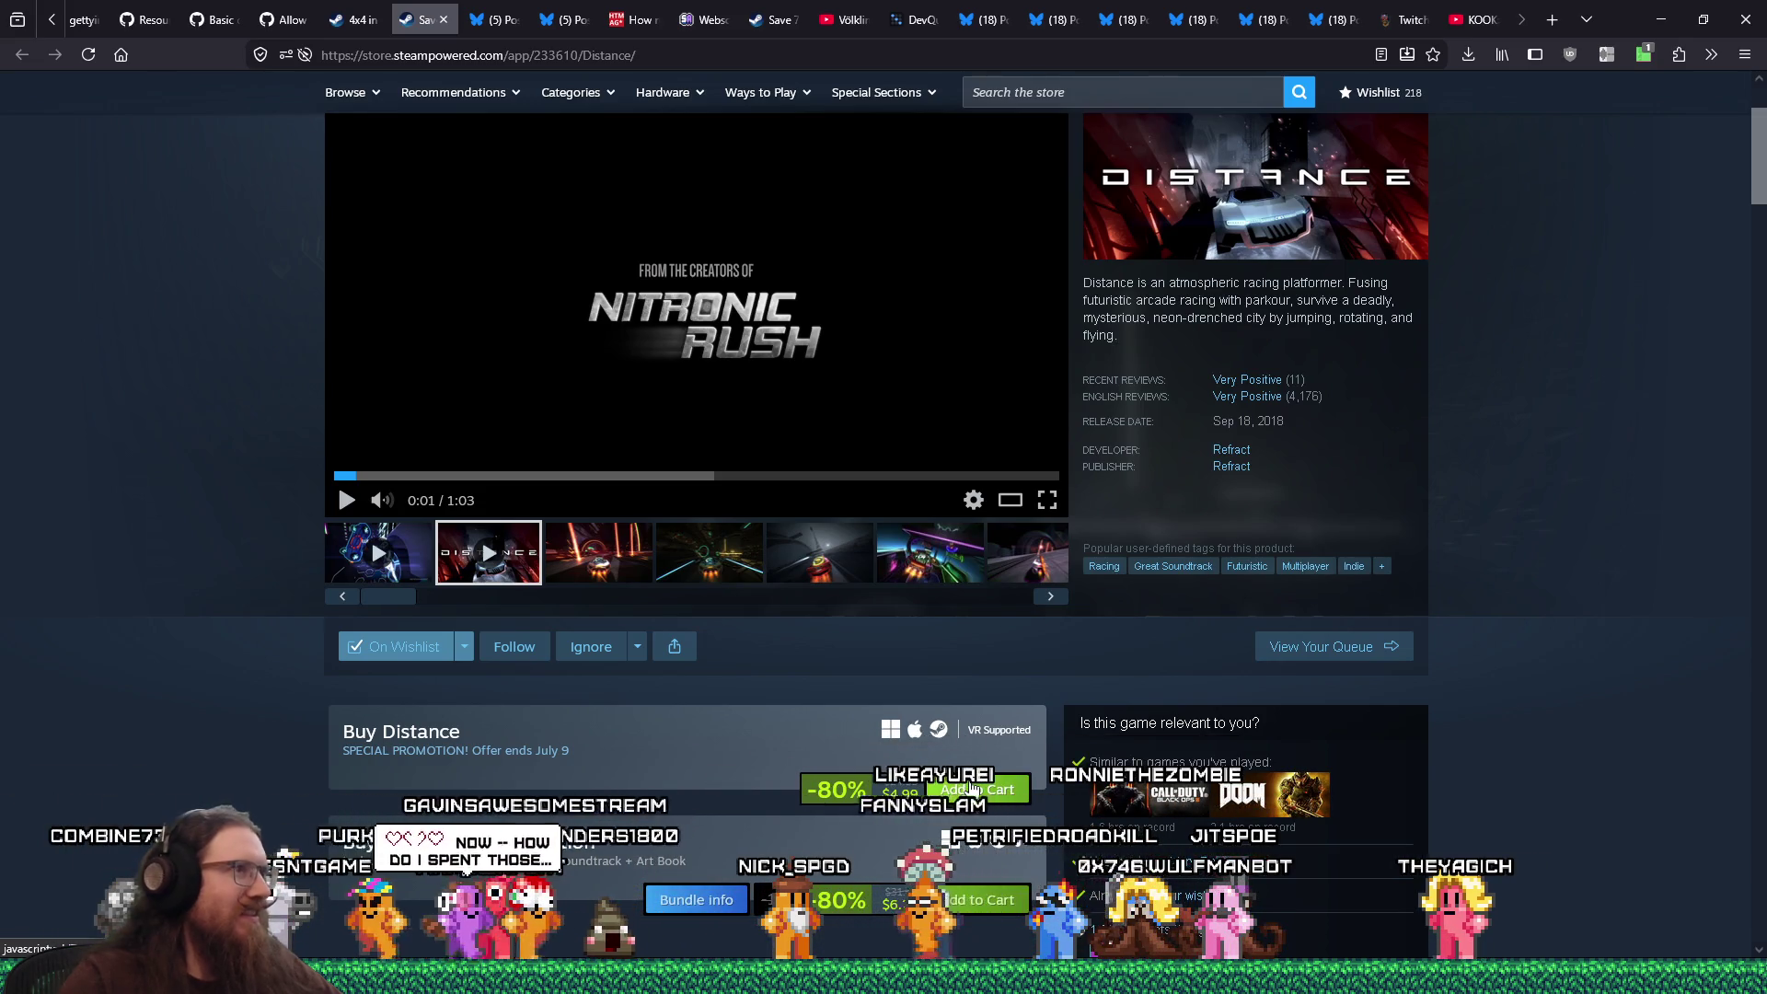
{"action": "scroll", "coordinate": [971, 786], "scroll_direction": "up", "scroll_amount": 3}
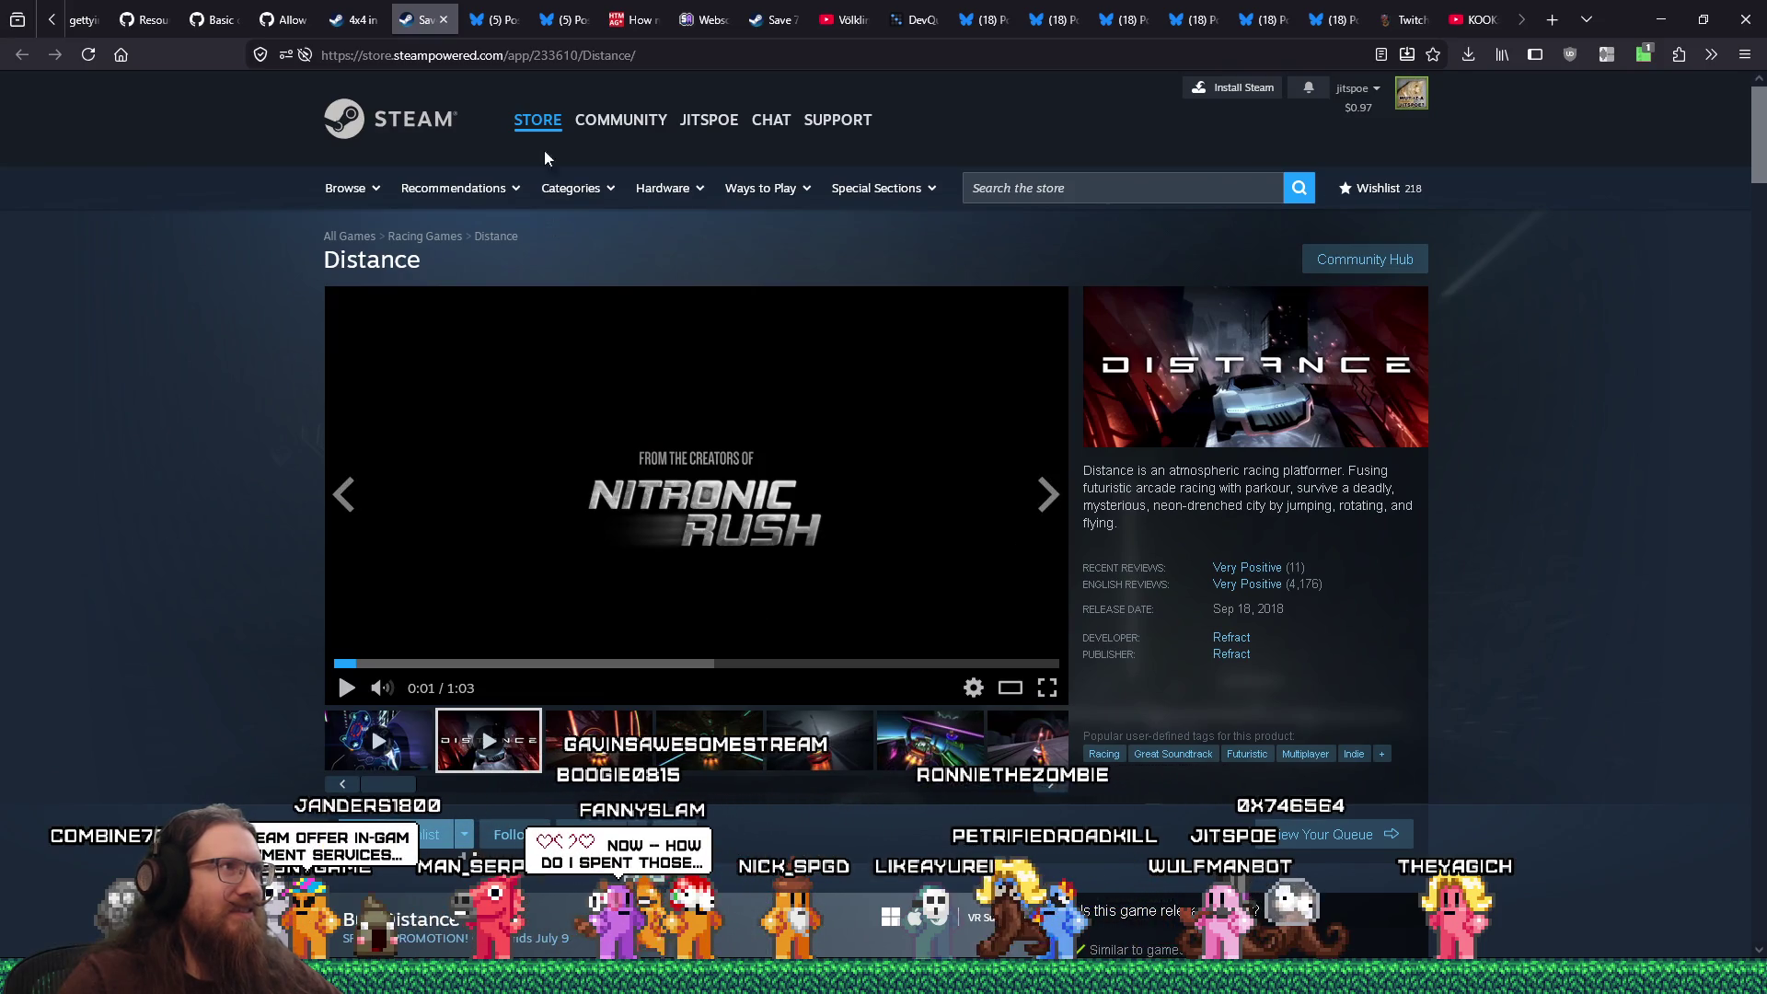
{"action": "left_click", "coordinate": [443, 19]}
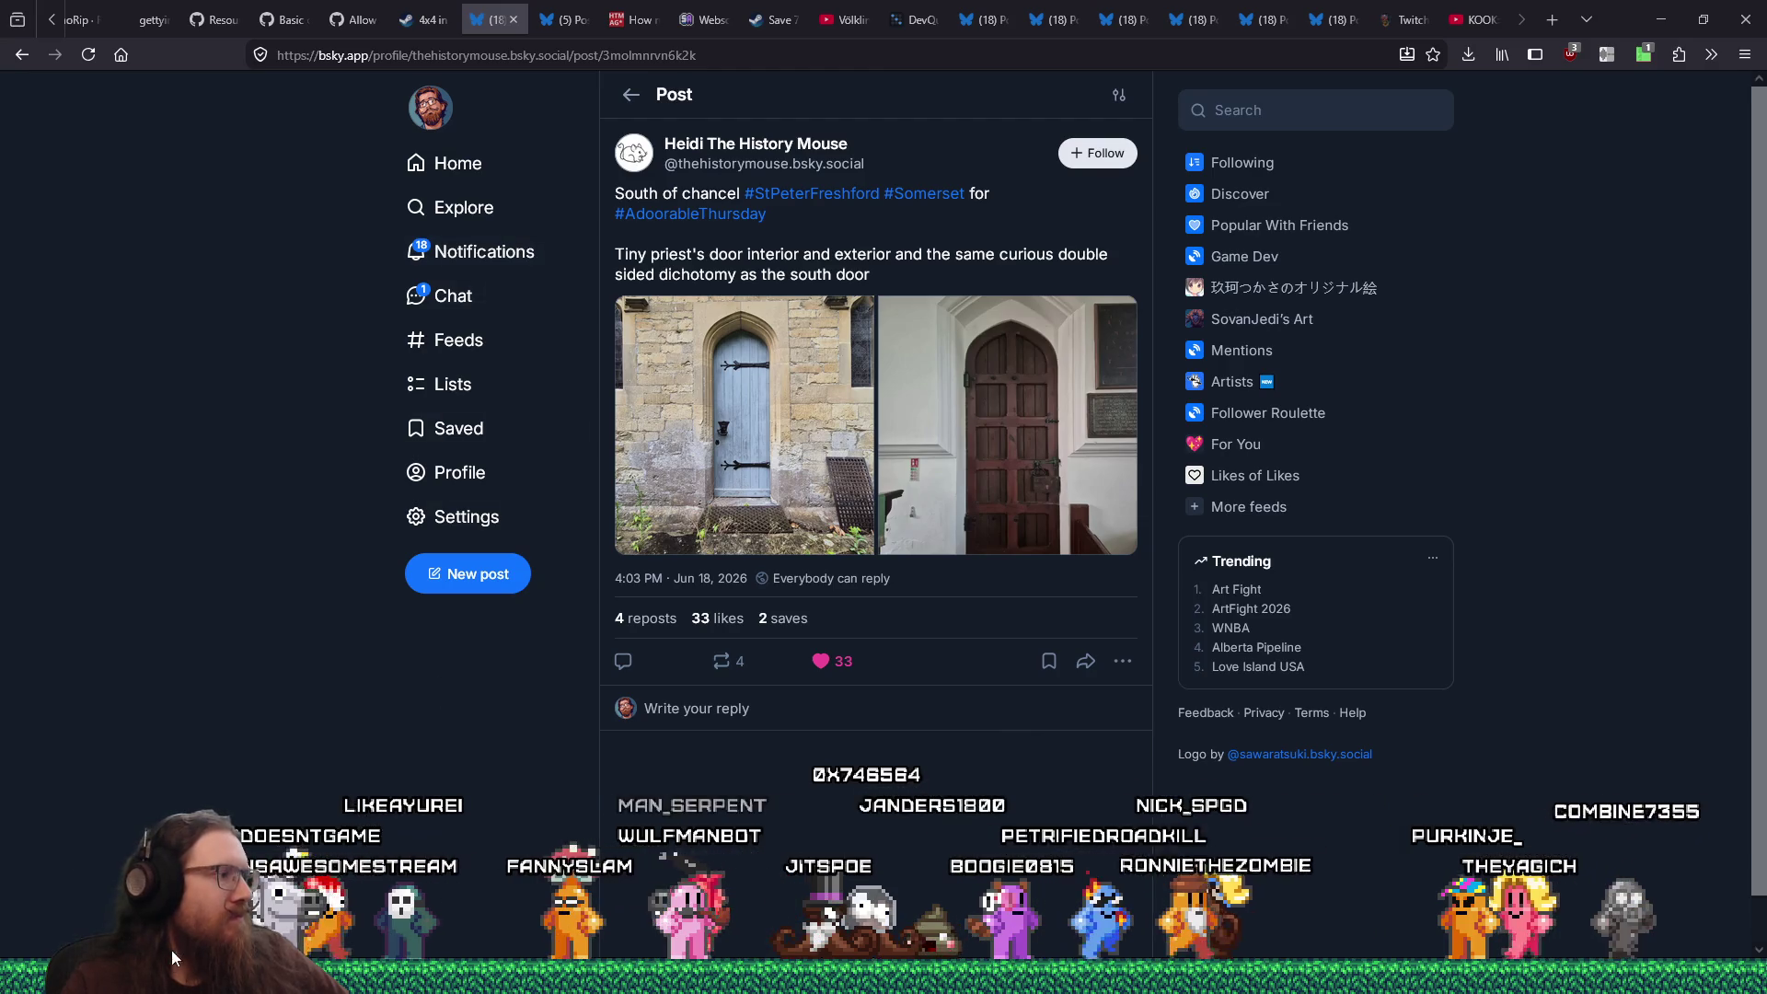
Finish reading the St Peter Freshford priest's door post and switch away from Firefox with Alt+Tab
{"action": "mouse_move", "coordinate": [884, 980]}
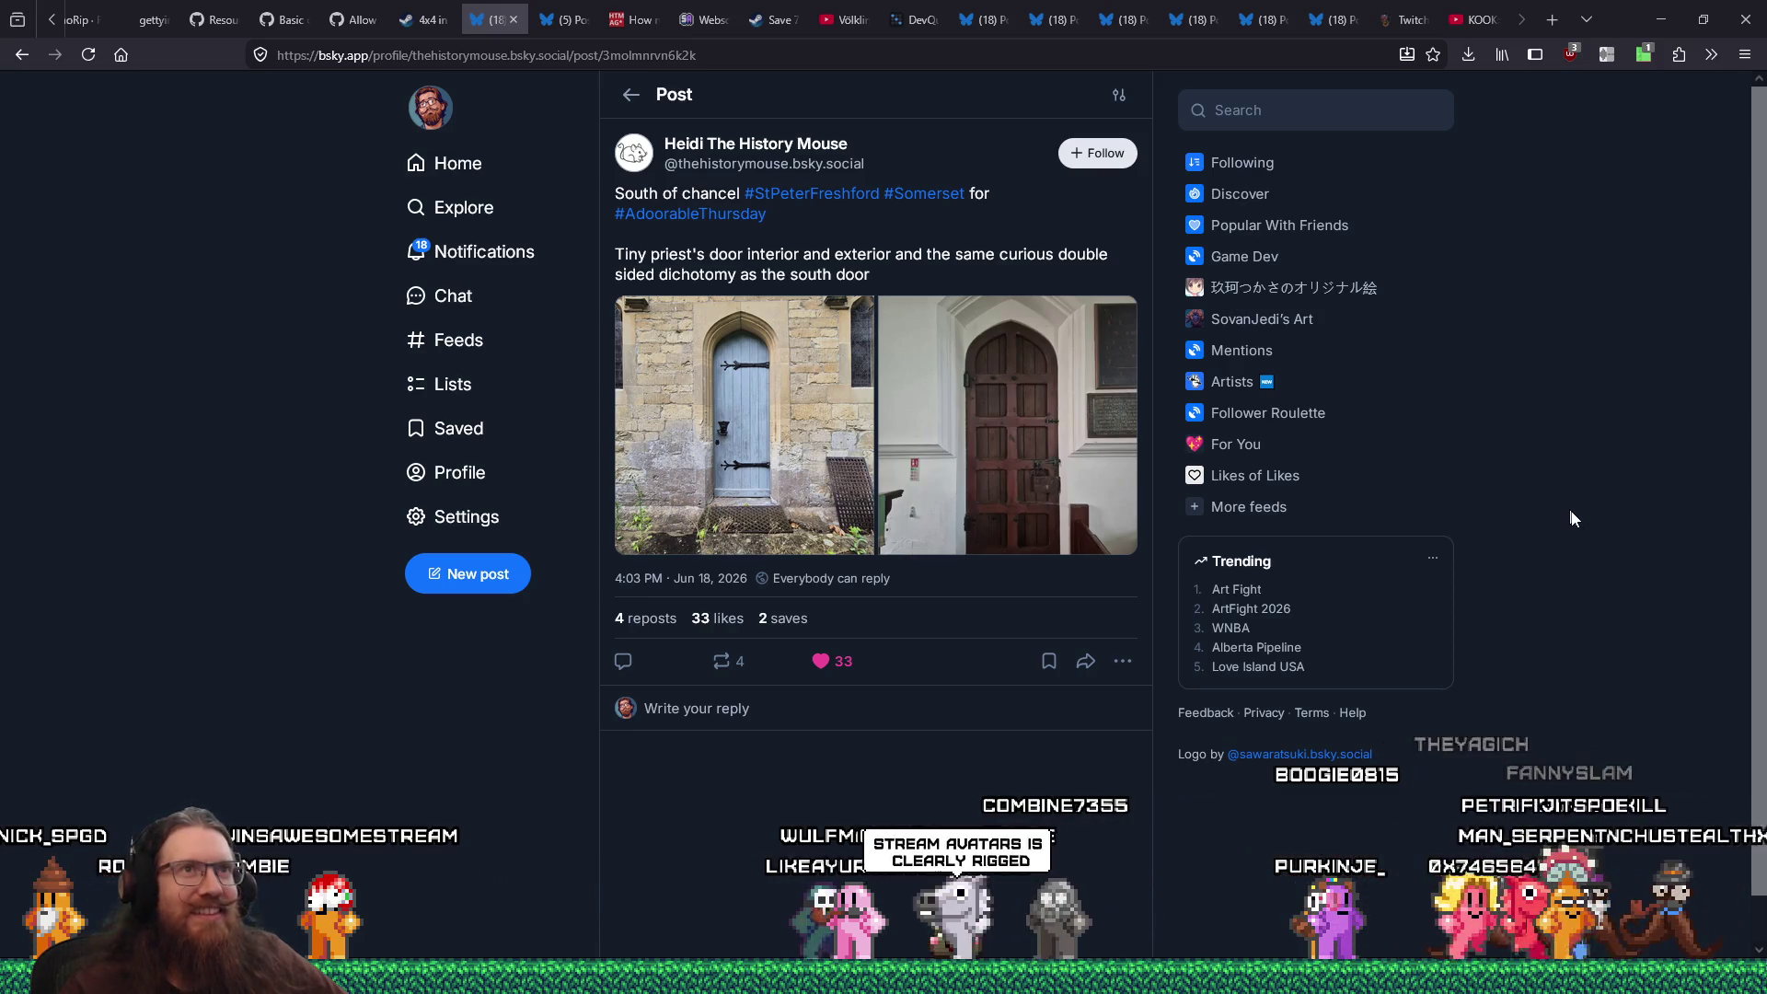
{"action": "key", "text": "alt+Tab"}
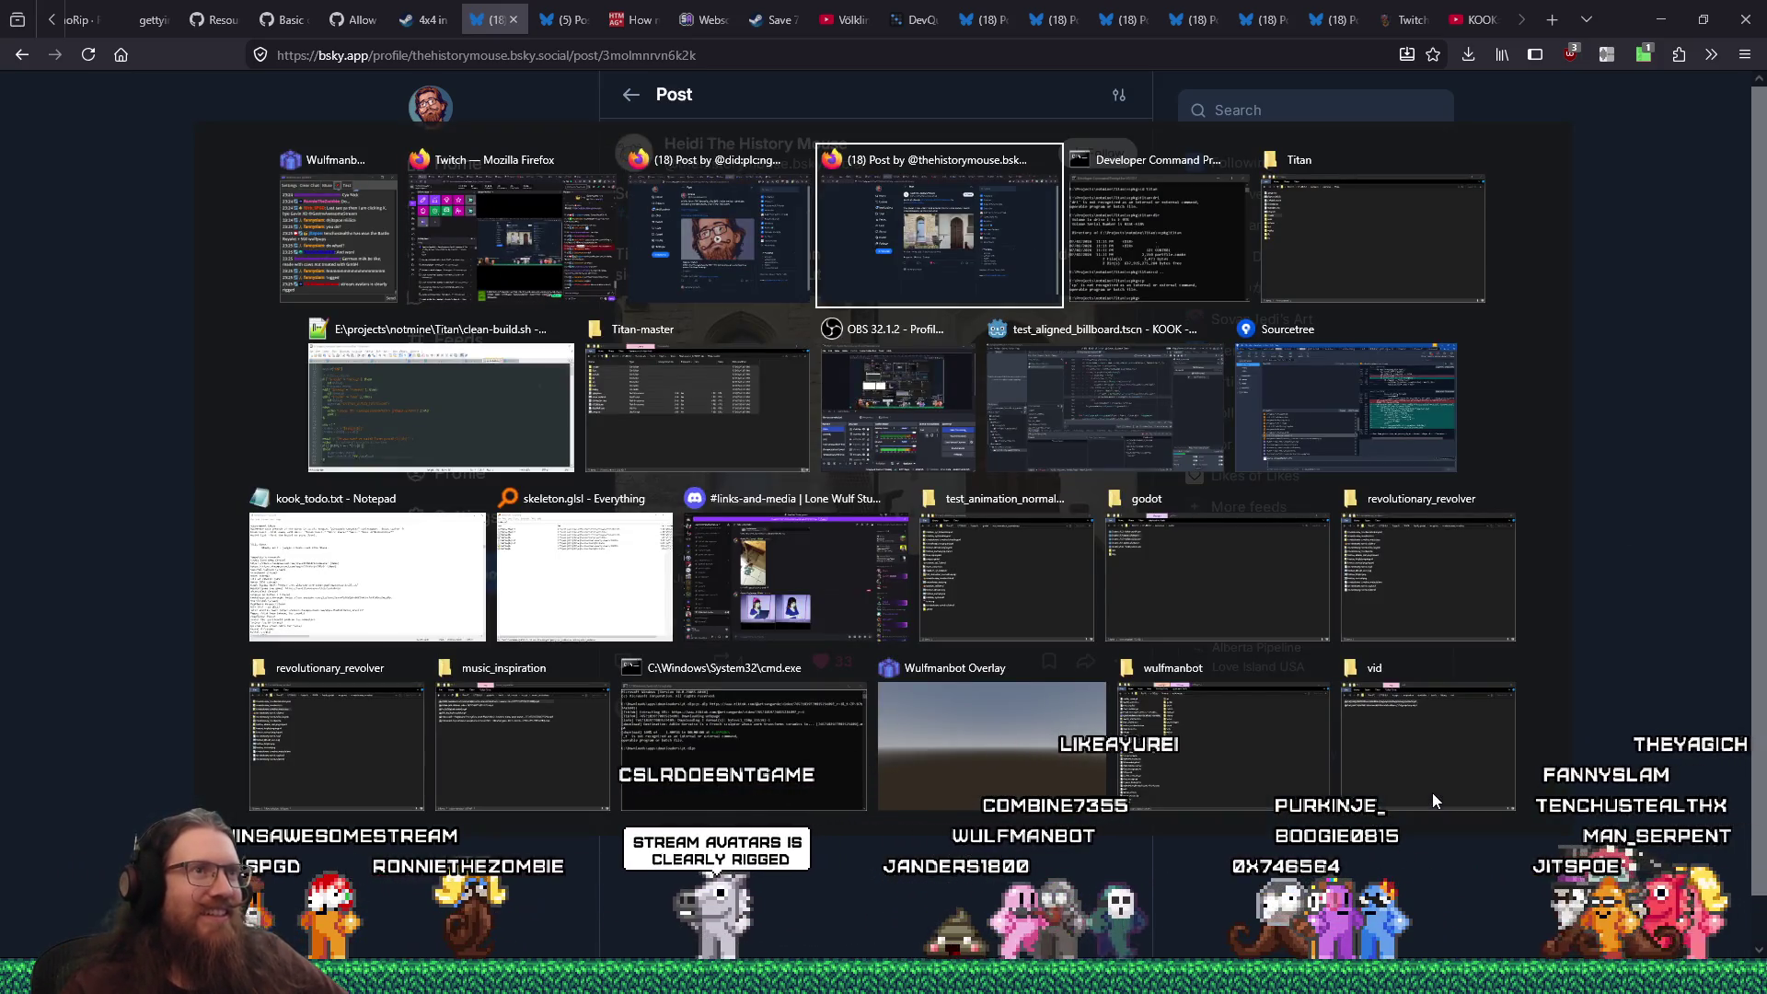
Back in Godot, enter 'load projectile' in the game's dev console to hit the line 847 breakpoint
{"action": "left_click", "coordinate": [1152, 399]}
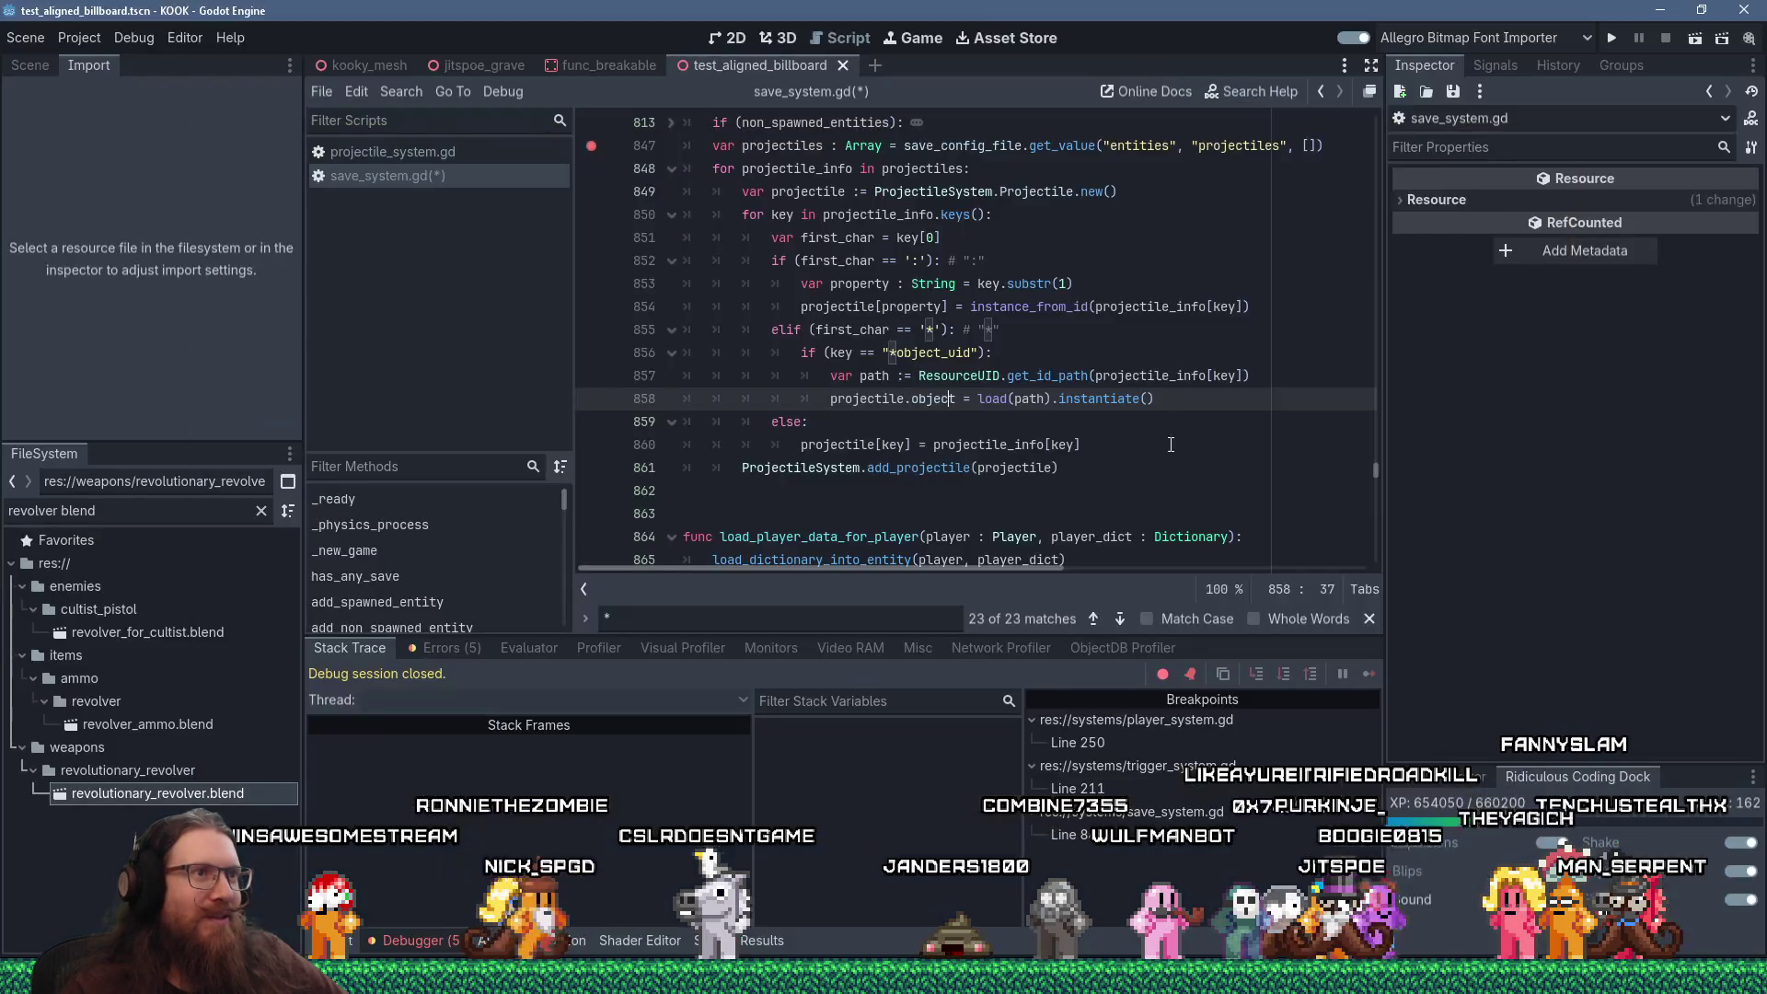
{"action": "left_click", "coordinate": [1104, 465]}
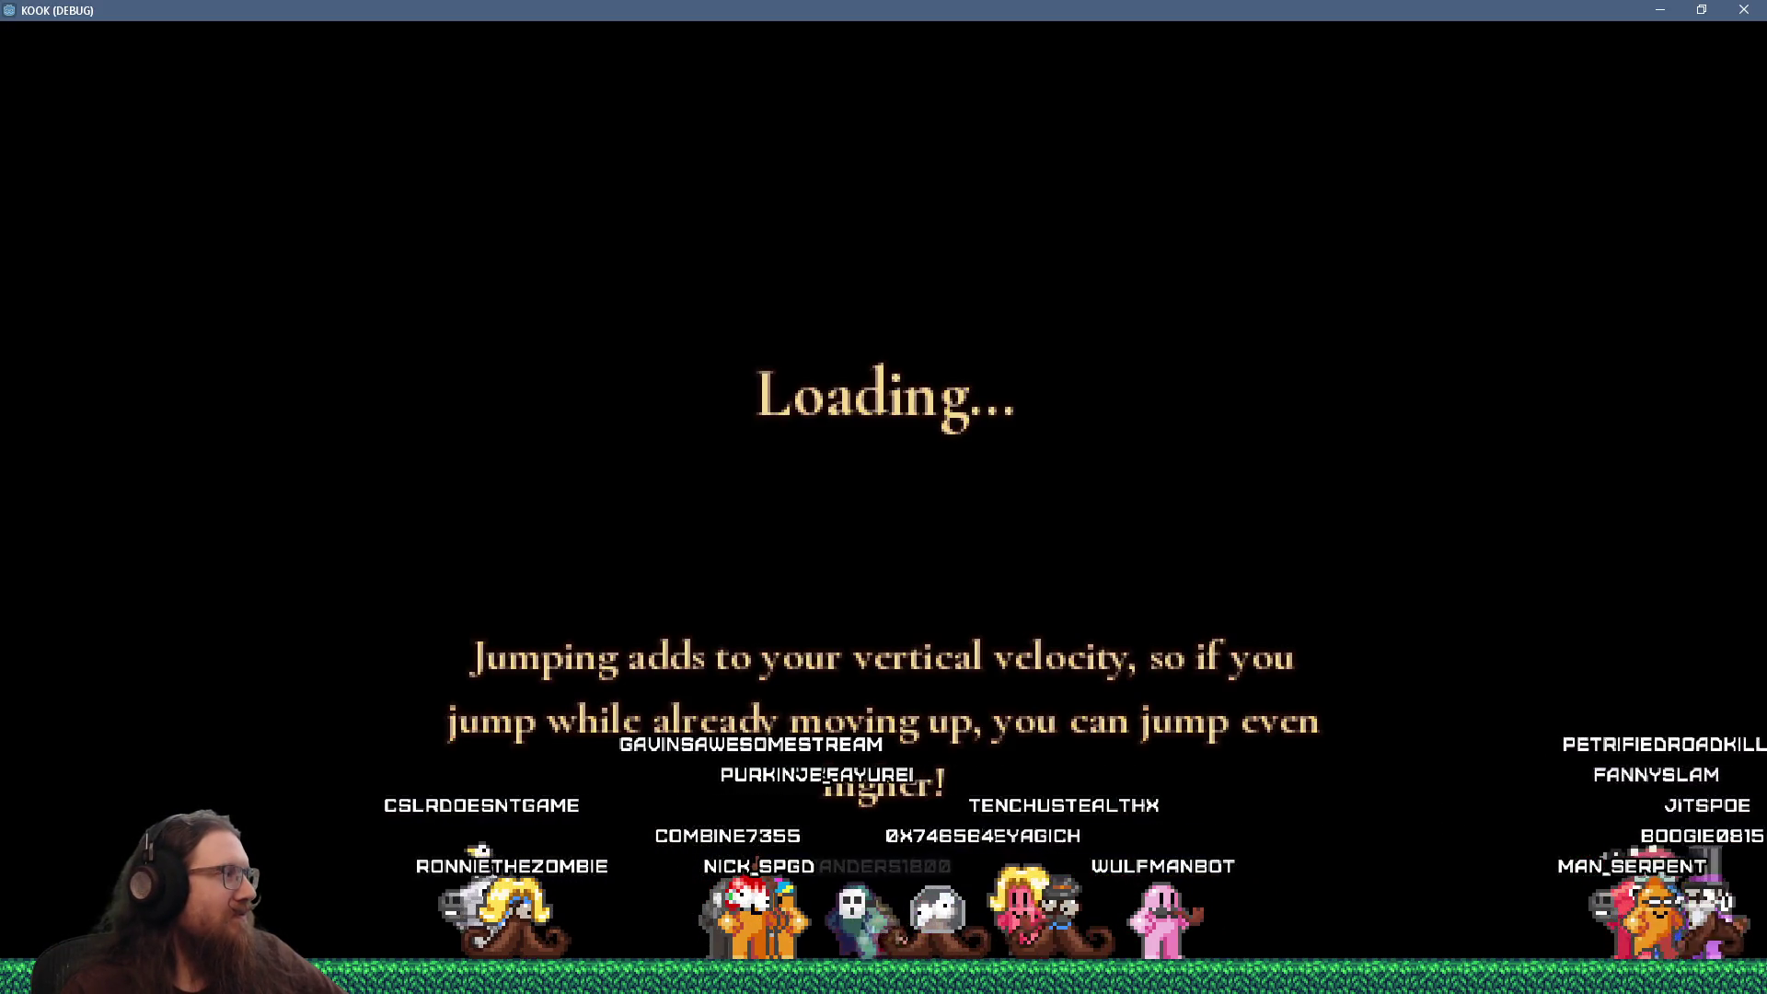
{"action": "key", "text": "grave"}
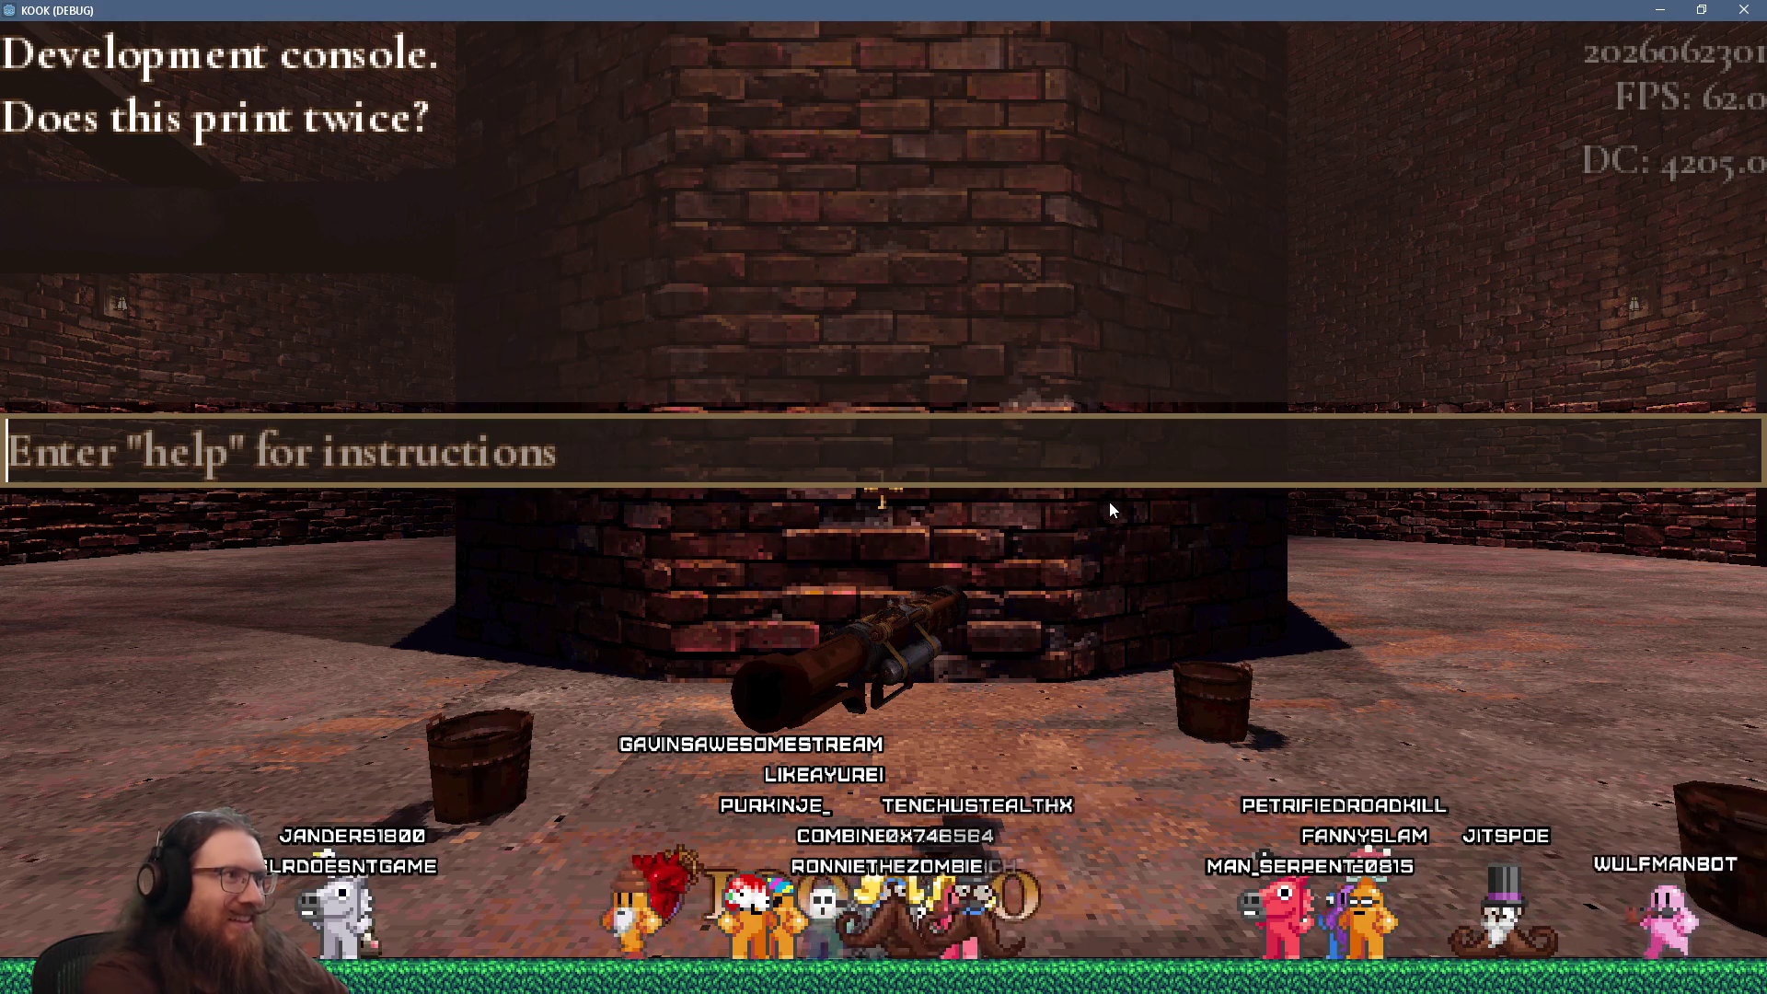
{"action": "type", "text": "load projectile"}
{"action": "key", "text": "Return"}
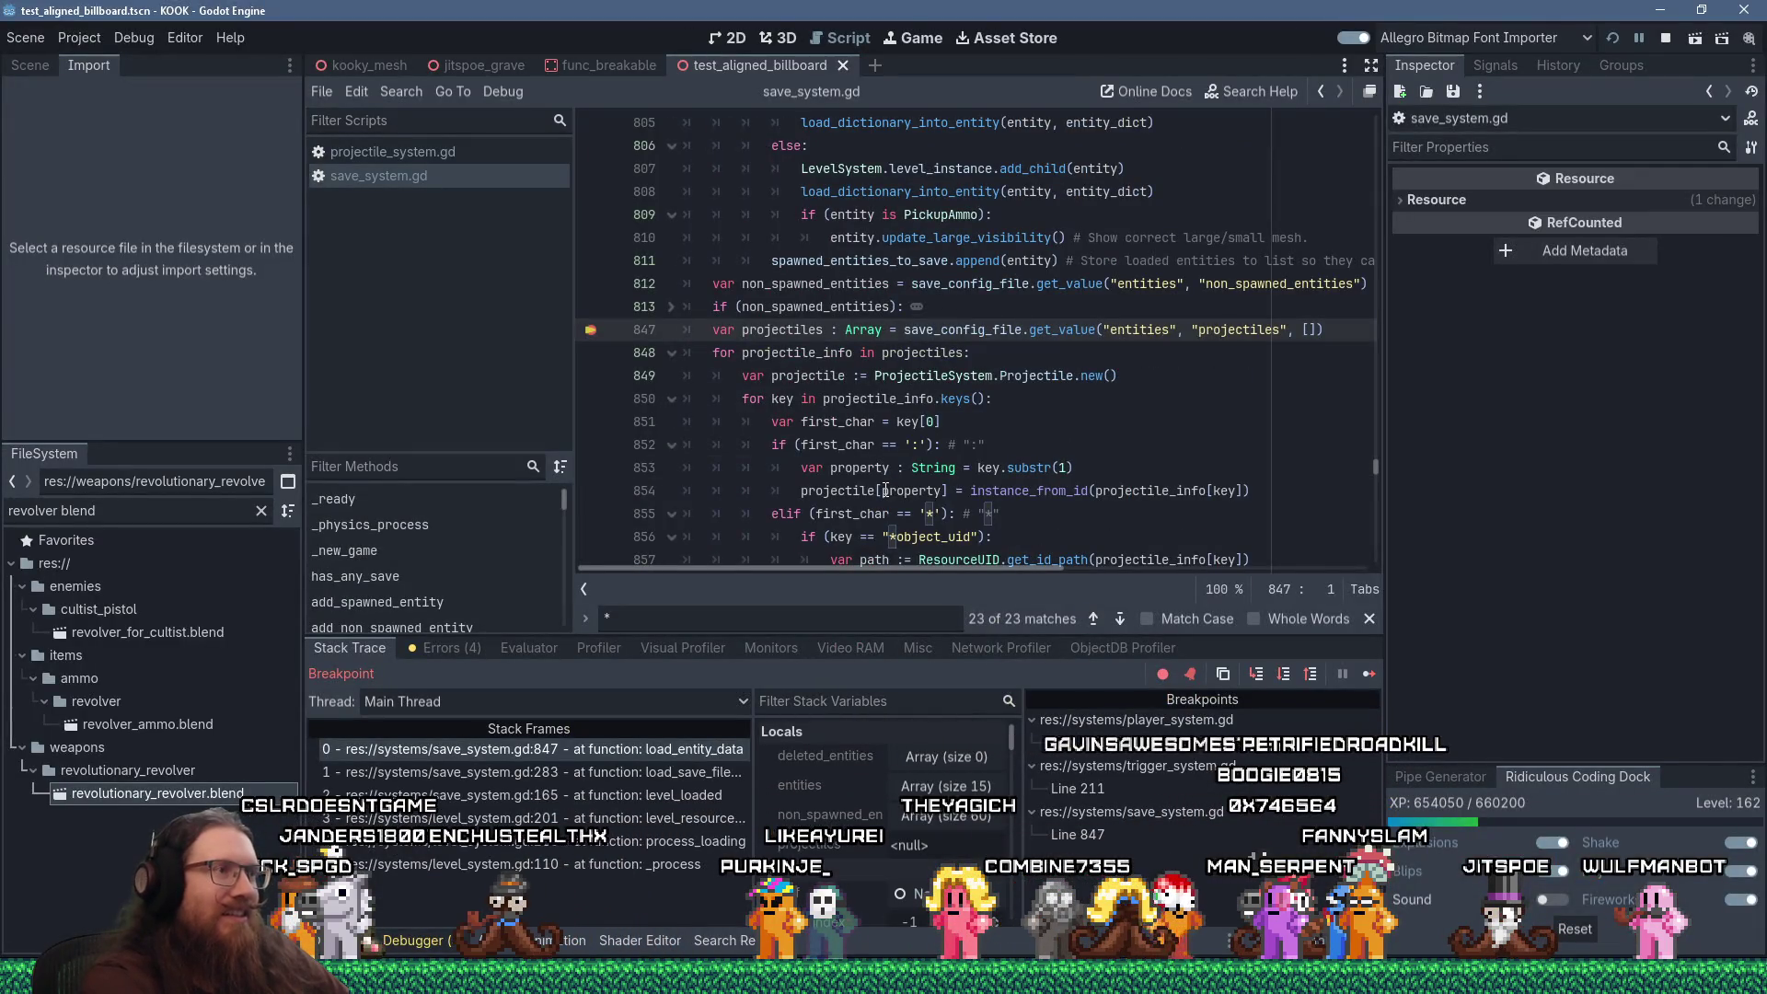
Step twice to line 858 and inspect the projectile's members from the expanded projectiles array
{"action": "key", "text": "F10"}
{"action": "key", "text": "F10"}
{"action": "key", "text": "F10"}
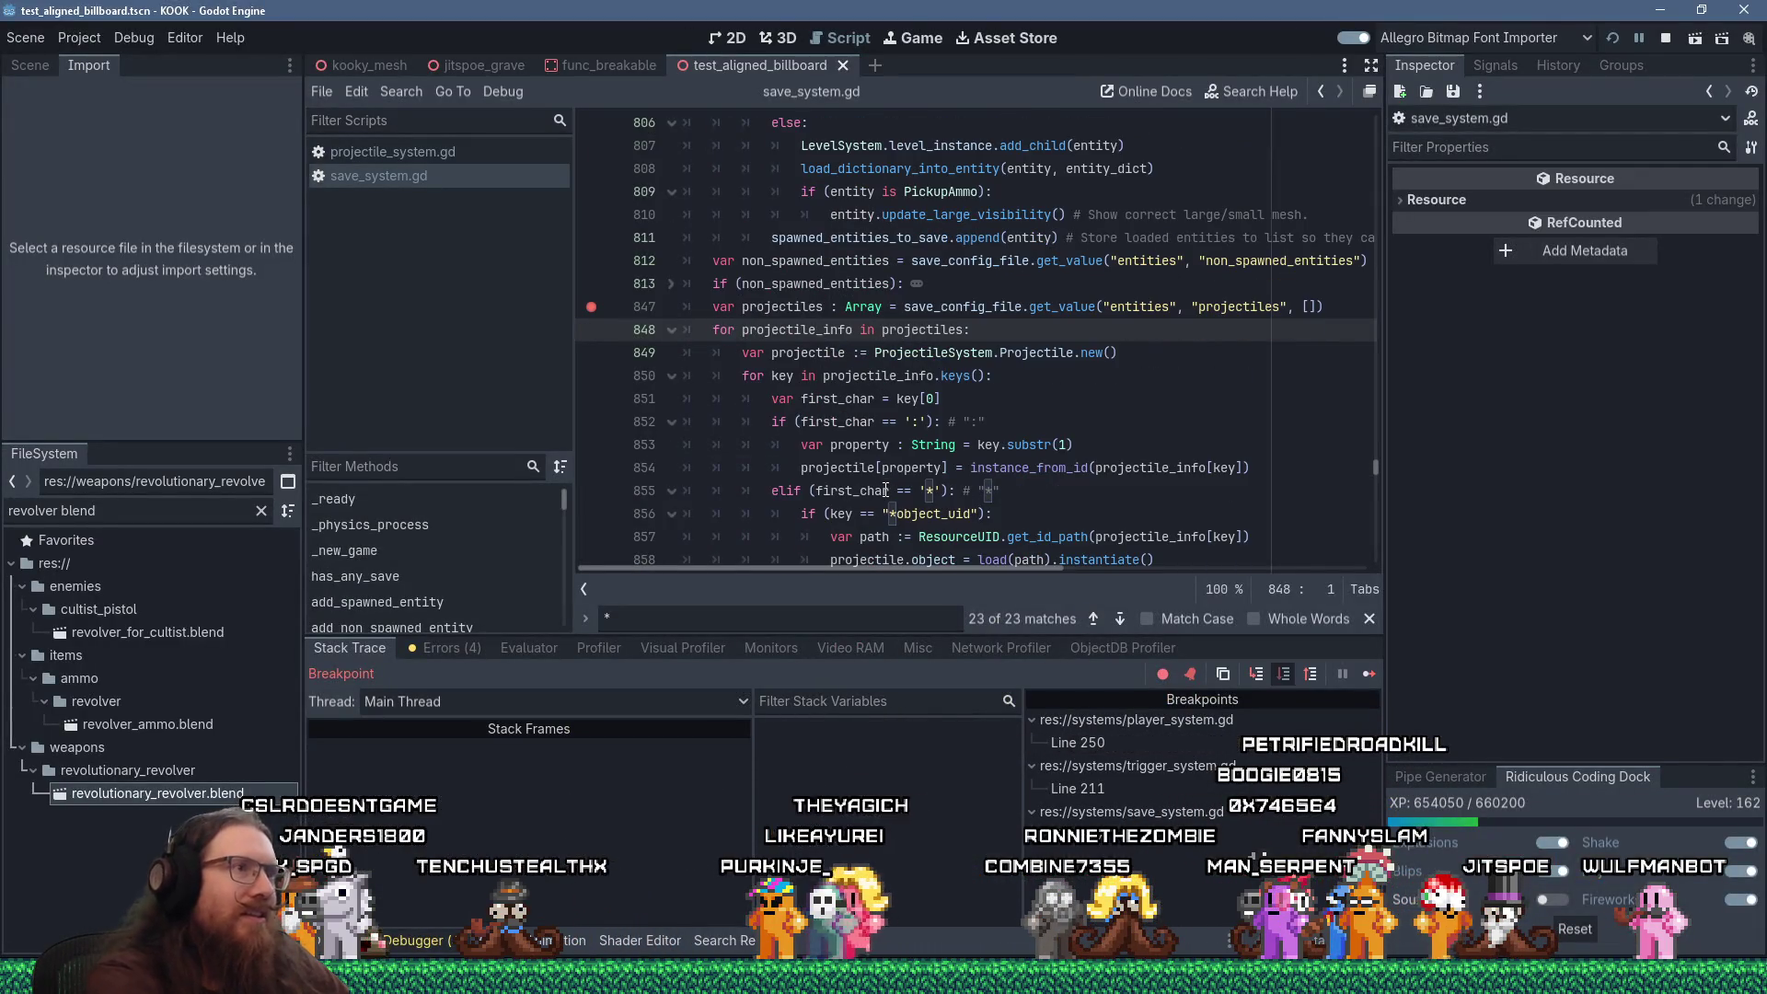
{"action": "key", "text": "F10"}
{"action": "key", "text": "F10"}
{"action": "key", "text": "F10"}
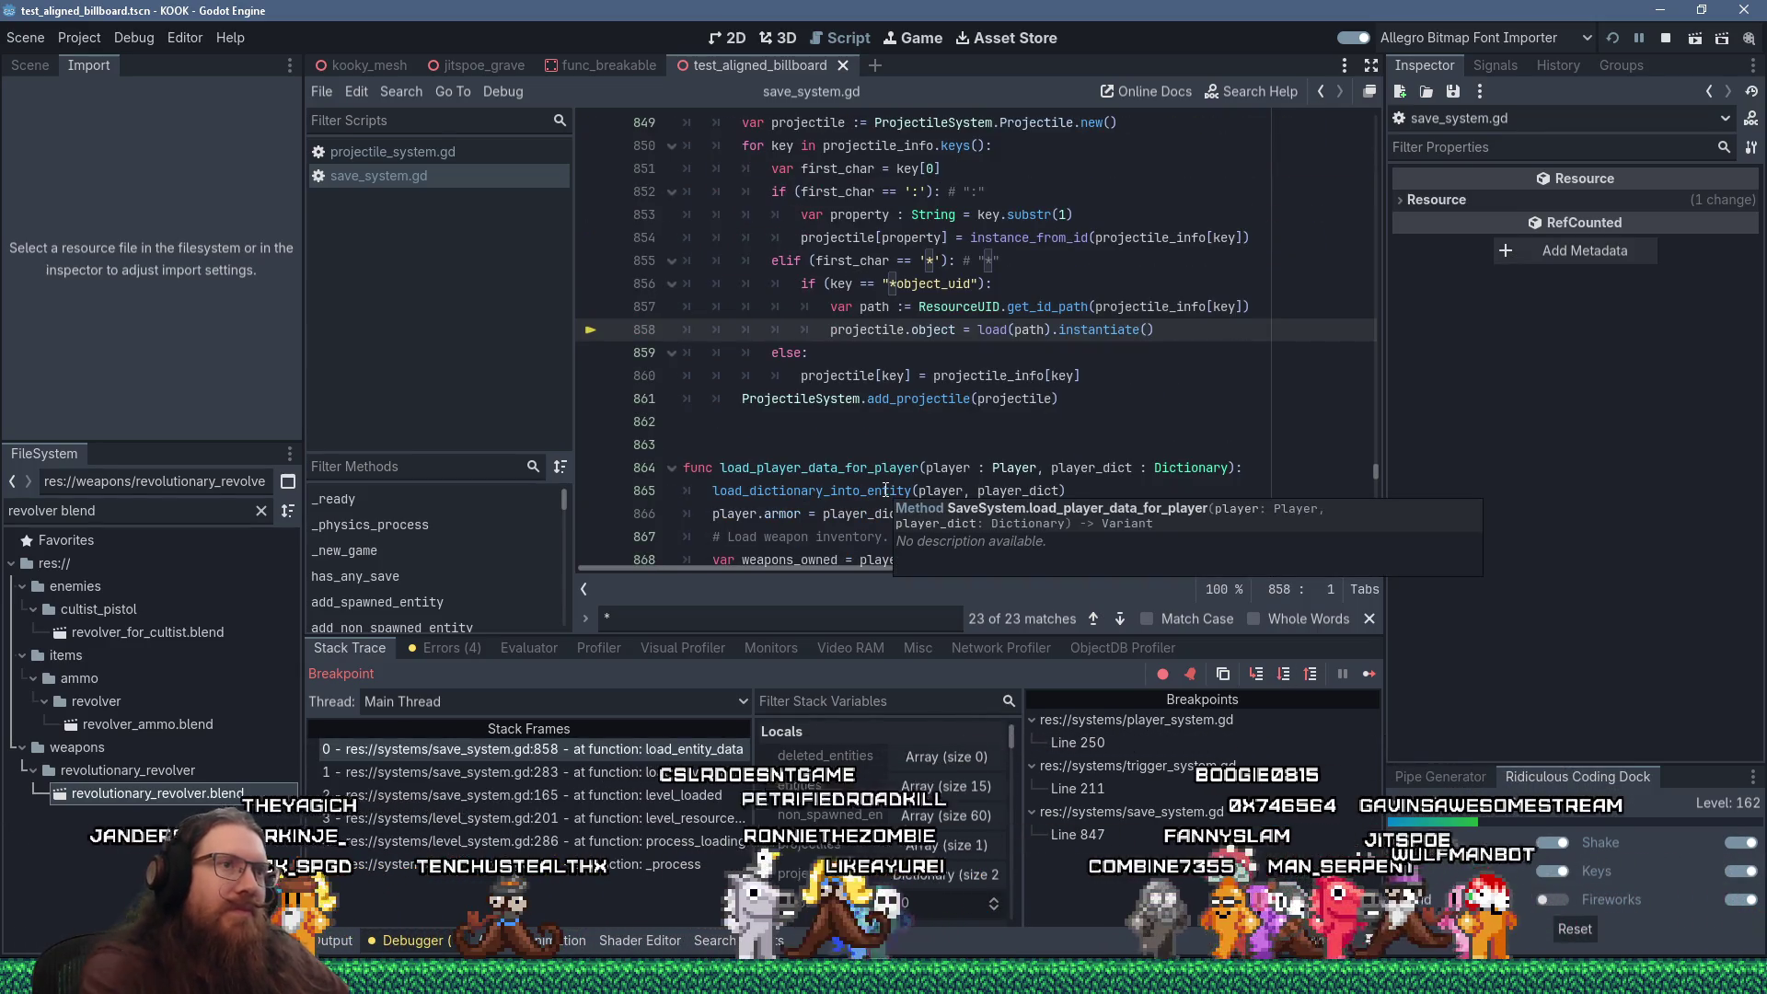
{"action": "mouse_move", "coordinate": [867, 305]}
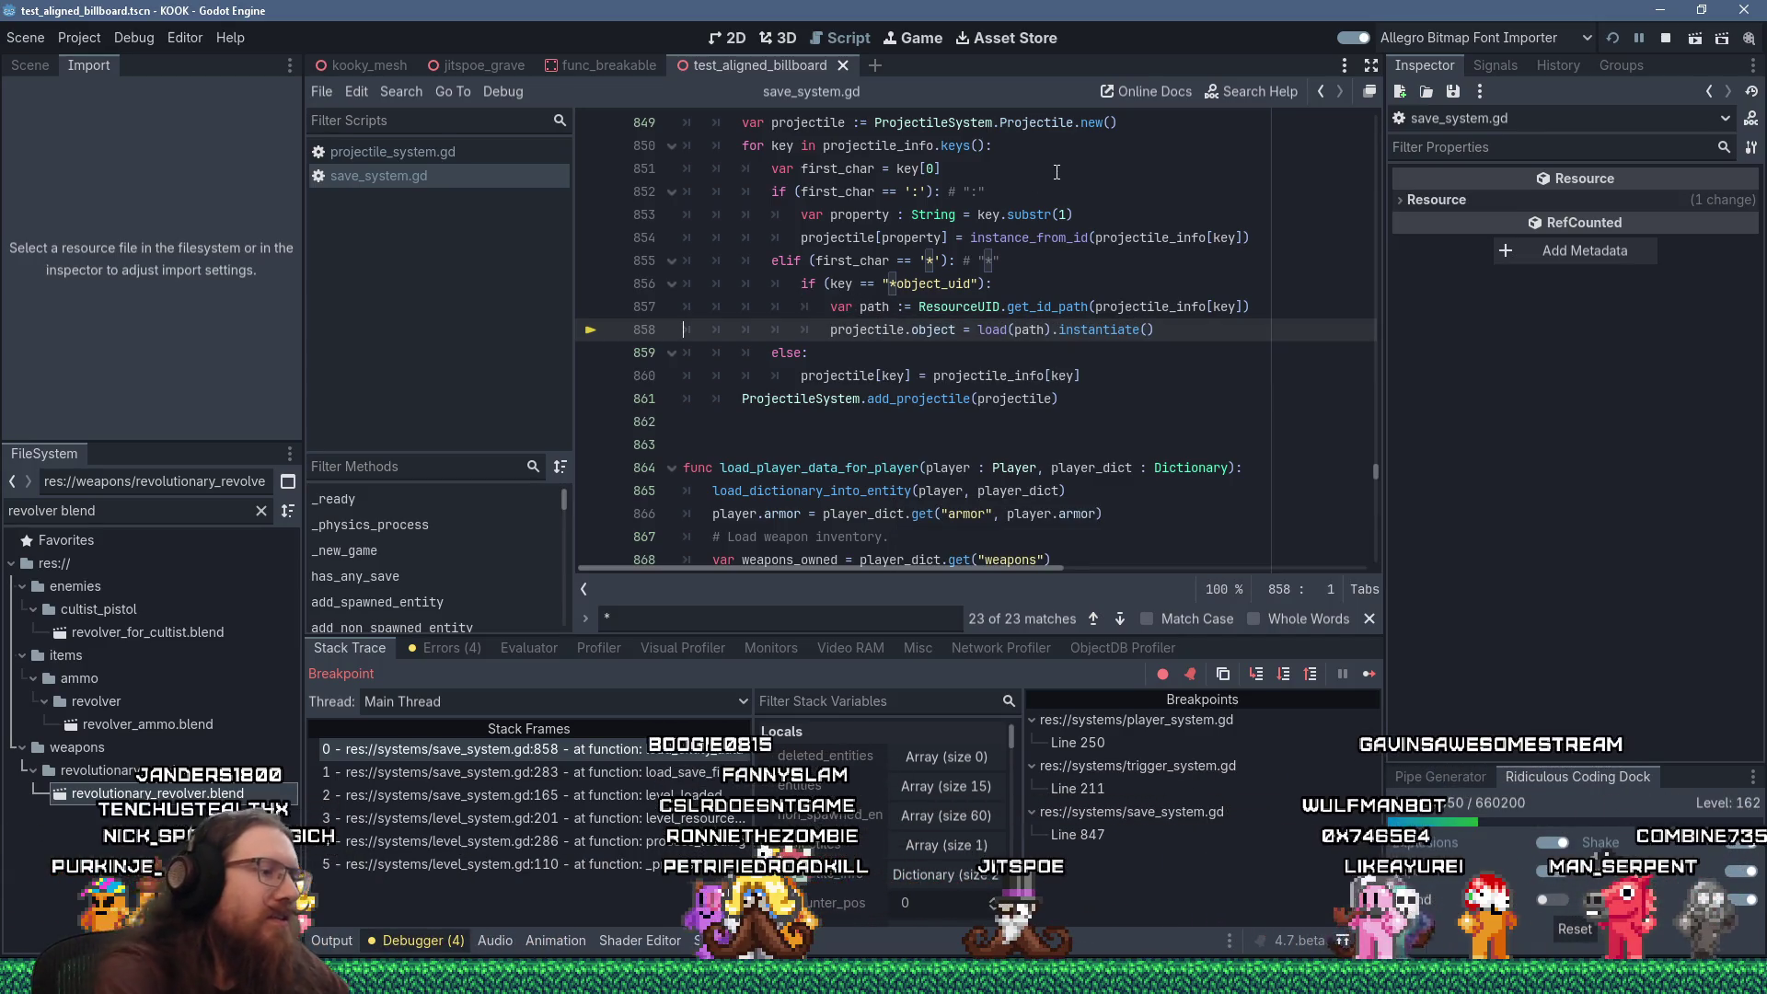
{"action": "left_click", "coordinate": [953, 843]}
{"action": "scroll", "coordinate": [951, 842], "scroll_direction": "up", "scroll_amount": 2}
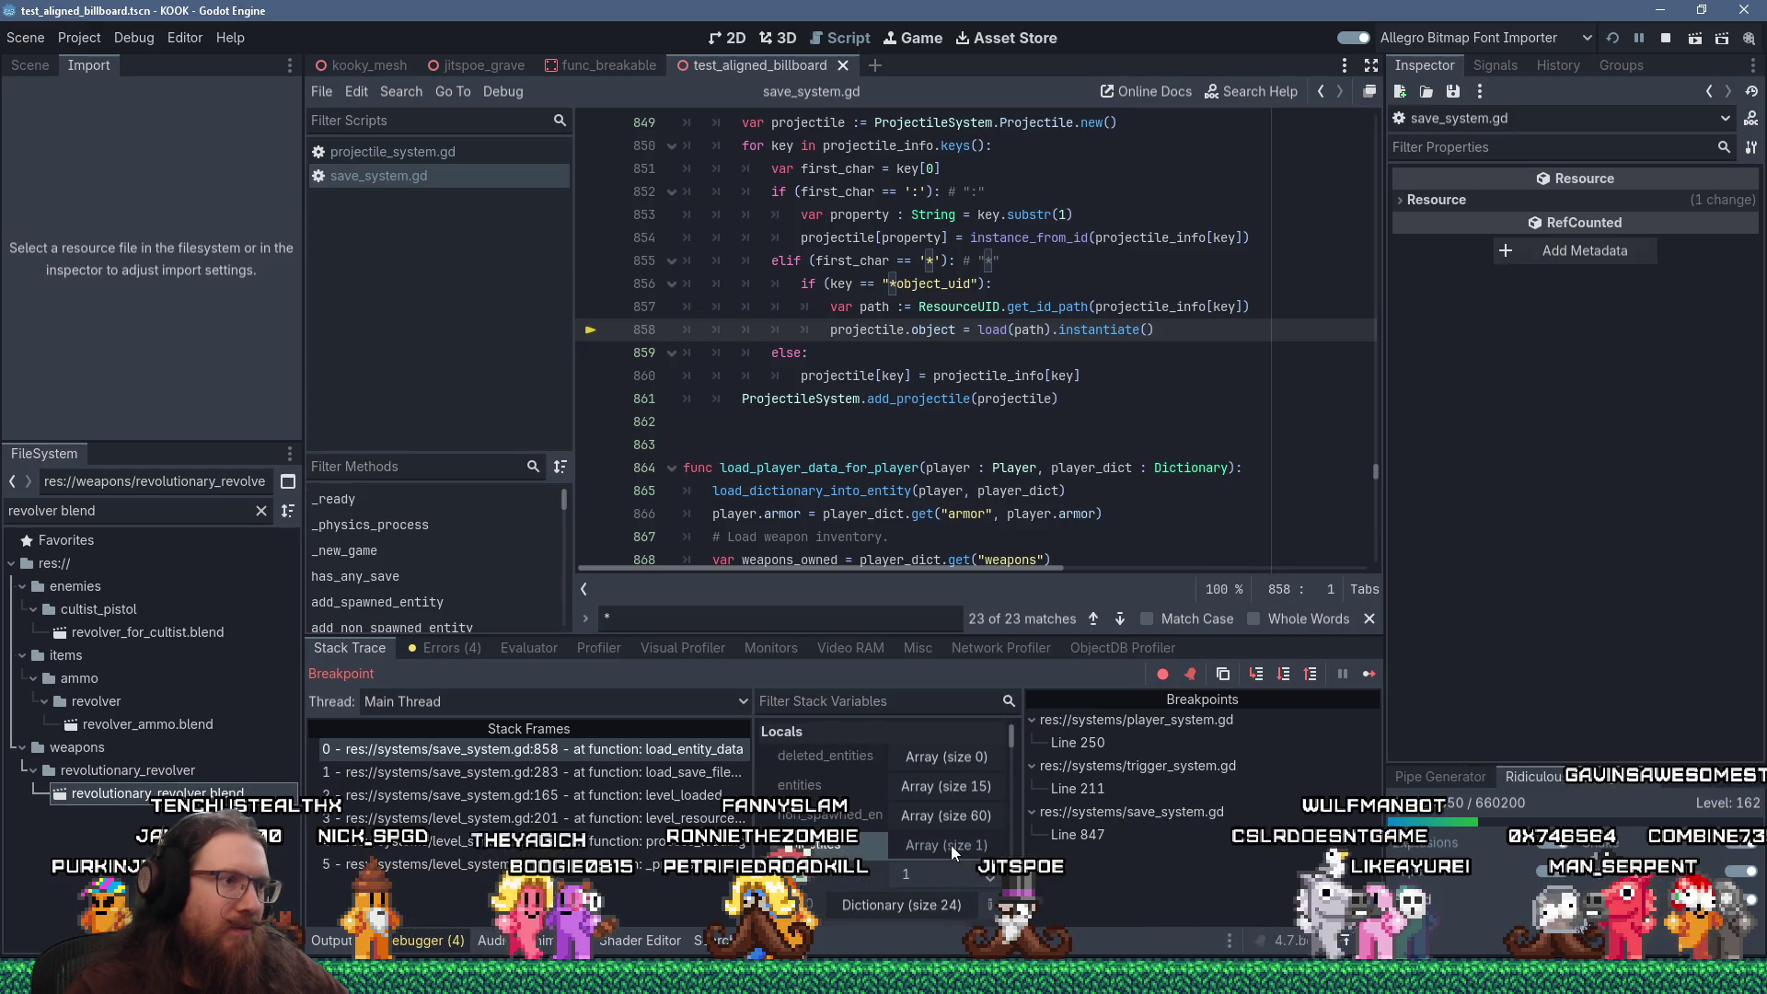
{"action": "scroll", "coordinate": [952, 845], "scroll_direction": "down", "scroll_amount": 5}
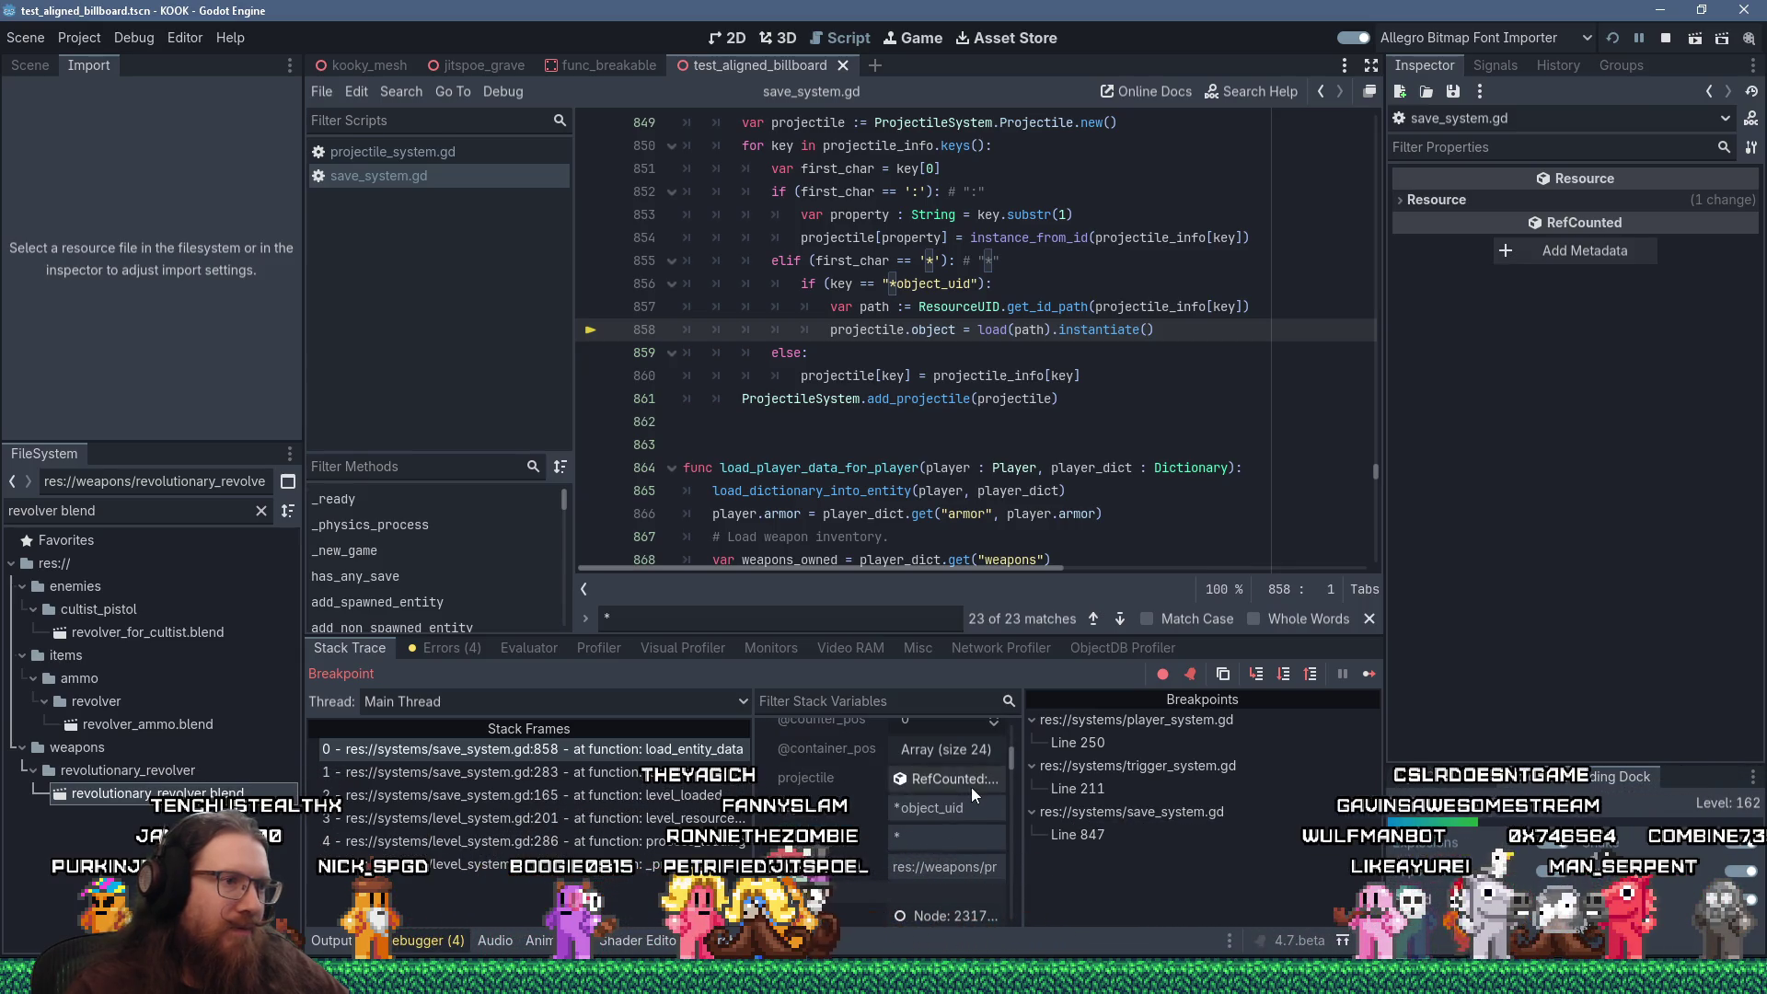
{"action": "left_click", "coordinate": [972, 788]}
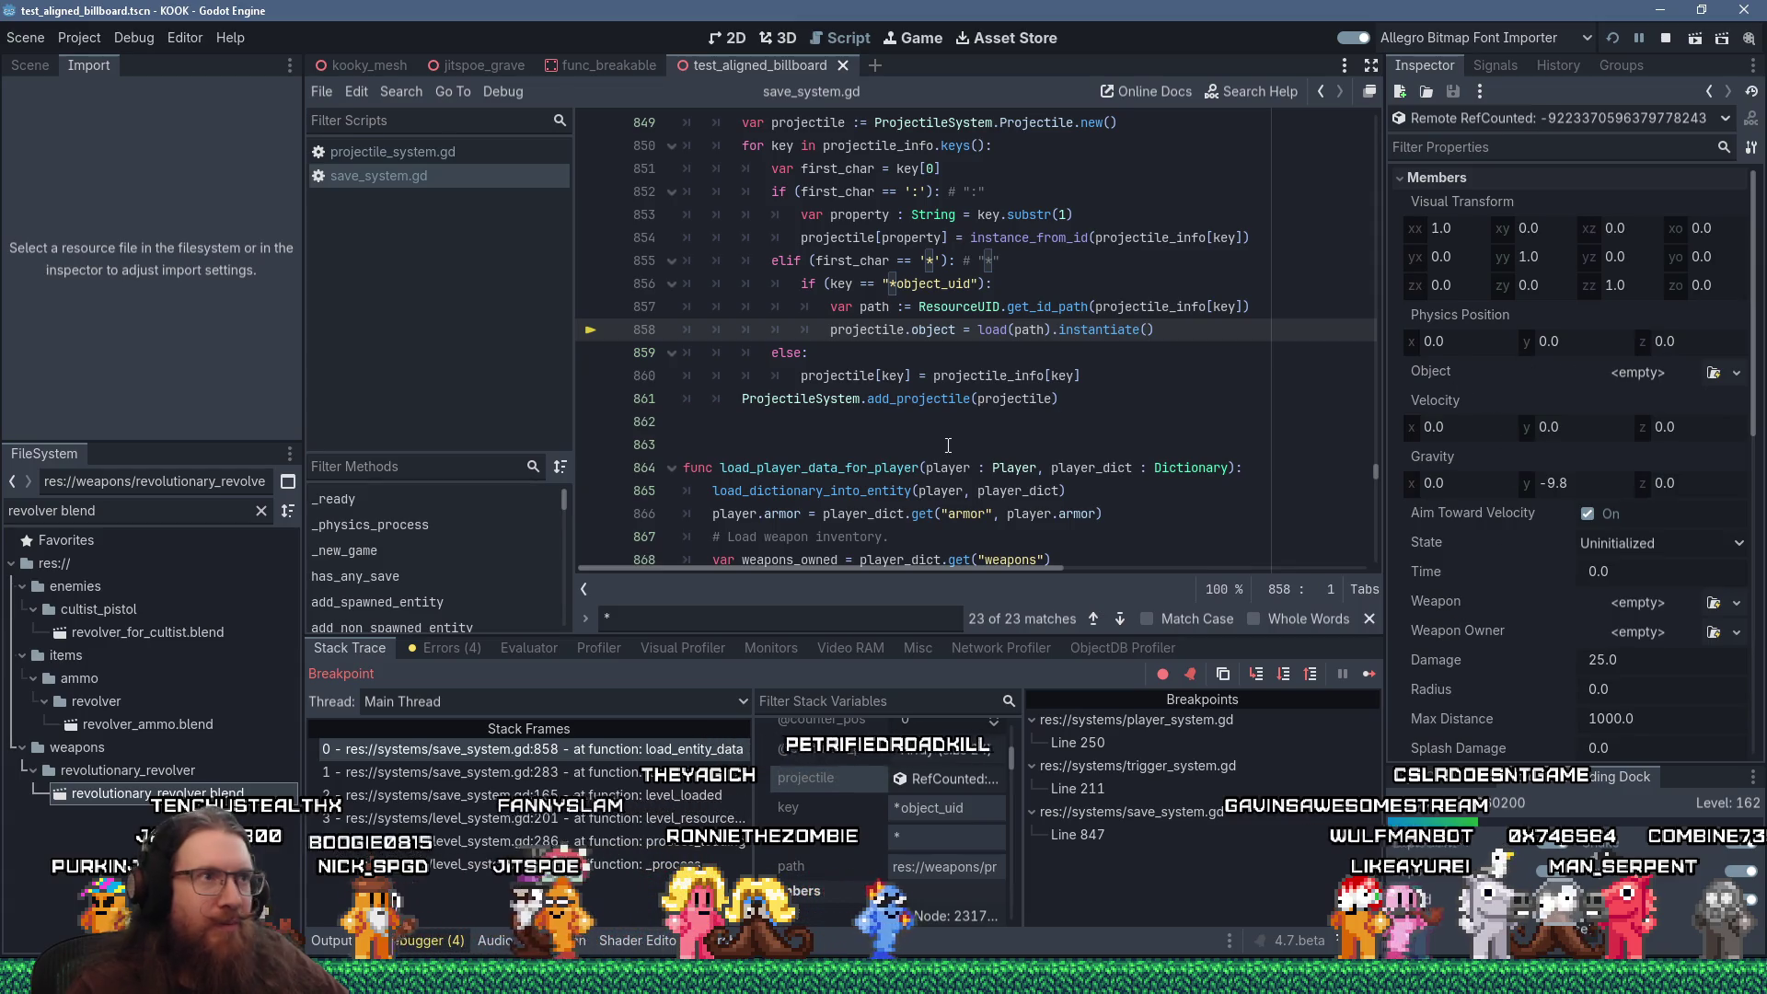
Step to the next loop pass and open the projectile's ProjectileVisual rocket object from its members
{"action": "key", "text": "F10"}
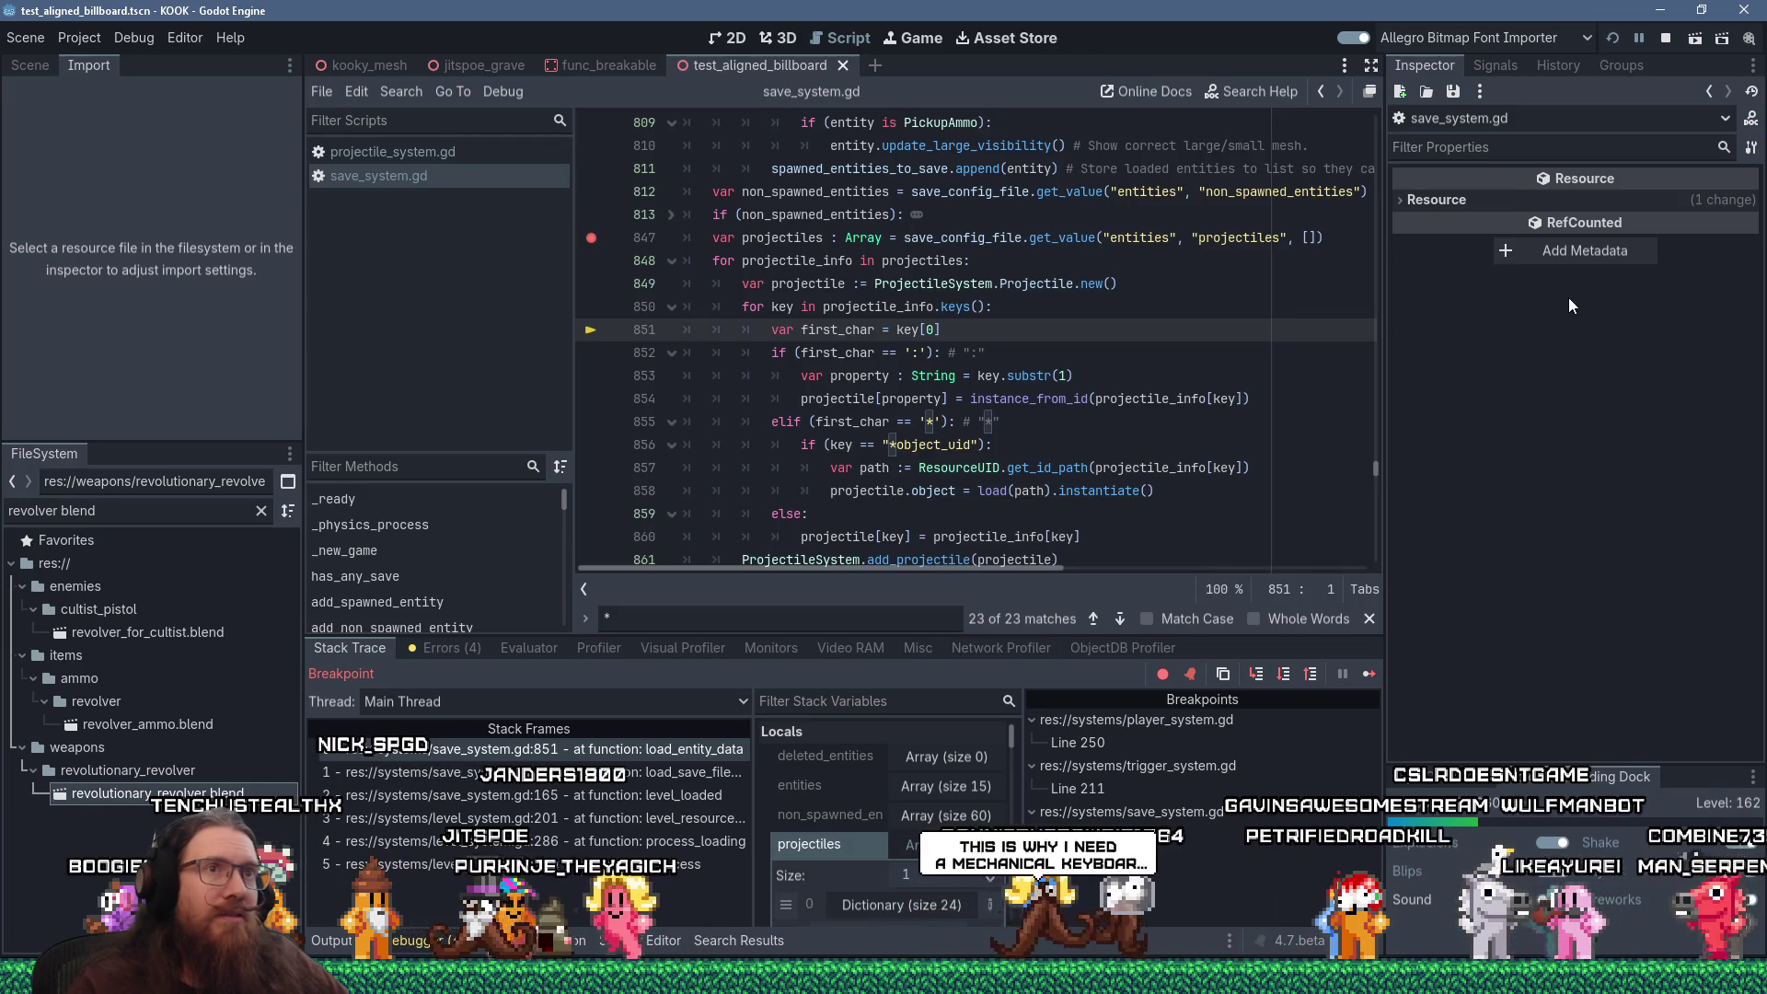
{"action": "scroll", "coordinate": [867, 497], "scroll_direction": "down", "scroll_amount": 3}
{"action": "scroll", "coordinate": [869, 798], "scroll_direction": "down", "scroll_amount": 3}
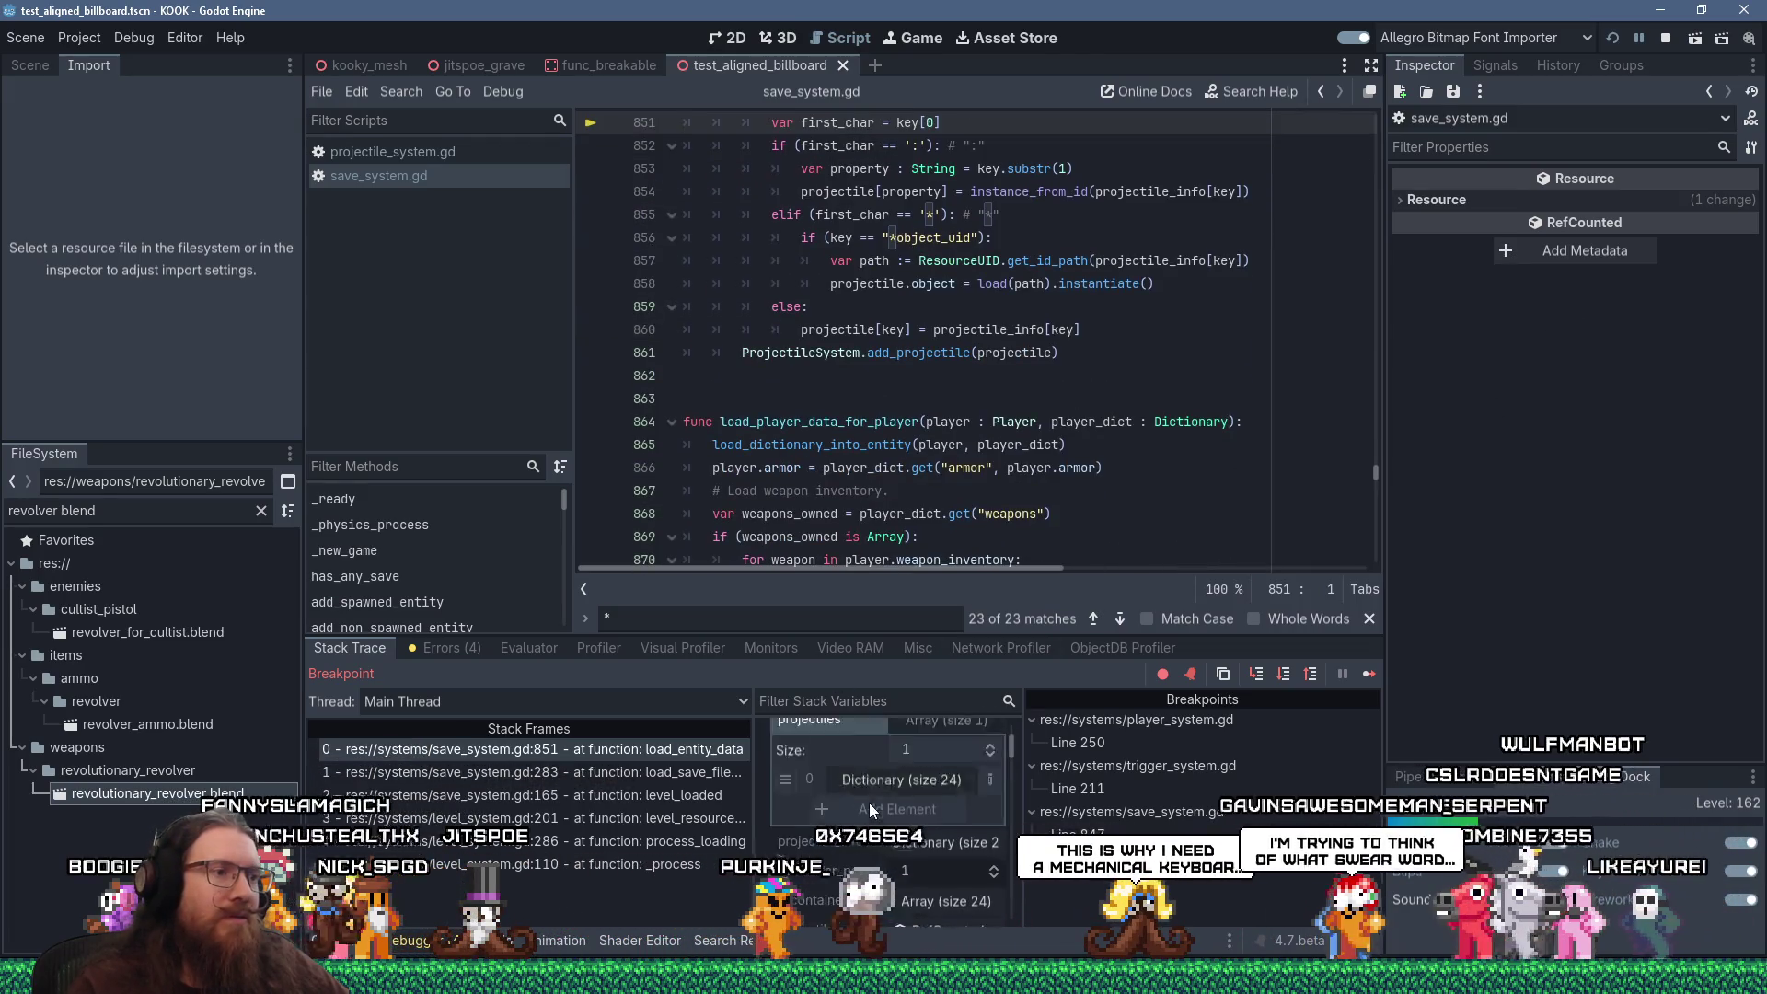
{"action": "left_click", "coordinate": [946, 854]}
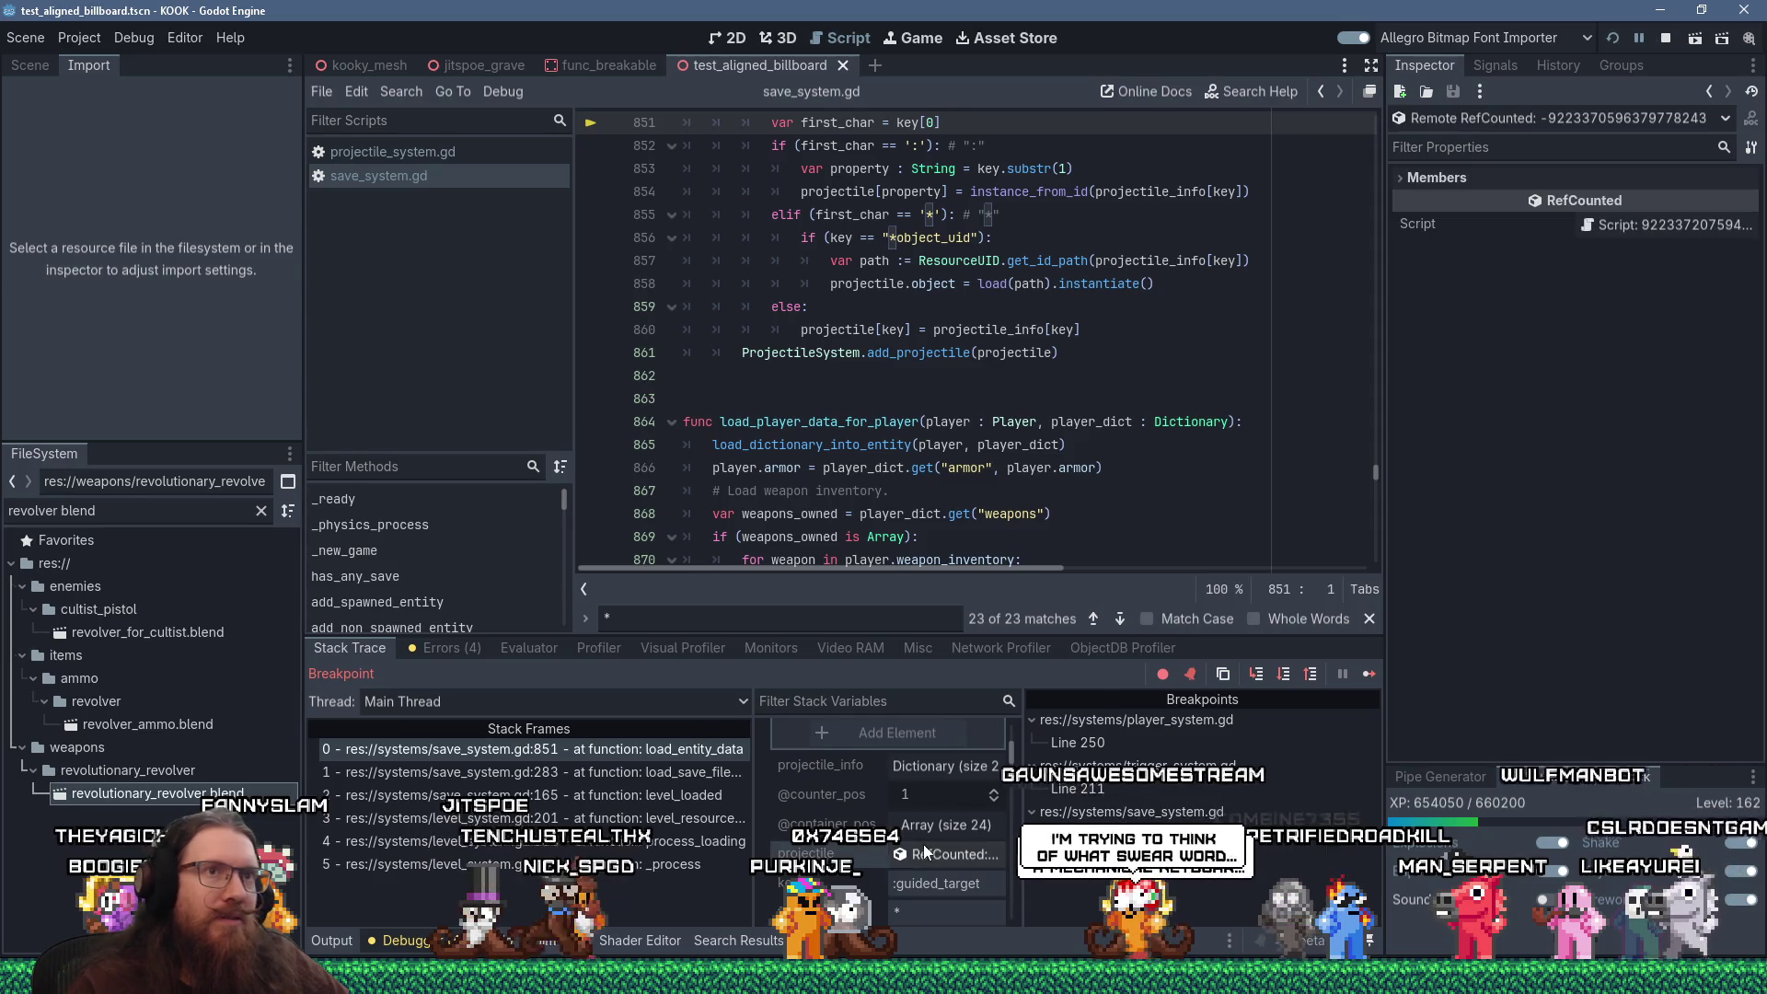
{"action": "left_click", "coordinate": [1431, 178]}
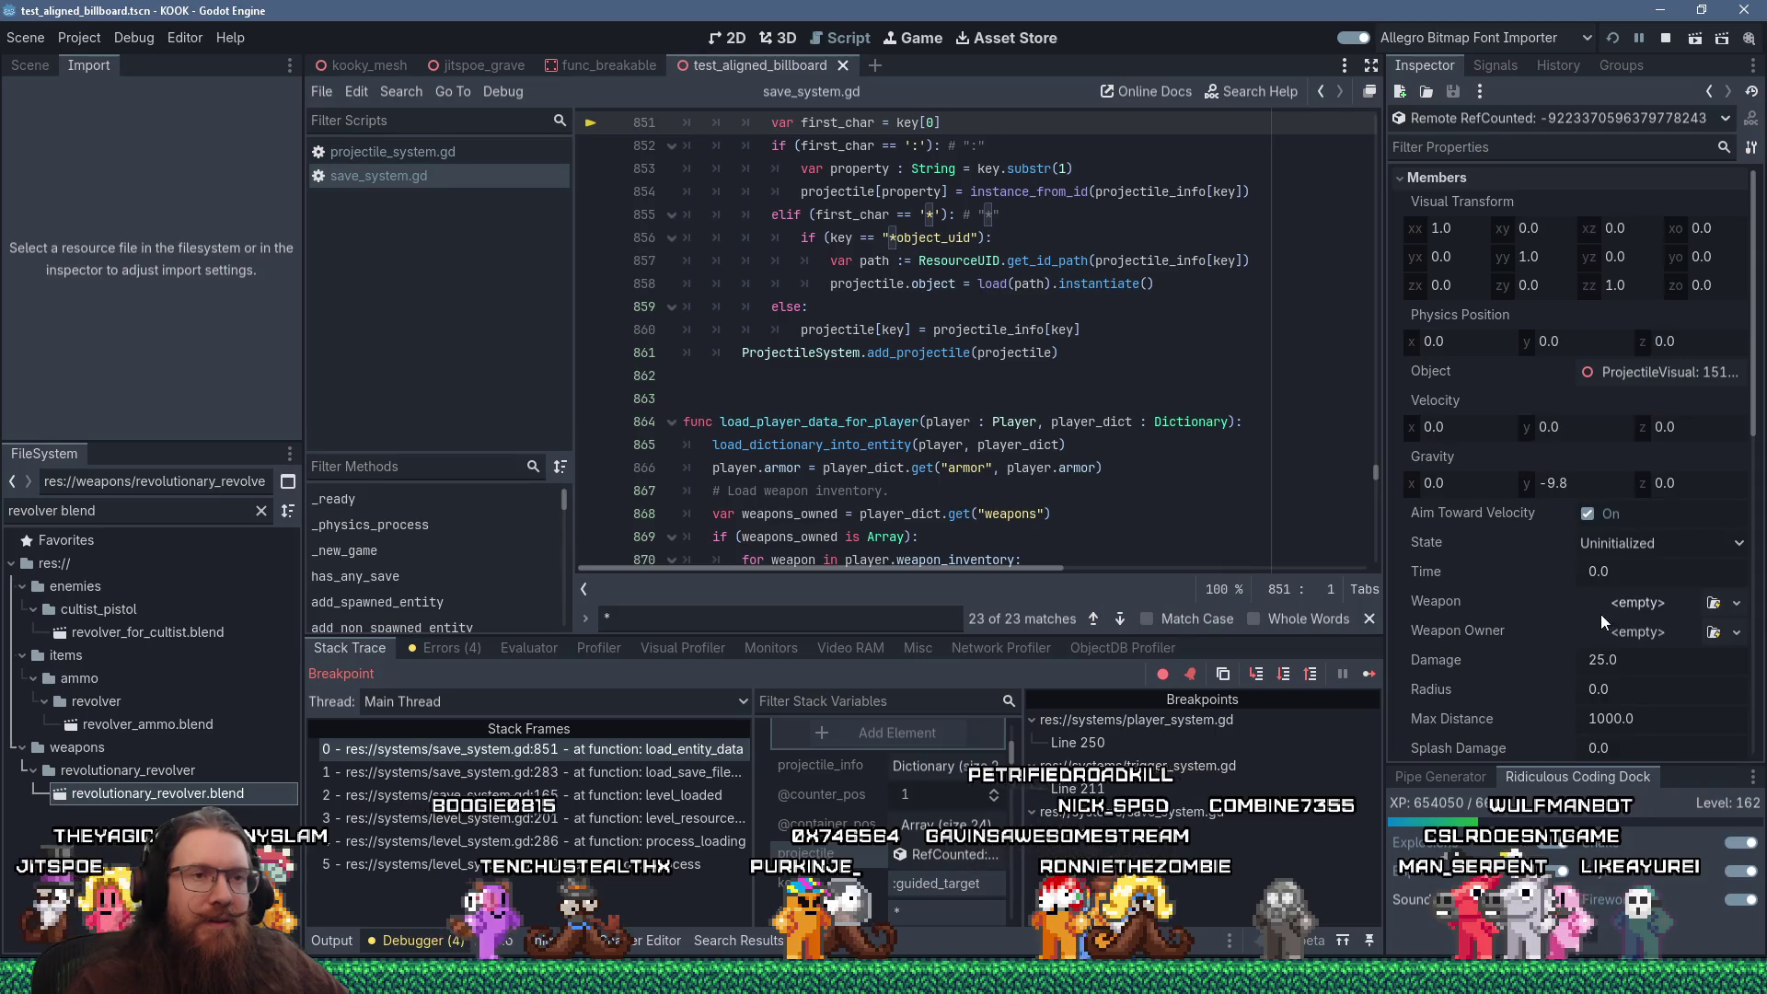
{"action": "scroll", "coordinate": [1599, 614], "scroll_direction": "down", "scroll_amount": 5}
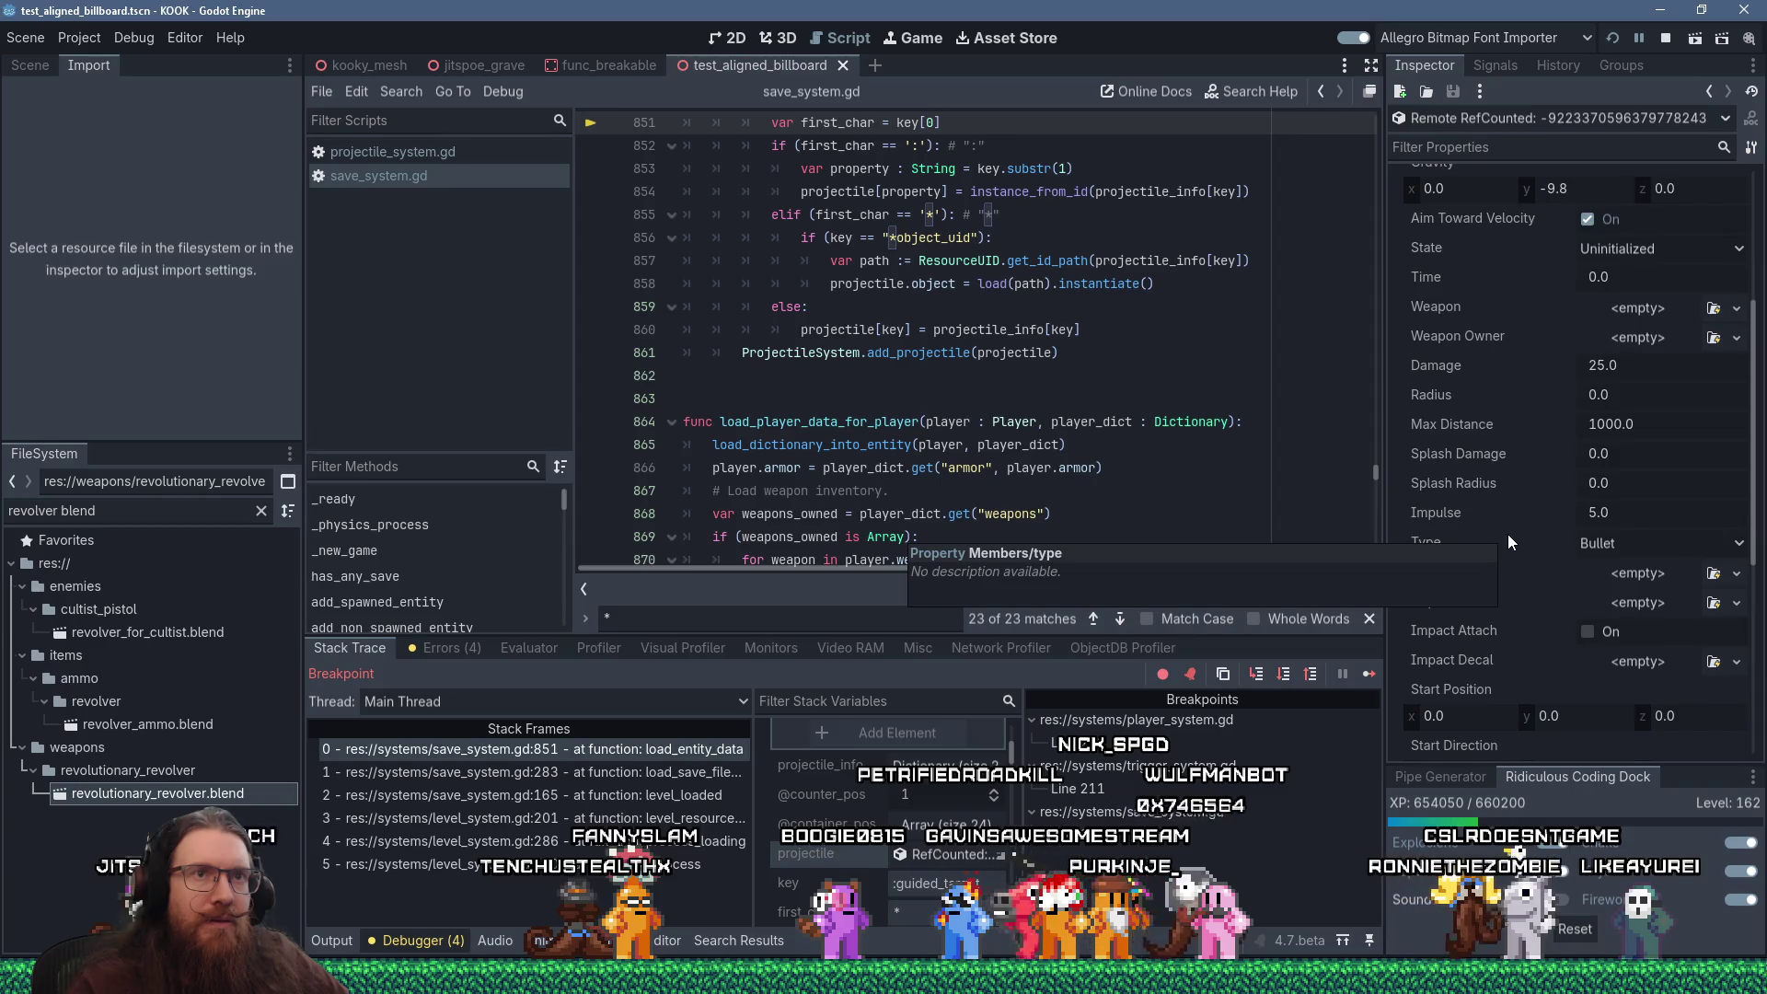
{"action": "scroll", "coordinate": [1564, 611], "scroll_direction": "up", "scroll_amount": 4}
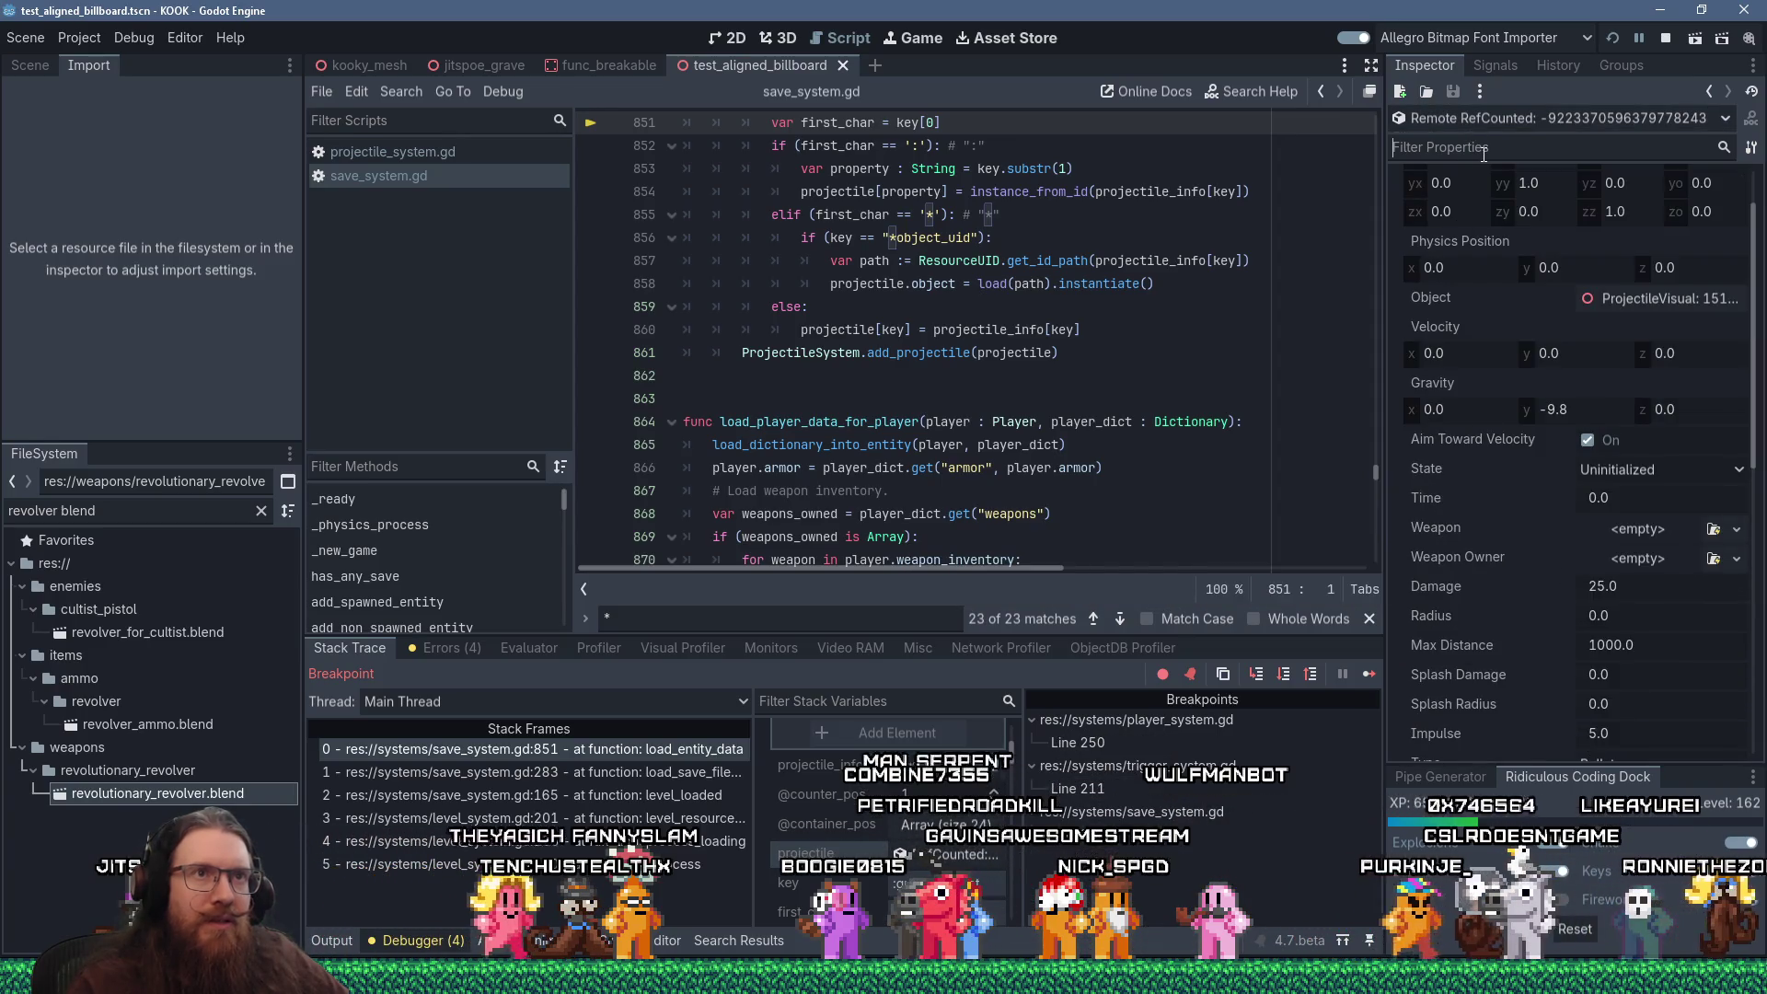
{"action": "left_click", "coordinate": [1619, 297]}
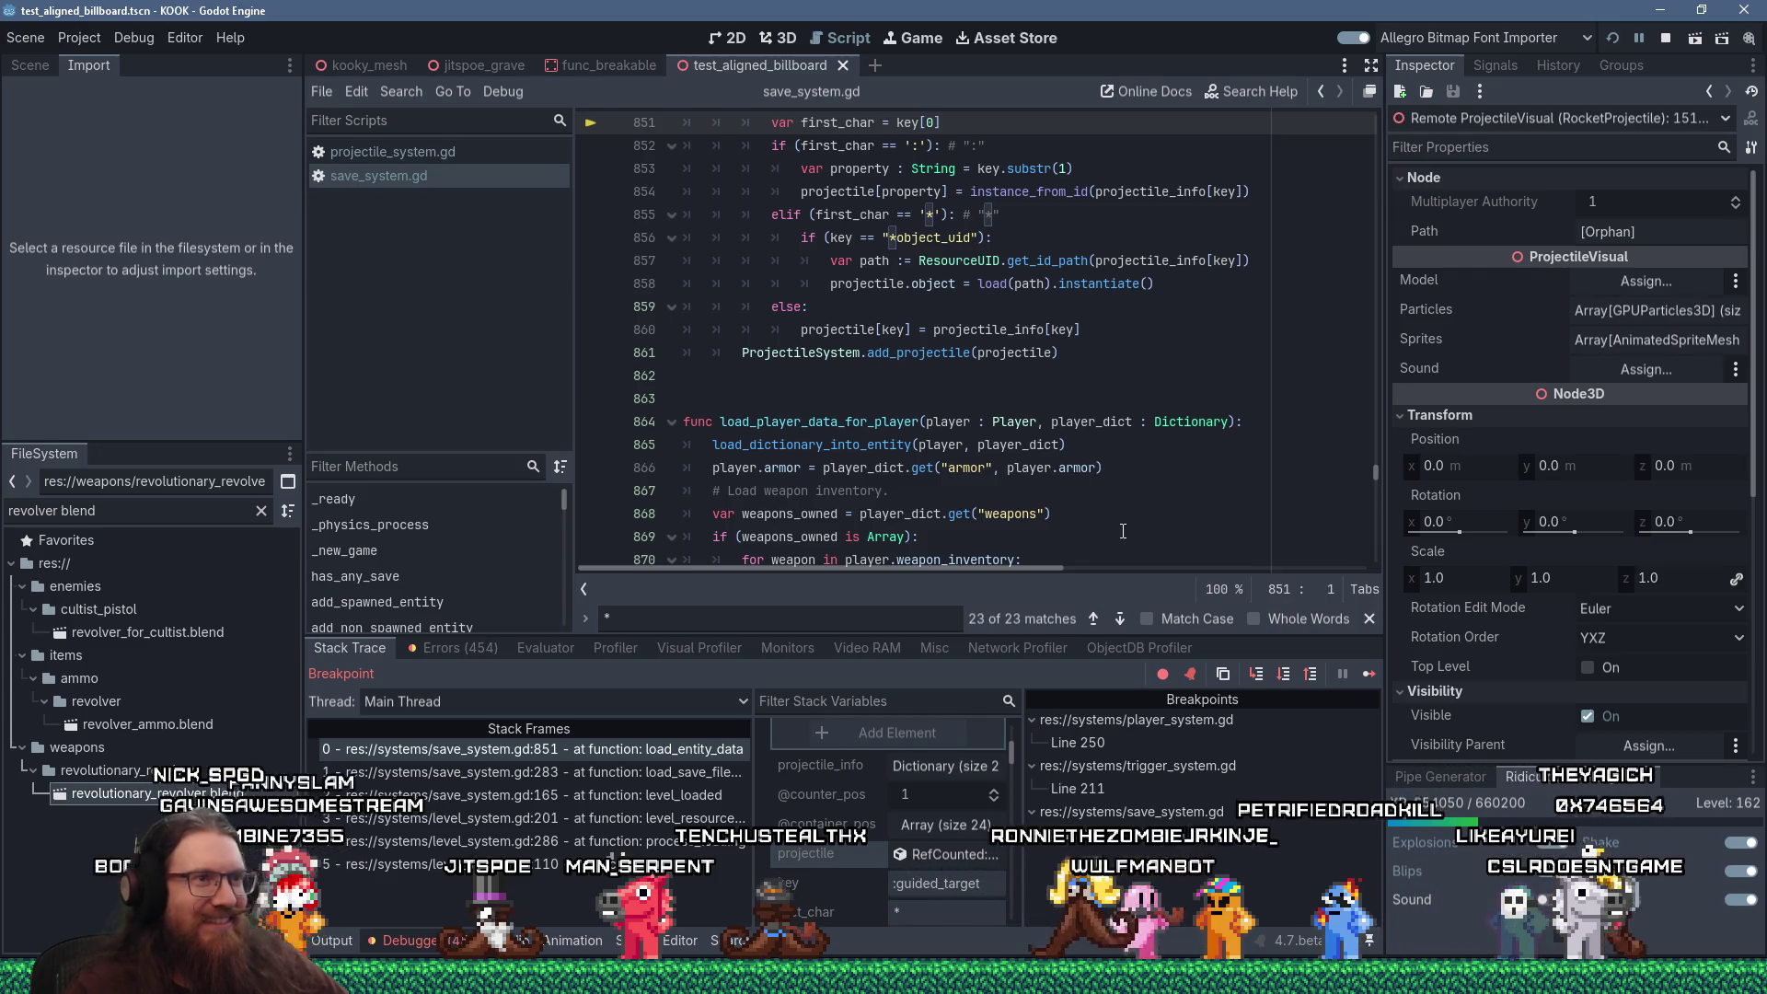
{"action": "mouse_move", "coordinate": [1082, 472]}
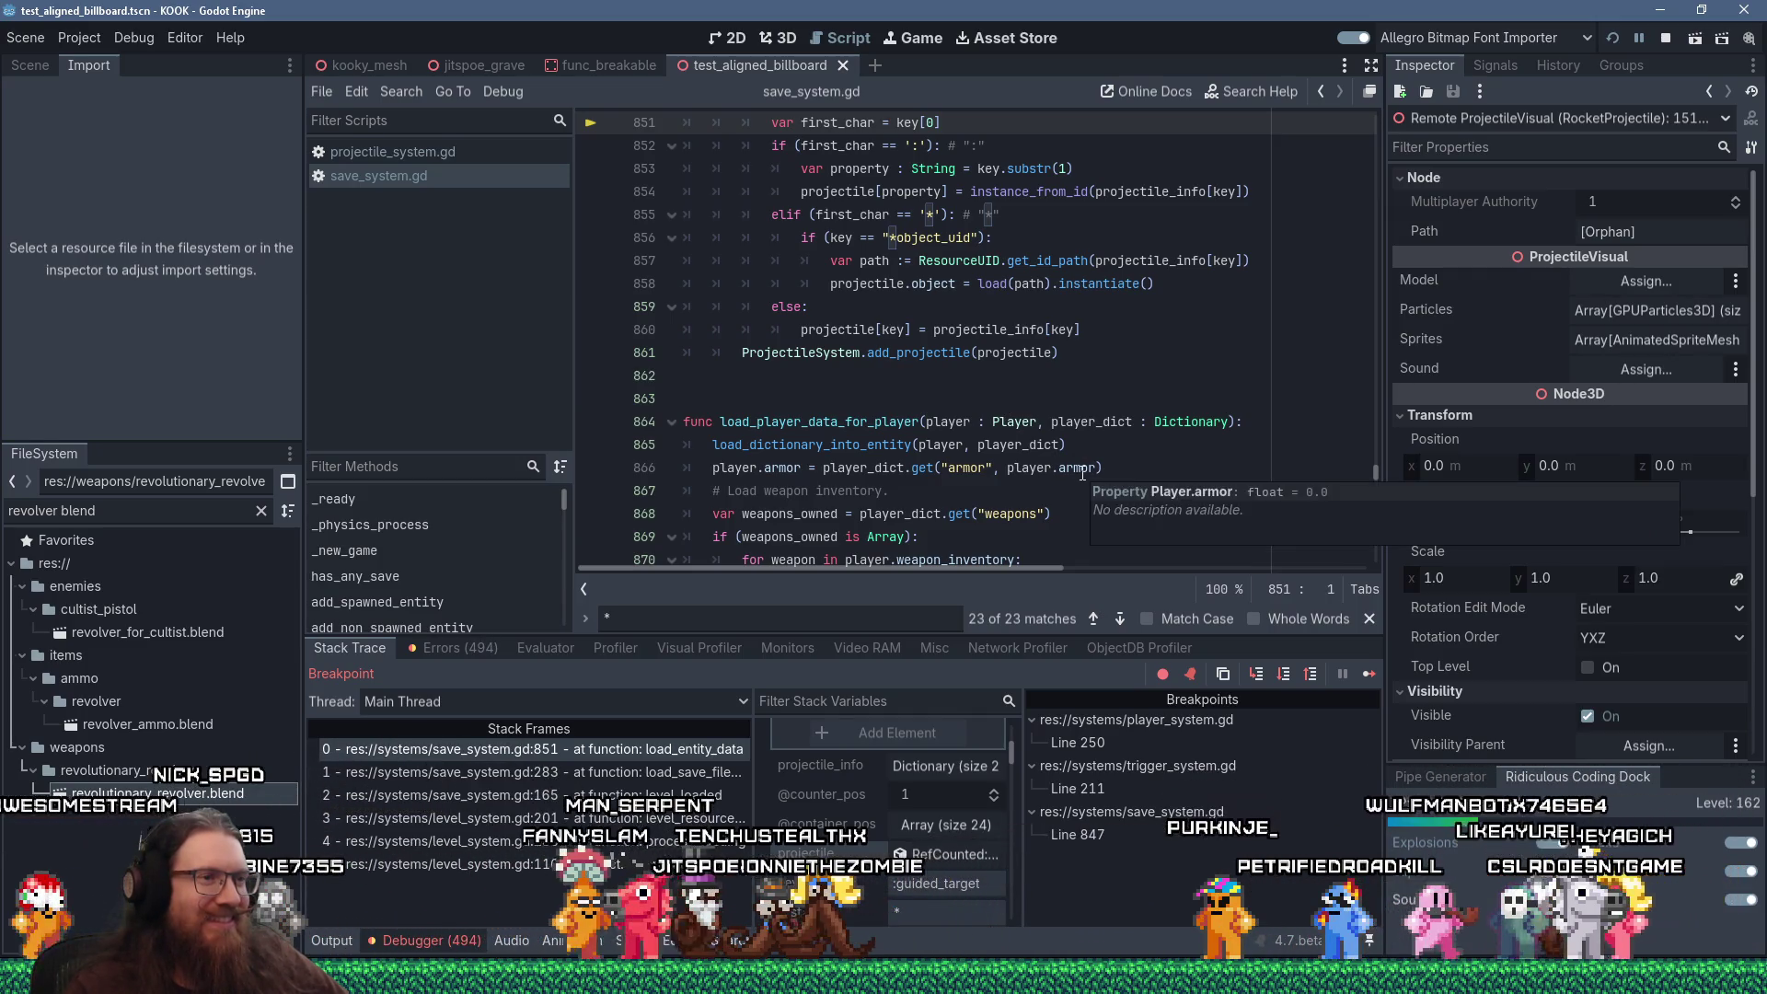
{"action": "scroll", "coordinate": [1012, 754], "scroll_direction": "up", "scroll_amount": 5}
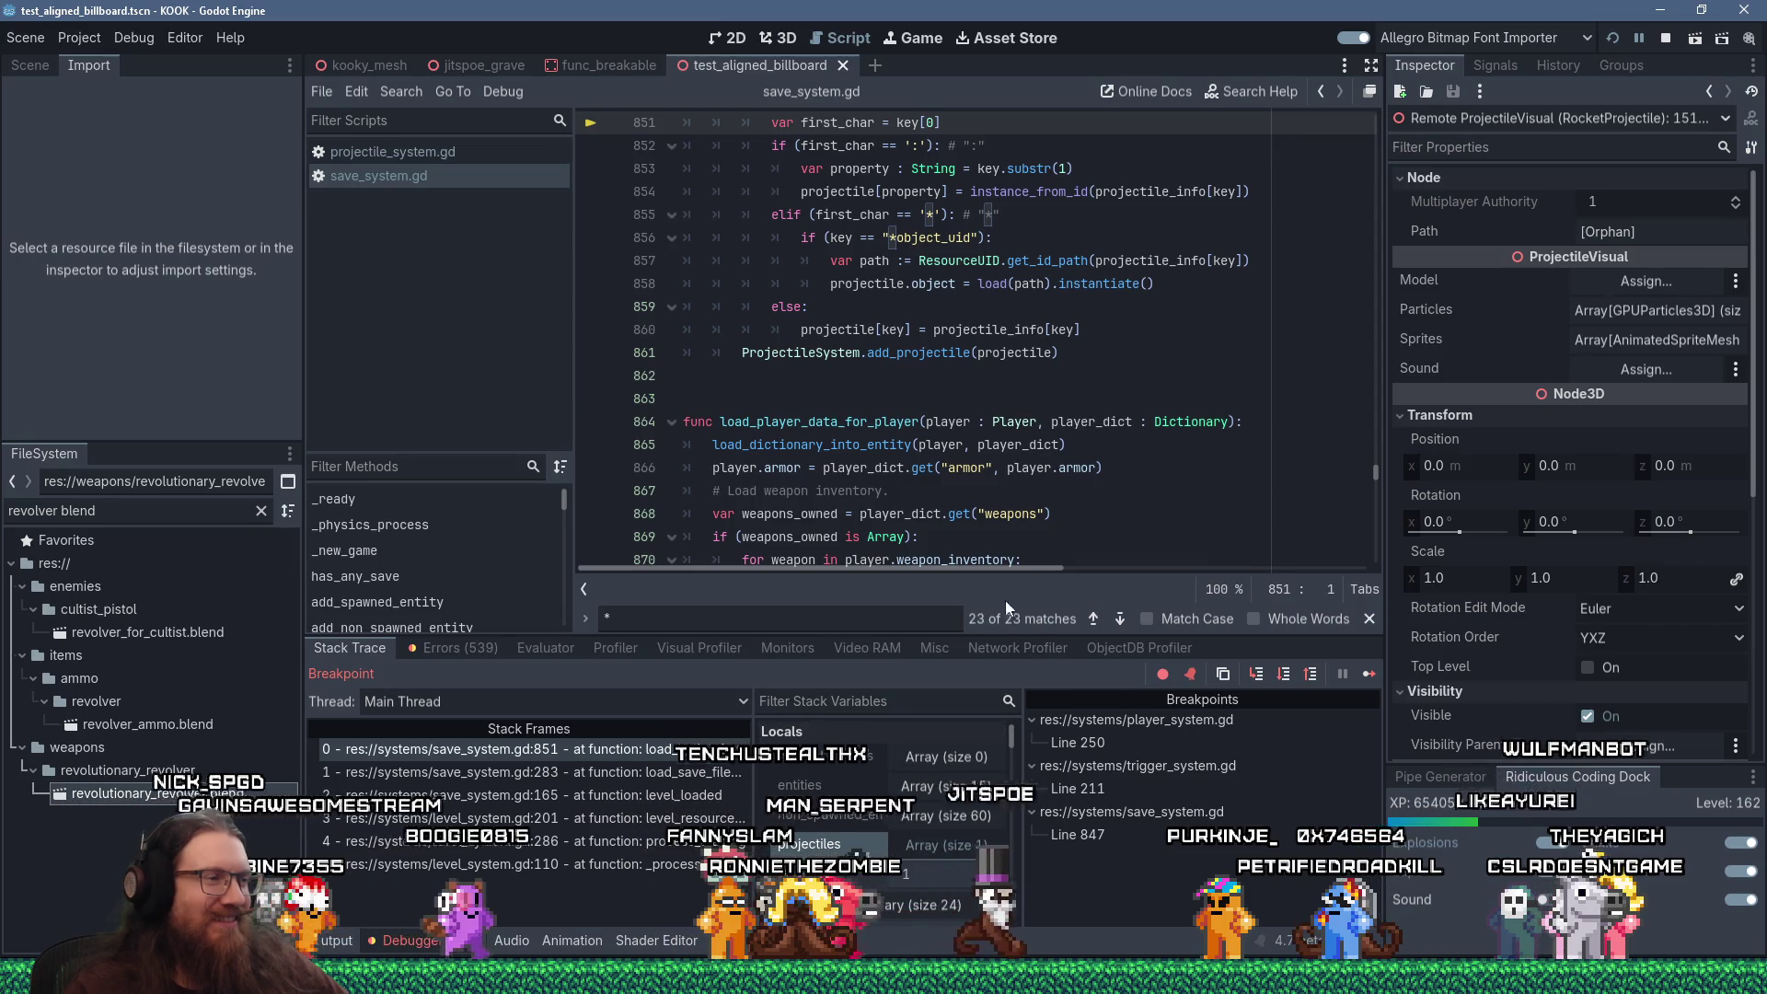
{"action": "left_click", "coordinate": [940, 400]}
{"action": "scroll", "coordinate": [941, 402], "scroll_direction": "up", "scroll_amount": 2}
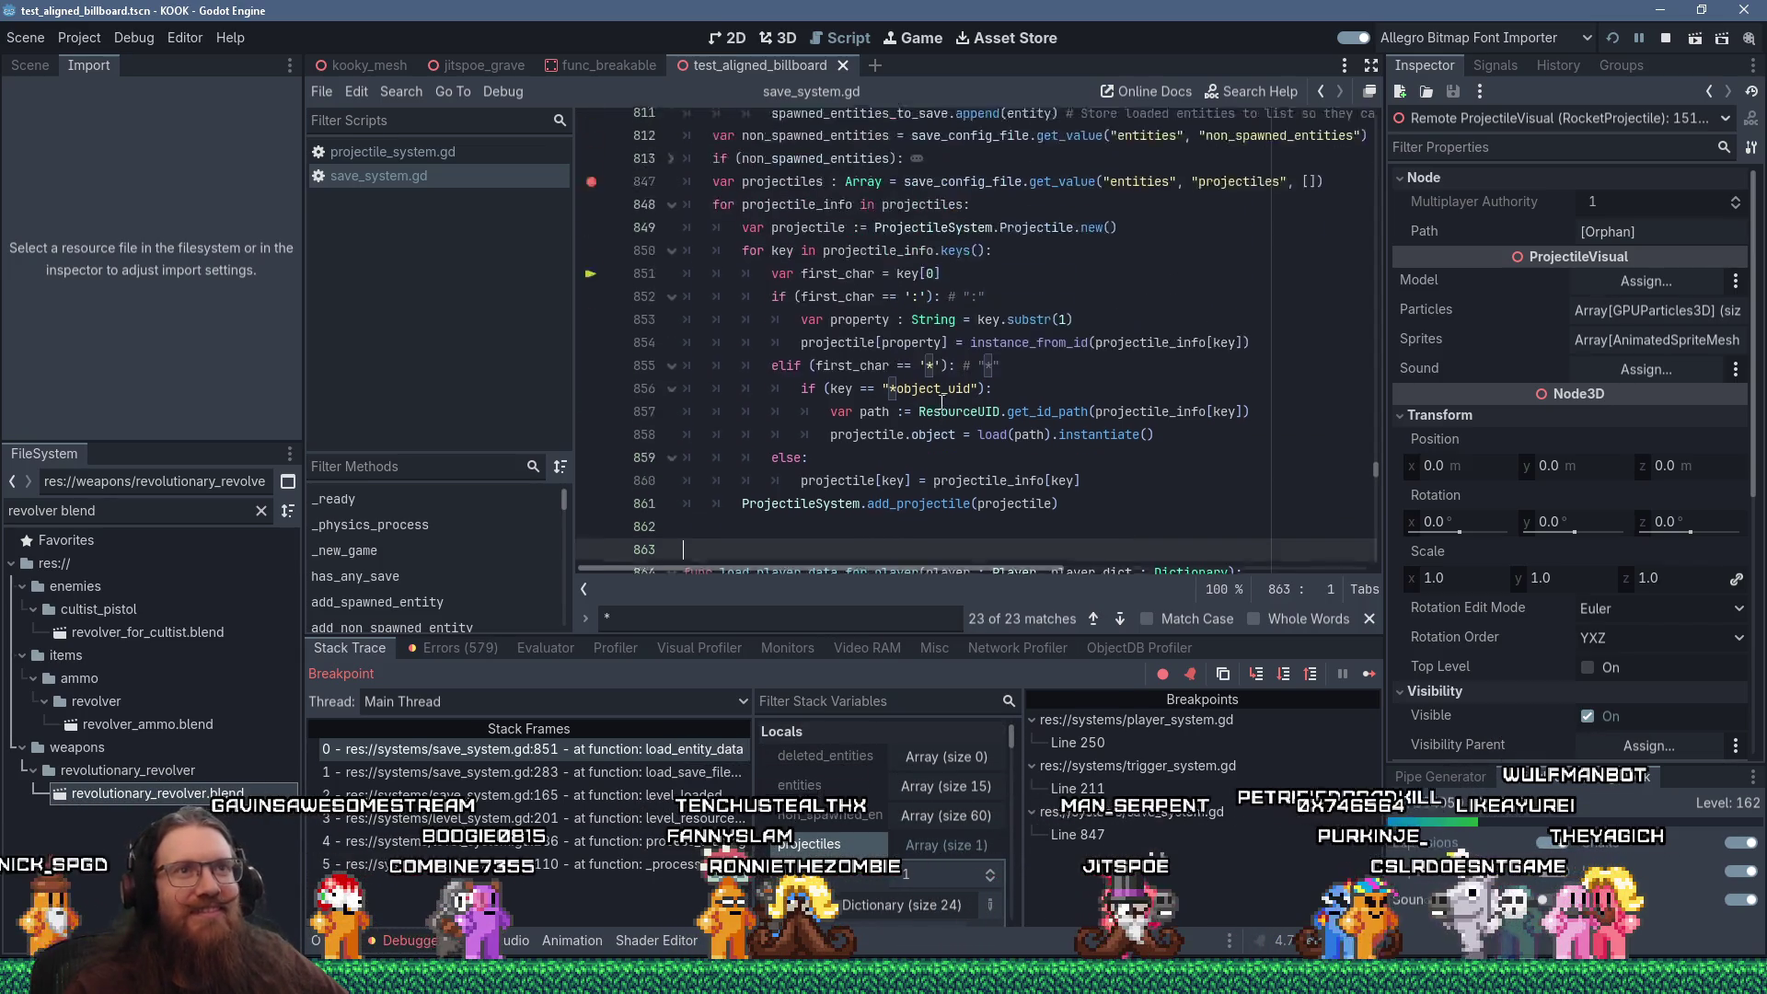
{"action": "scroll", "coordinate": [940, 402], "scroll_direction": "up", "scroll_amount": 1}
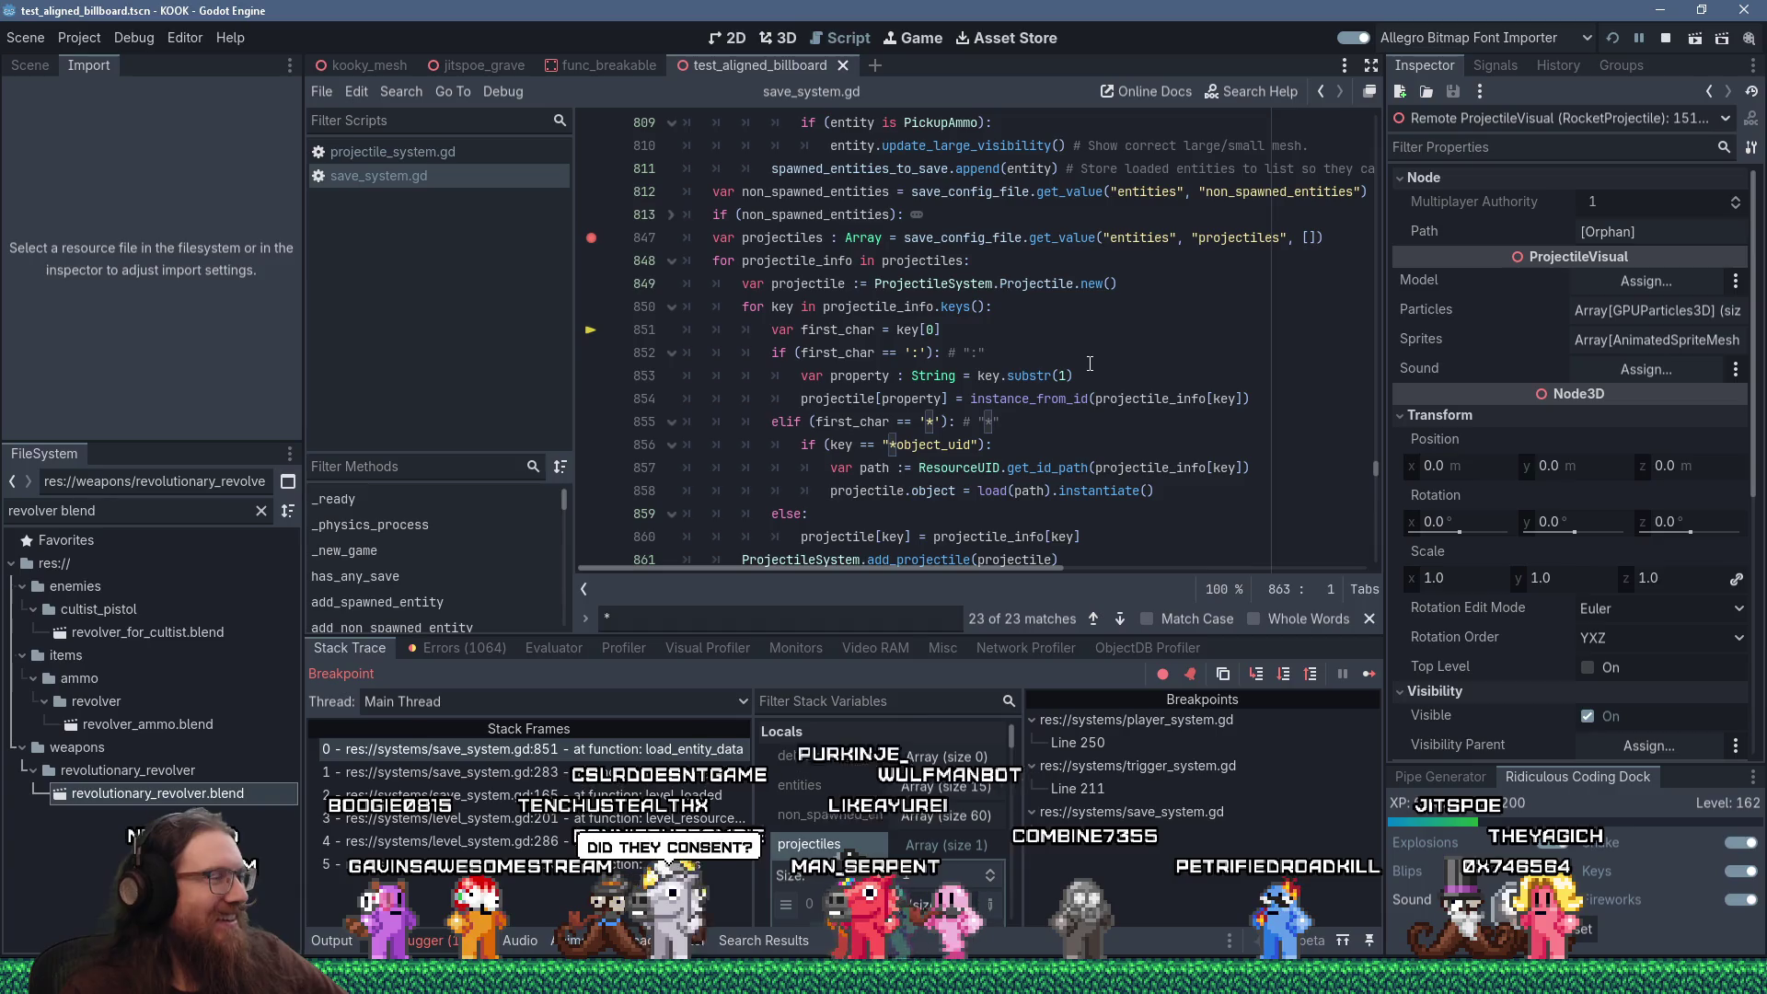
Step twice to line 854, where guided_target is restored, and show the projectile's members again
{"action": "left_click", "coordinate": [1020, 324]}
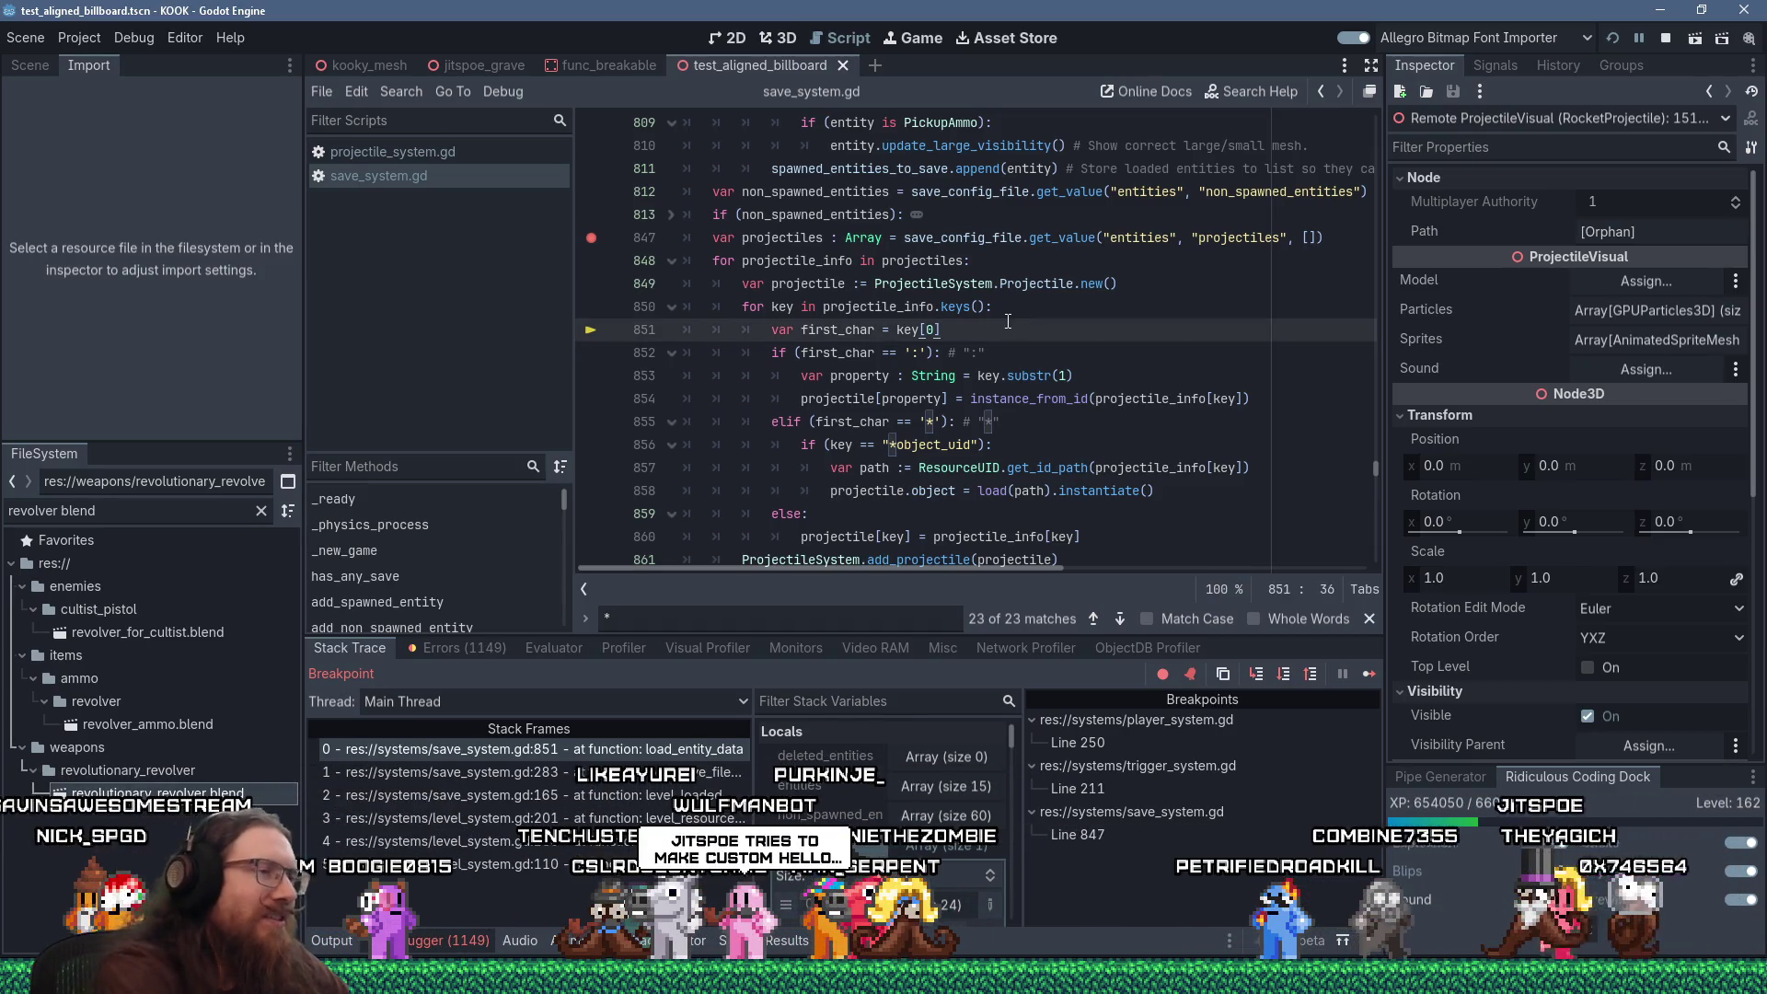
{"action": "key", "text": "F10"}
{"action": "key", "text": "F10"}
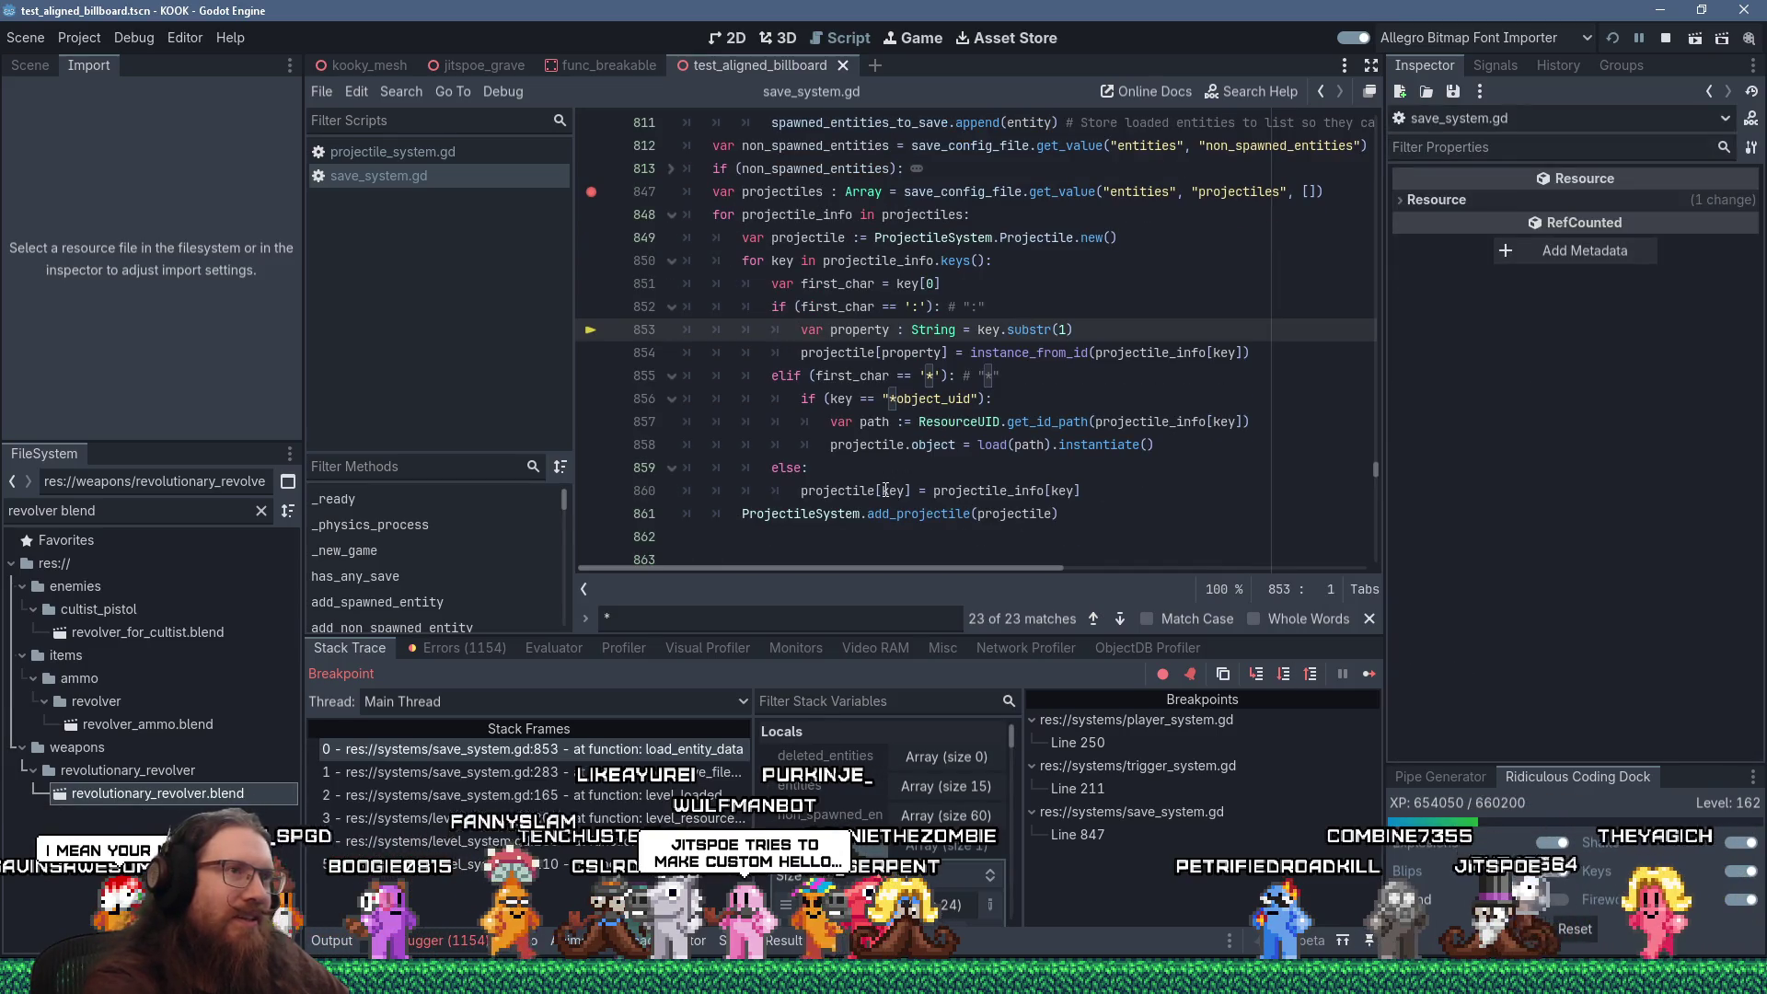
{"action": "key", "text": "F10"}
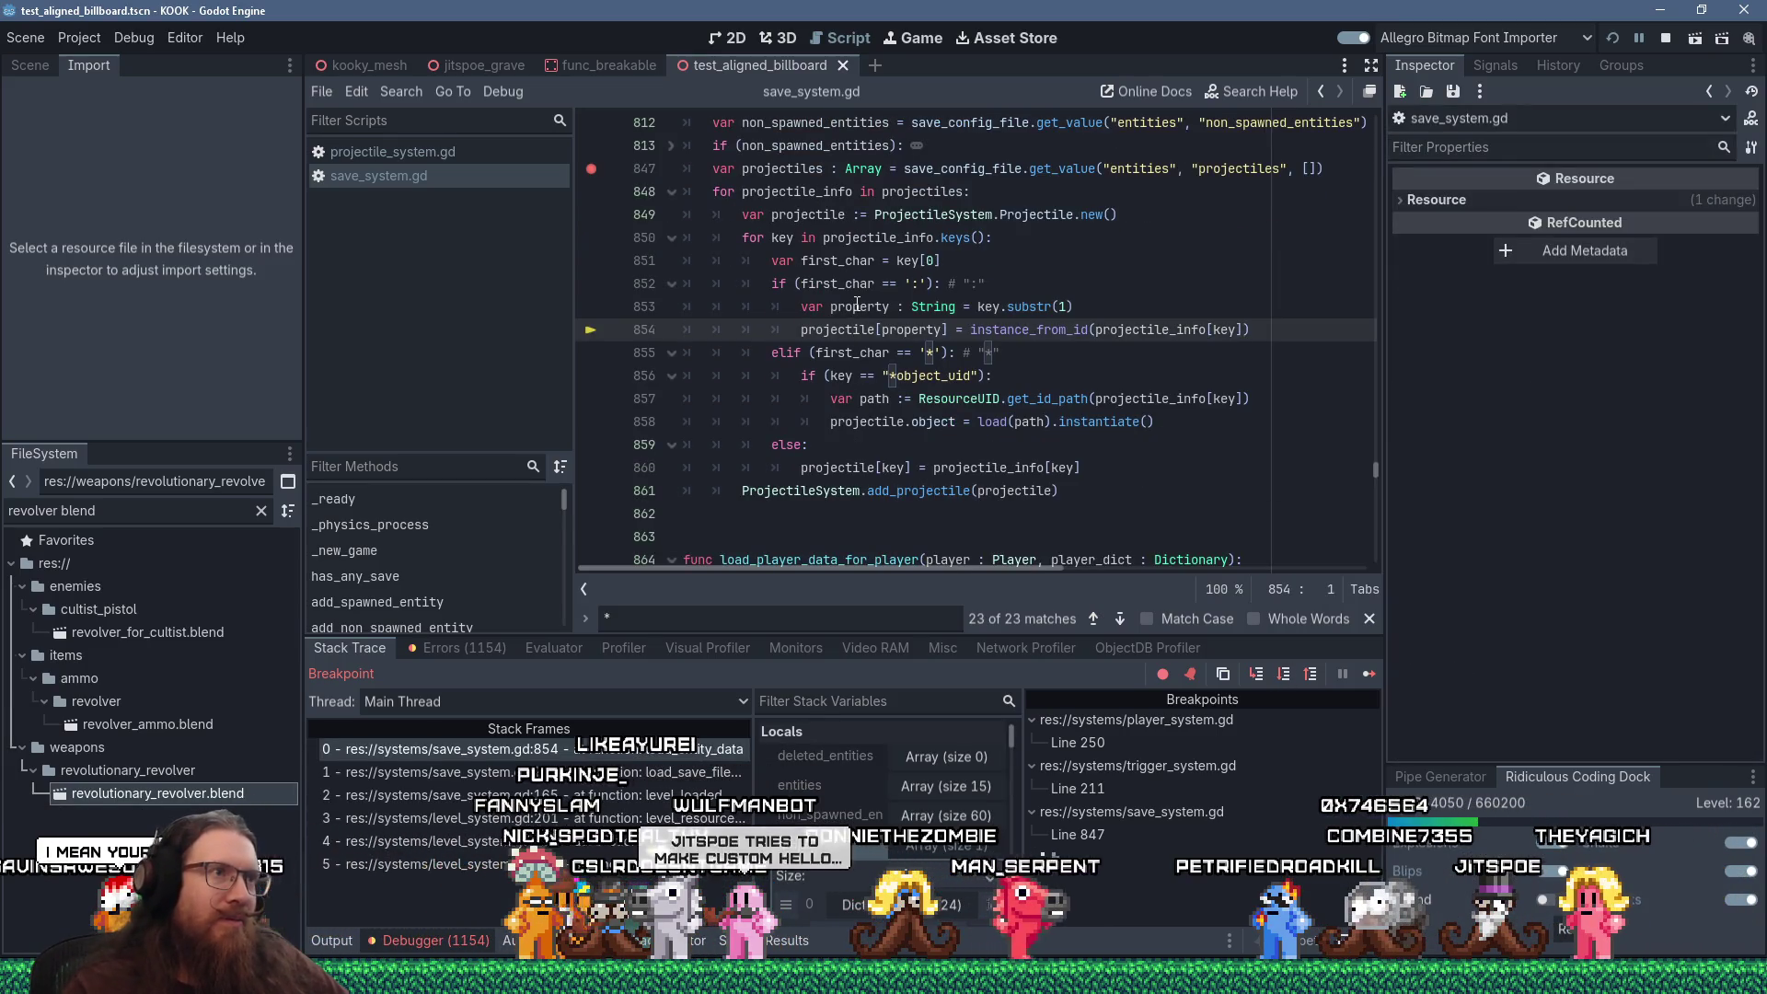
{"action": "mouse_move", "coordinate": [858, 304]}
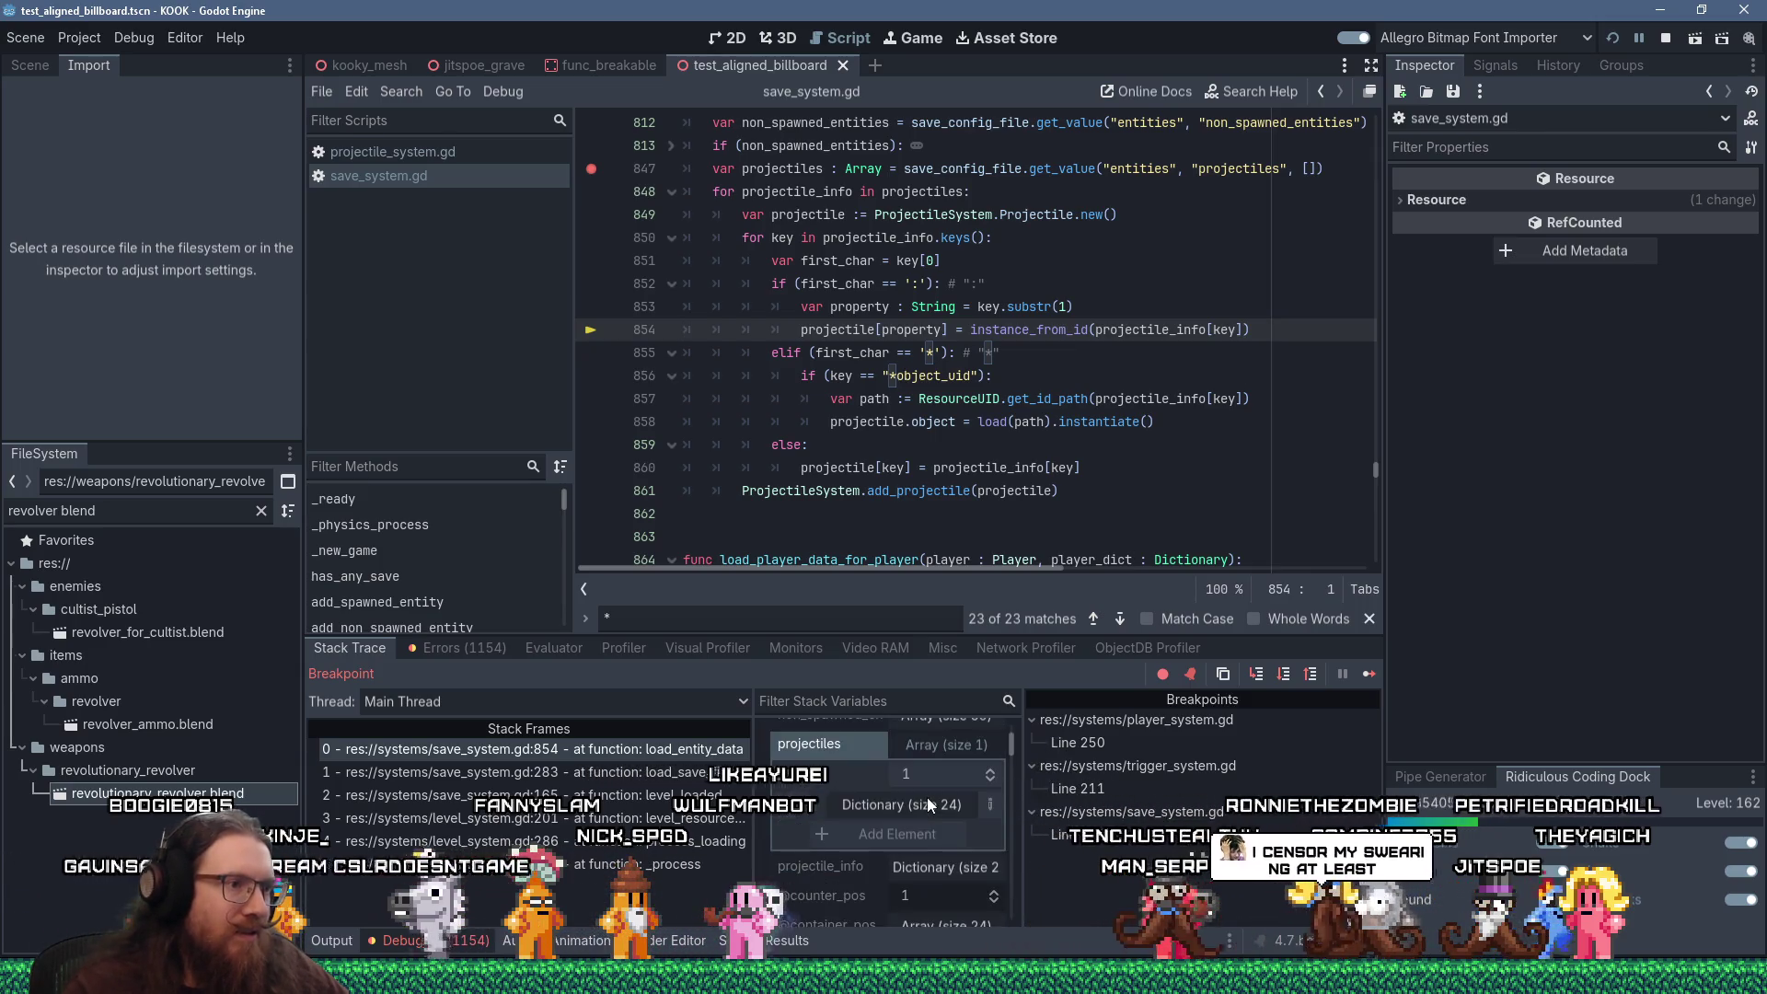
{"action": "scroll", "coordinate": [925, 797], "scroll_direction": "down", "scroll_amount": 4}
{"action": "left_click", "coordinate": [937, 883]}
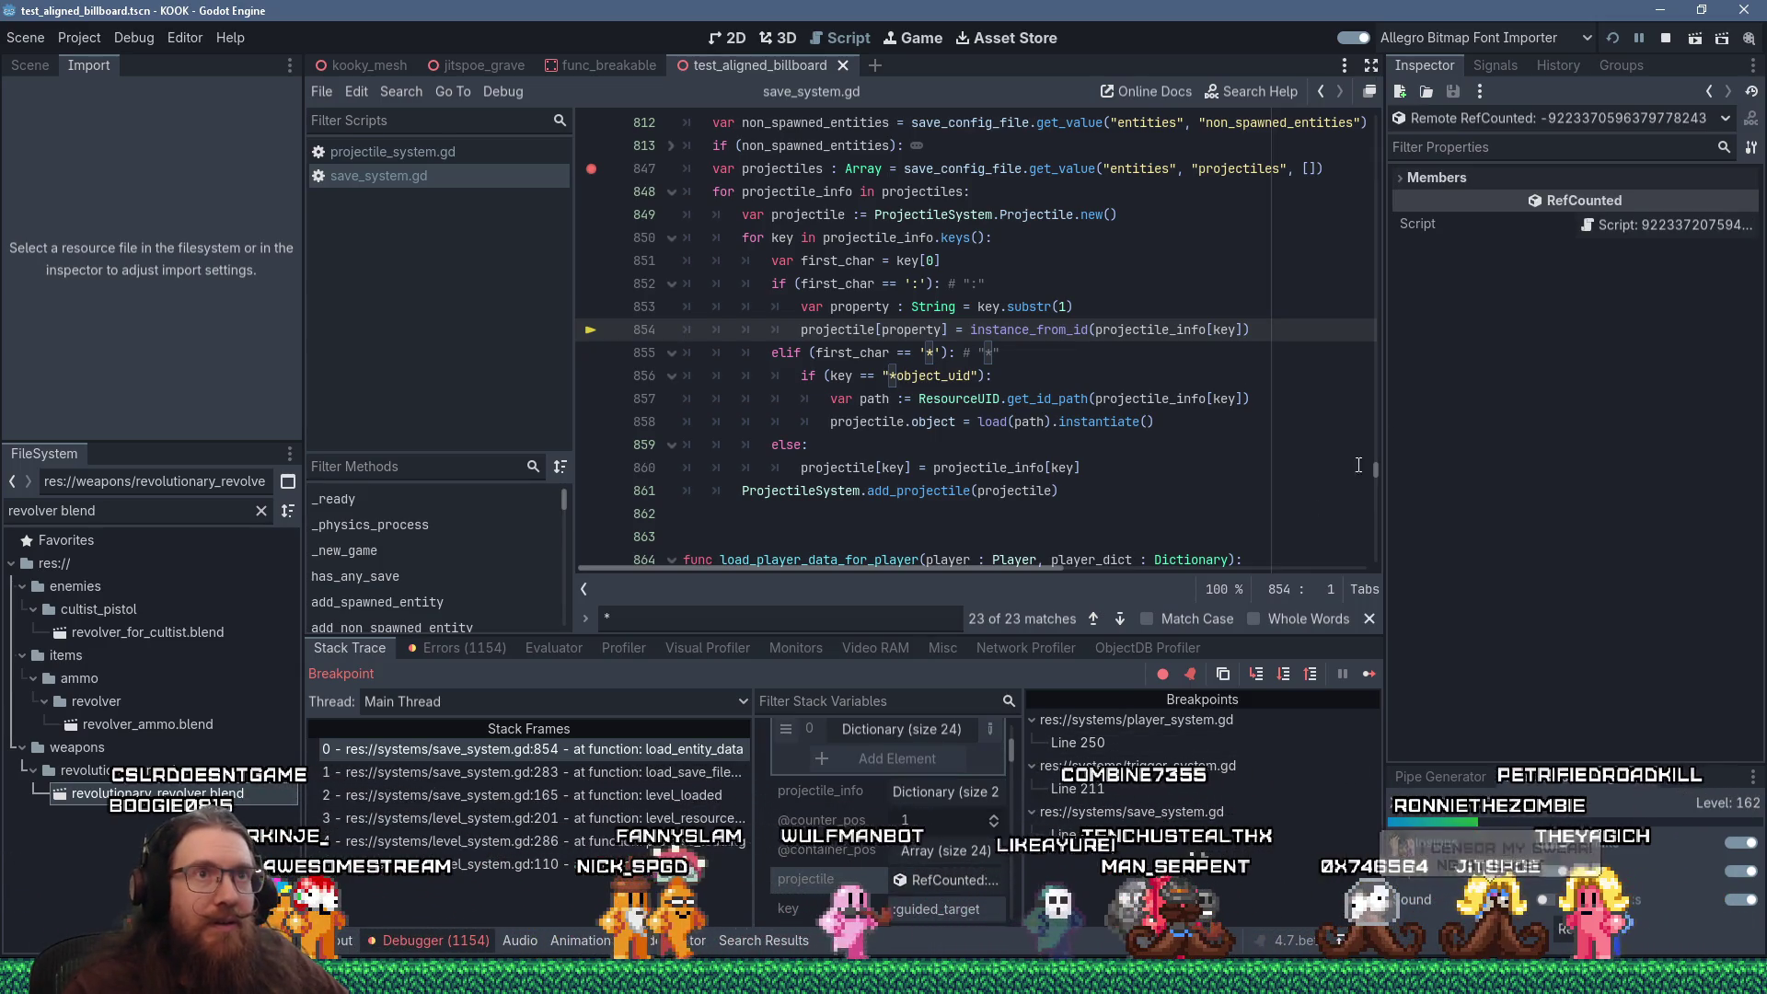
Filter the projectile's properties by 'gui', step to the next loop pass, and re-inspect its members
{"action": "left_click", "coordinate": [1491, 146]}
{"action": "type", "text": "gui"}
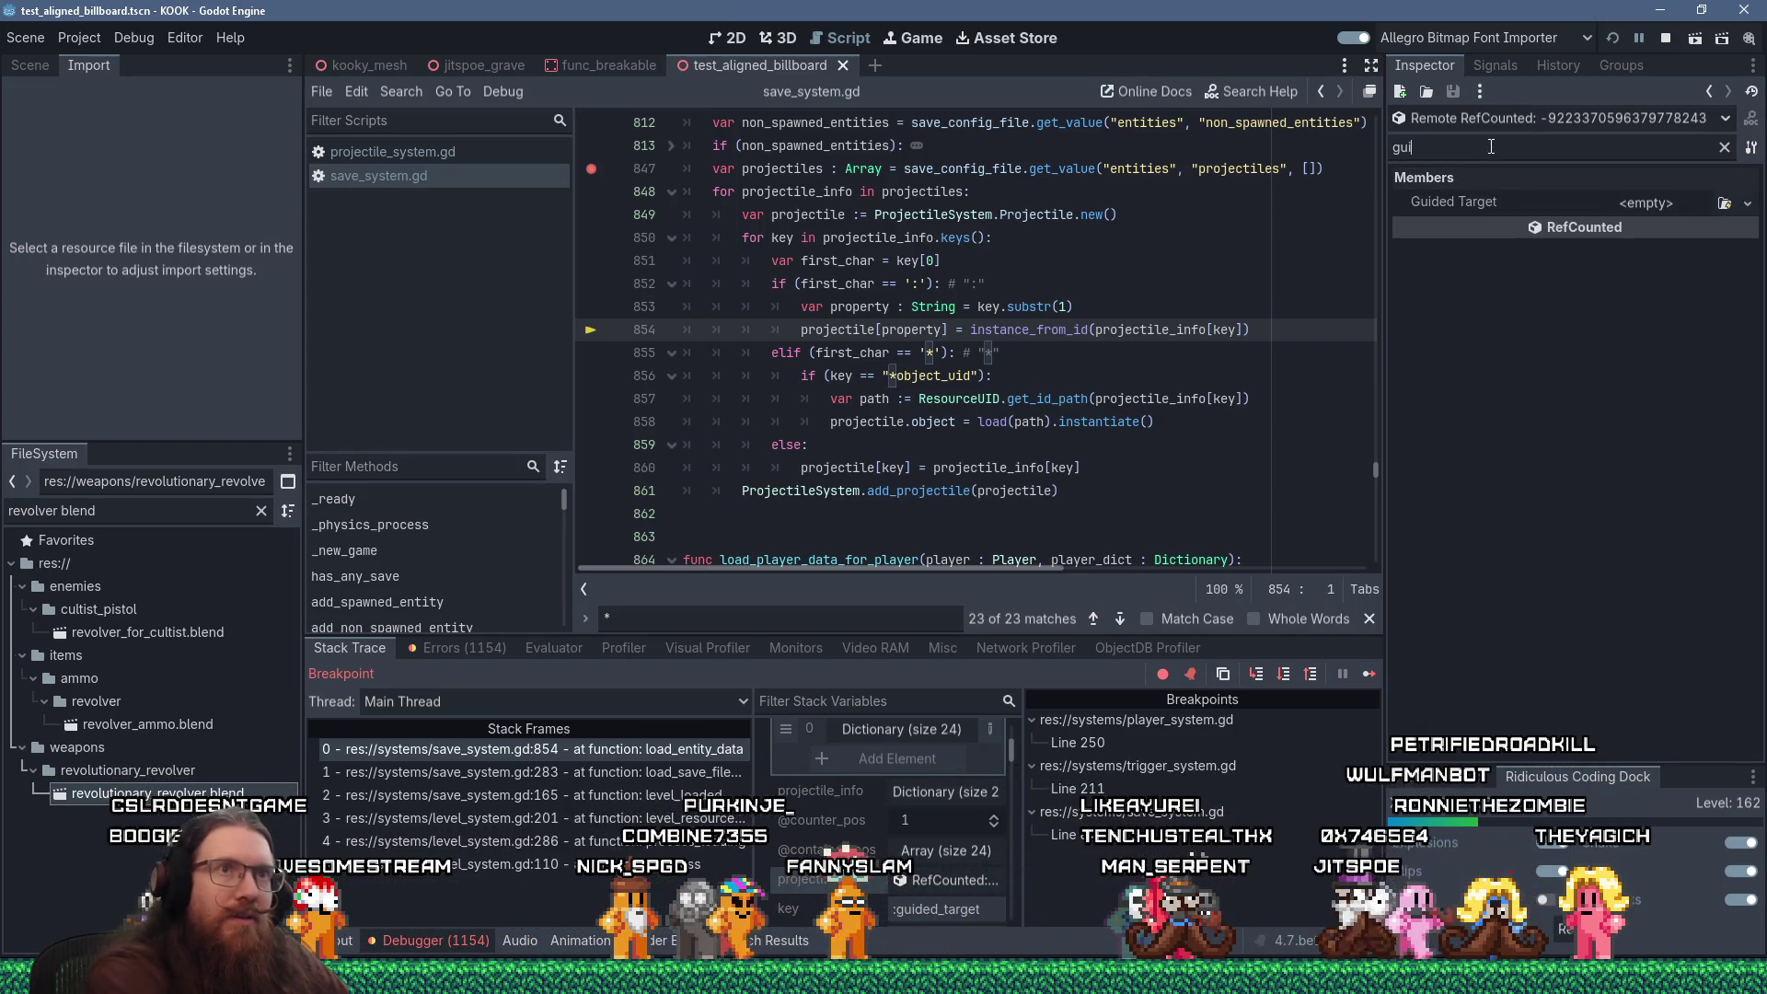
{"action": "key", "text": "F10"}
{"action": "key", "text": "F10"}
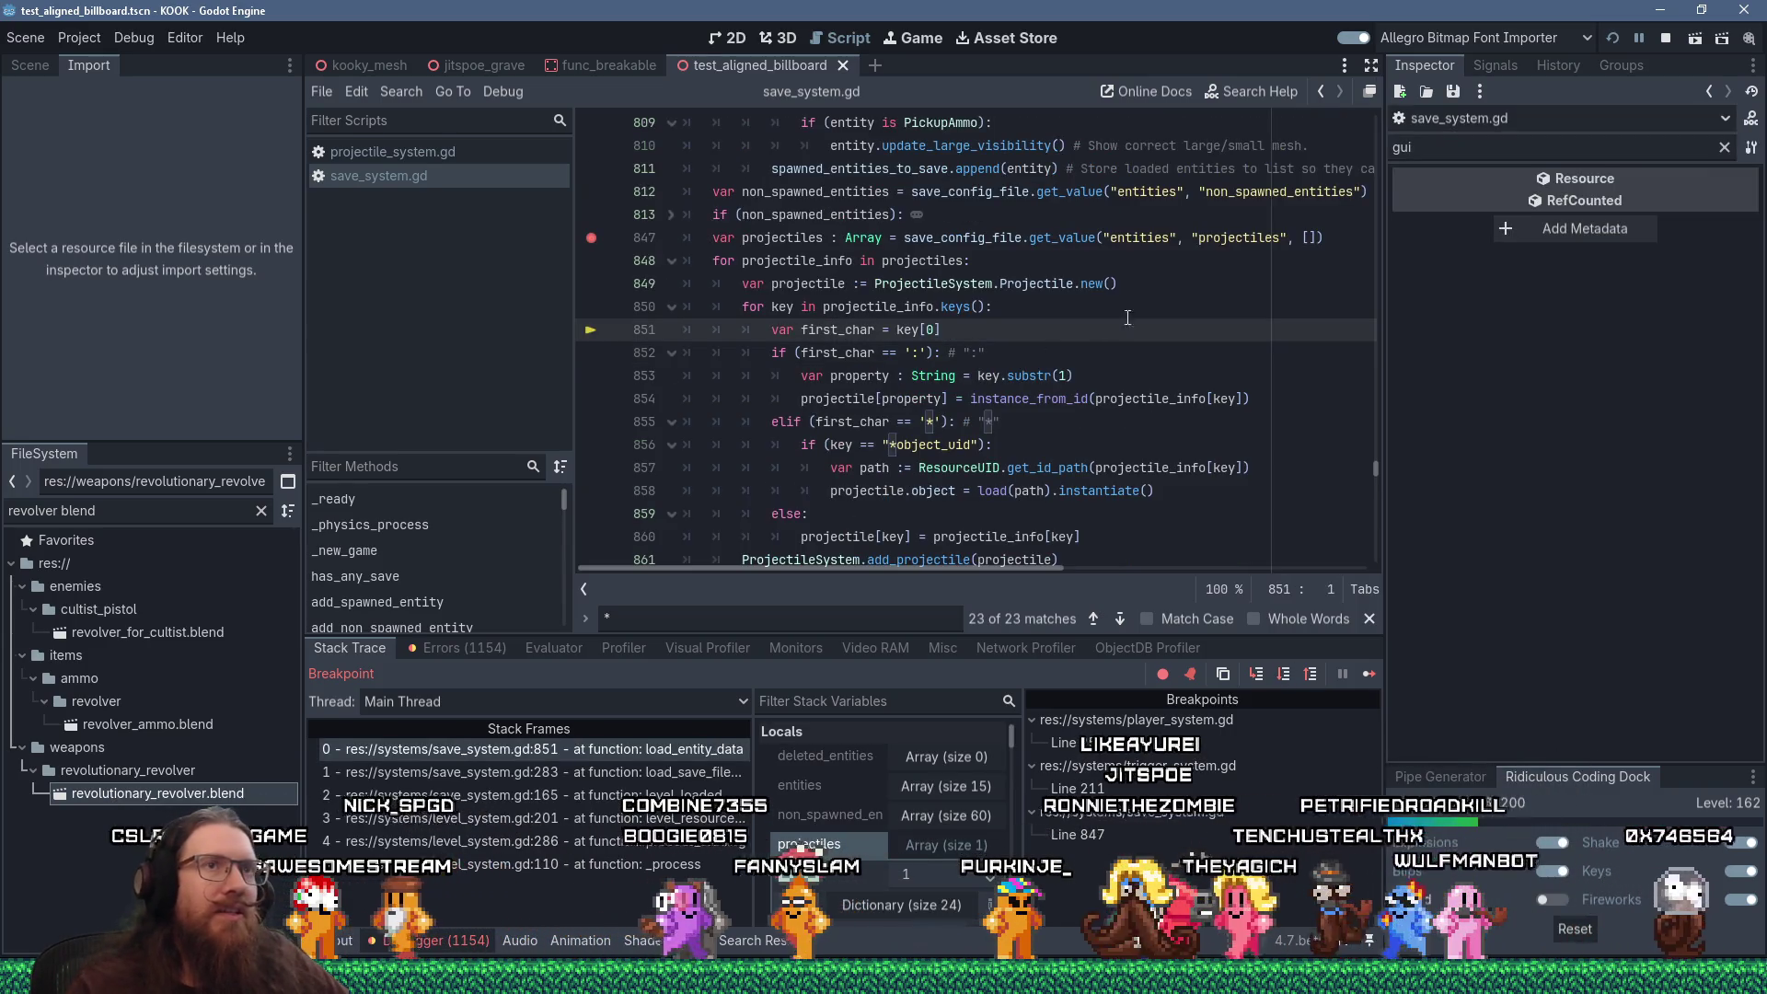
{"action": "scroll", "coordinate": [885, 810], "scroll_direction": "down", "scroll_amount": 3}
{"action": "scroll", "coordinate": [885, 809], "scroll_direction": "down", "scroll_amount": 2}
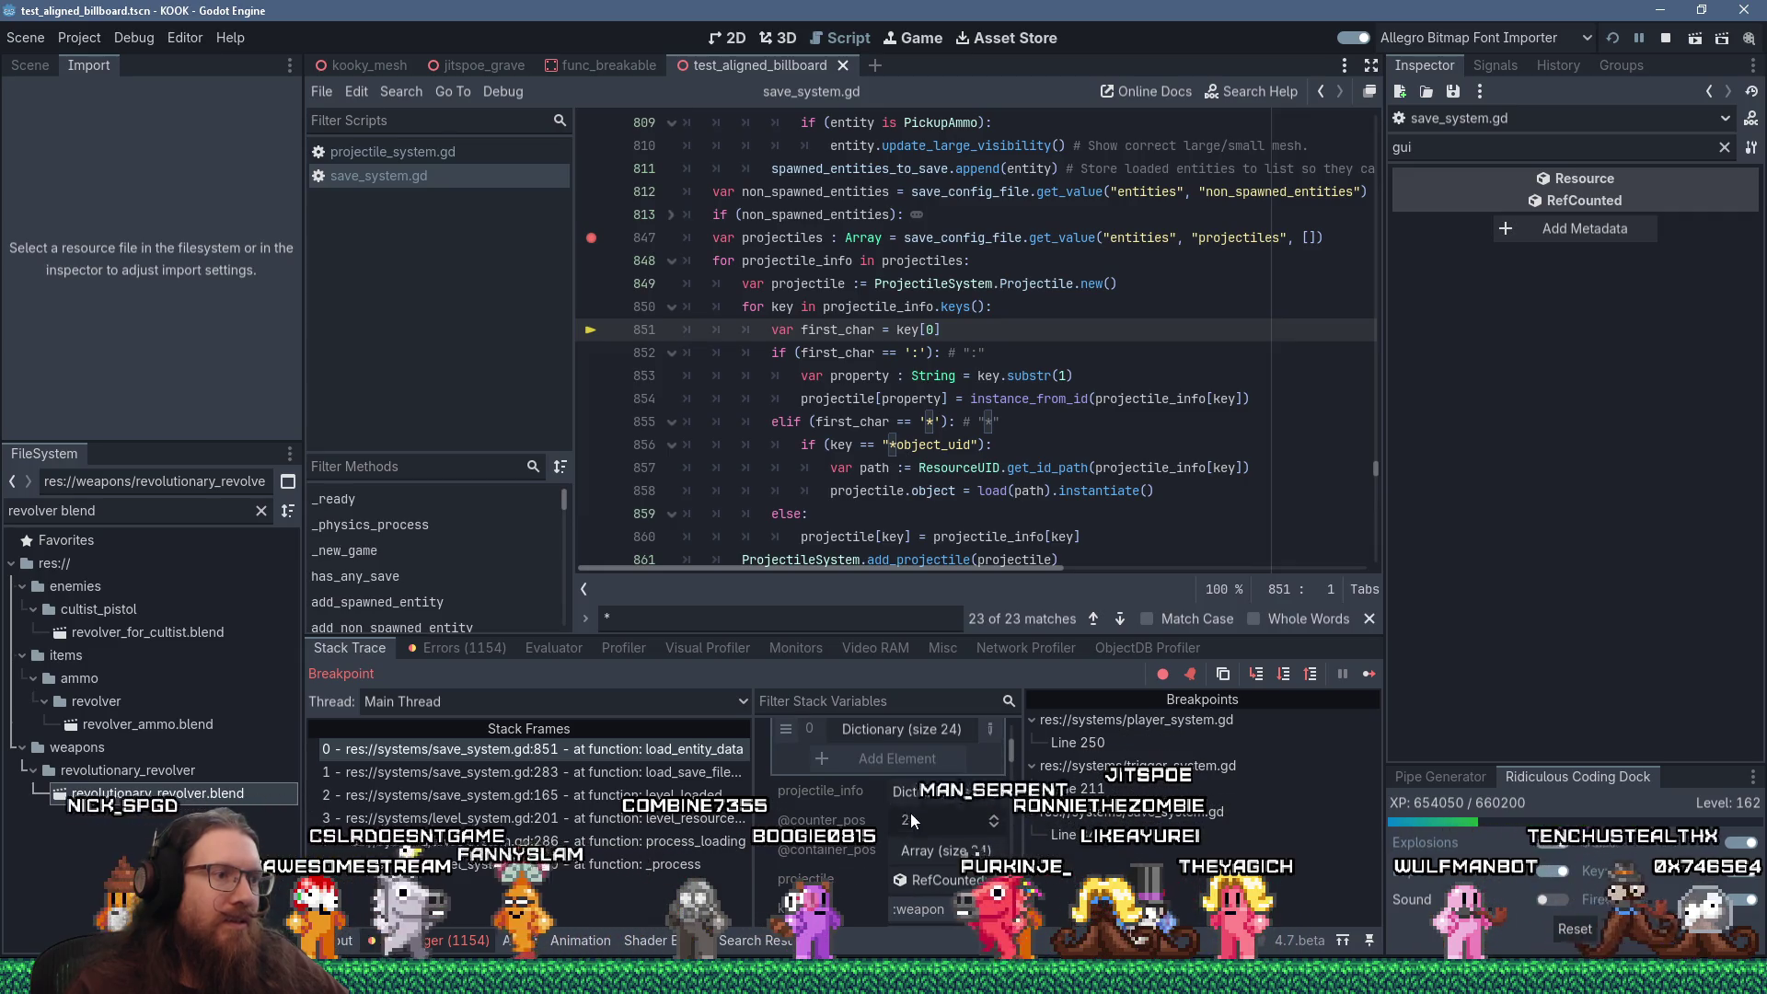
{"action": "left_click", "coordinate": [929, 827]}
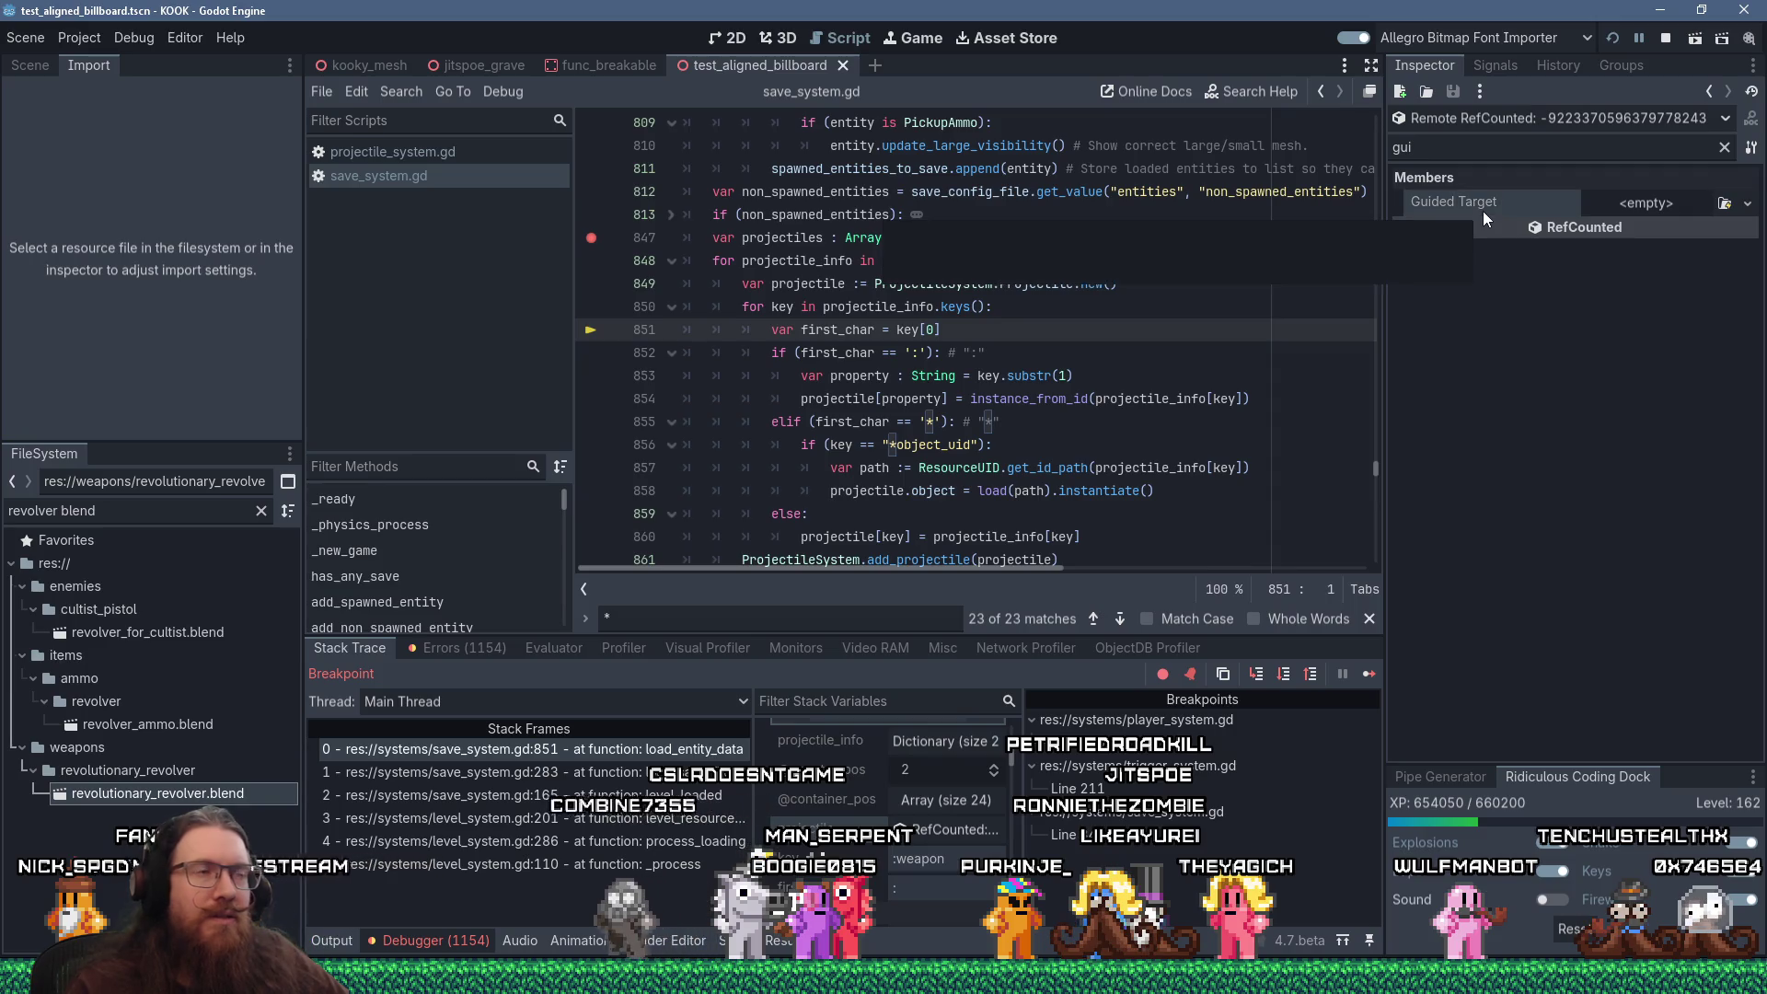
Review the loading code on lines 852–856, including instance_from_id on line 854
{"action": "left_click", "coordinate": [1014, 362]}
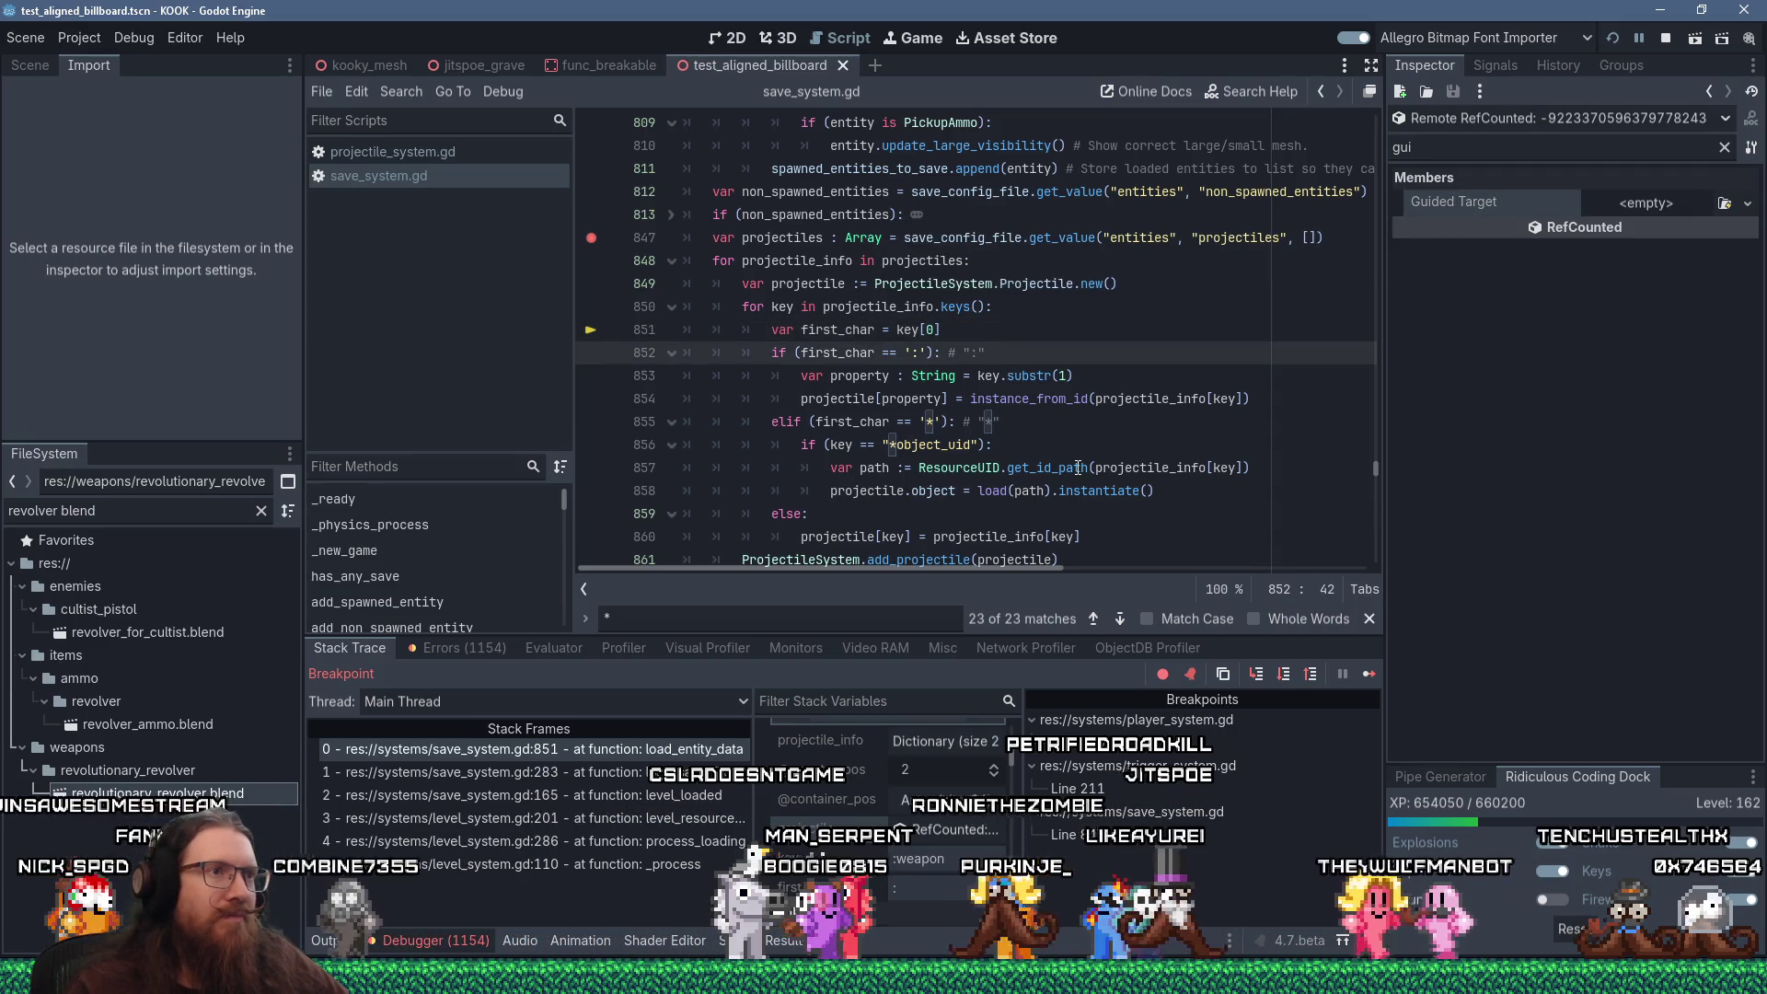
{"action": "left_click", "coordinate": [1007, 398]}
{"action": "left_click", "coordinate": [996, 445]}
{"action": "left_click", "coordinate": [1007, 398]}
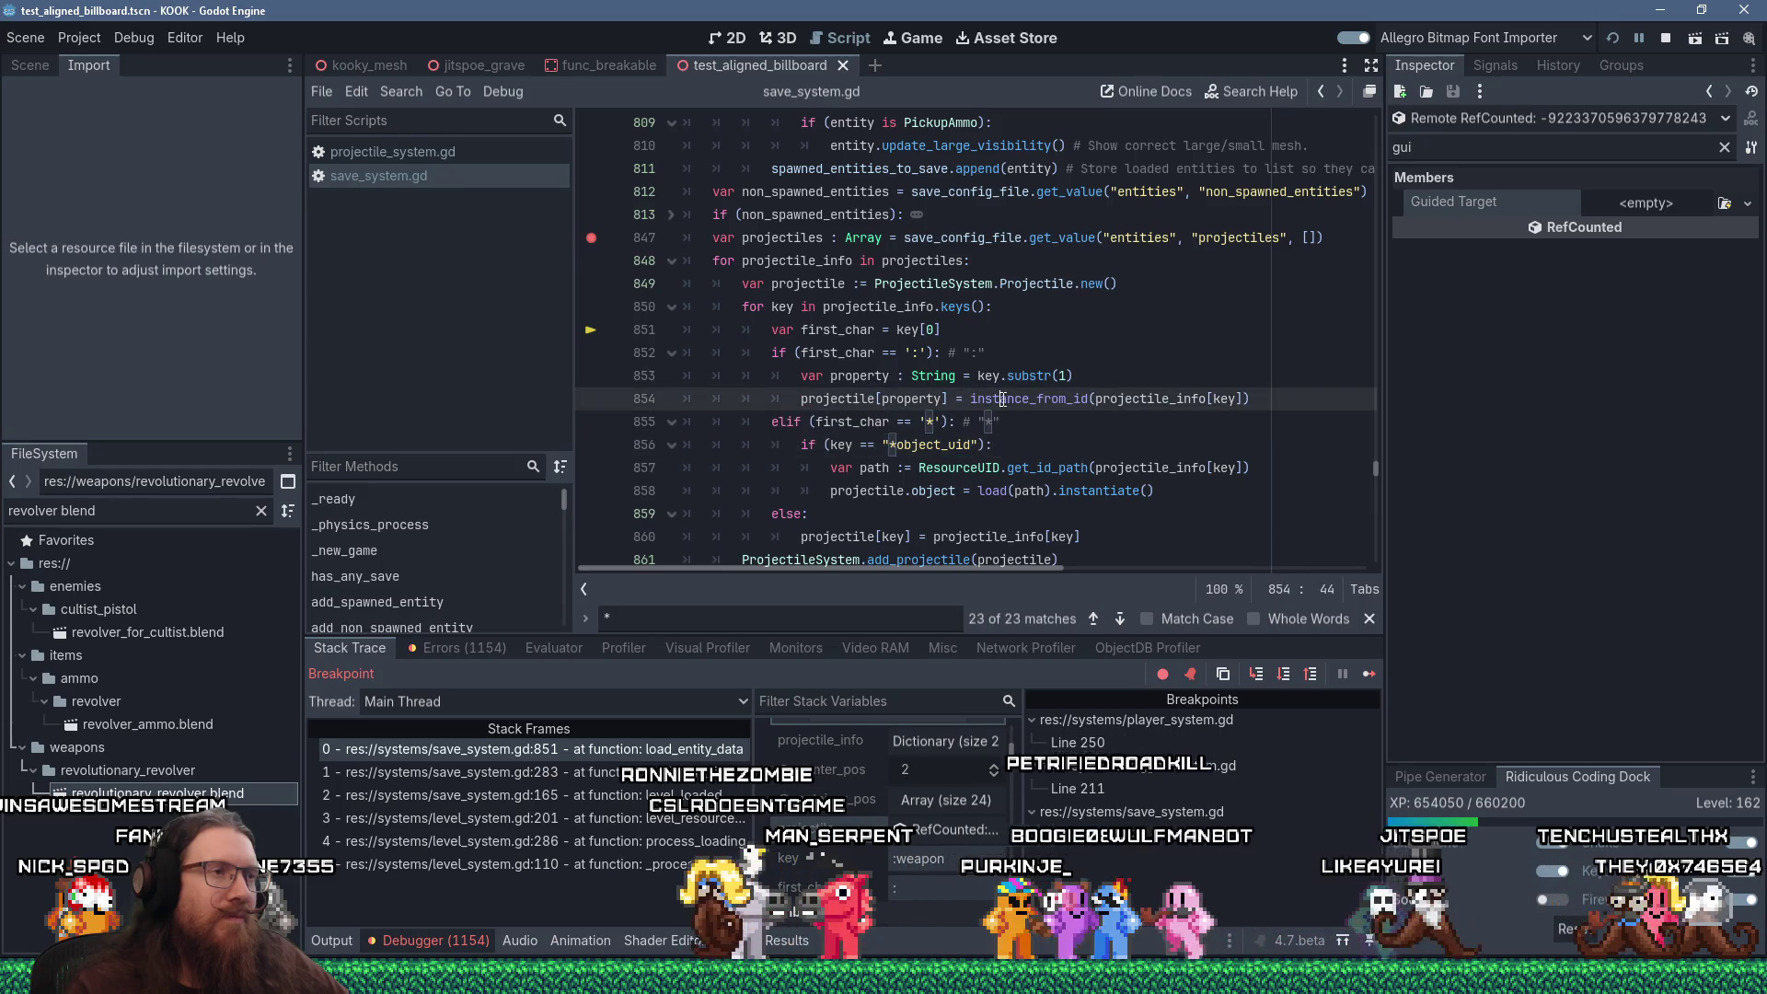
{"action": "mouse_move", "coordinate": [833, 406]}
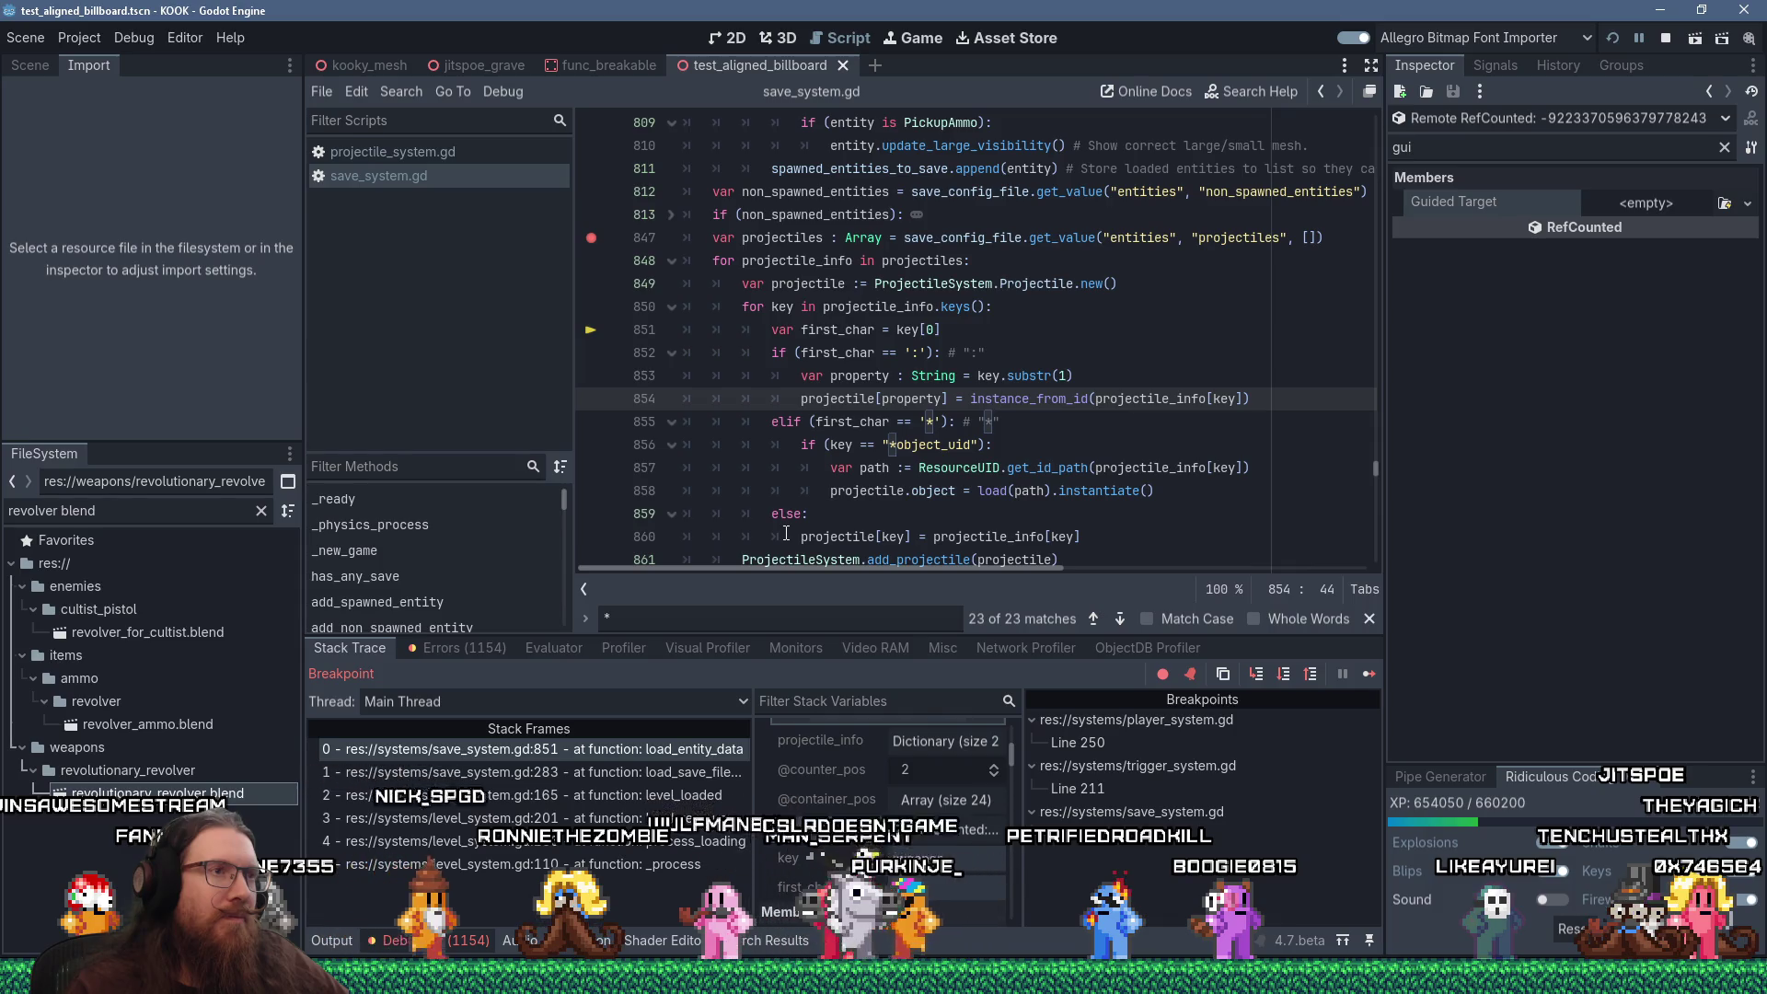
{"action": "mouse_move", "coordinate": [1220, 400]}
{"action": "scroll", "coordinate": [1011, 355], "scroll_direction": "down", "scroll_amount": 5}
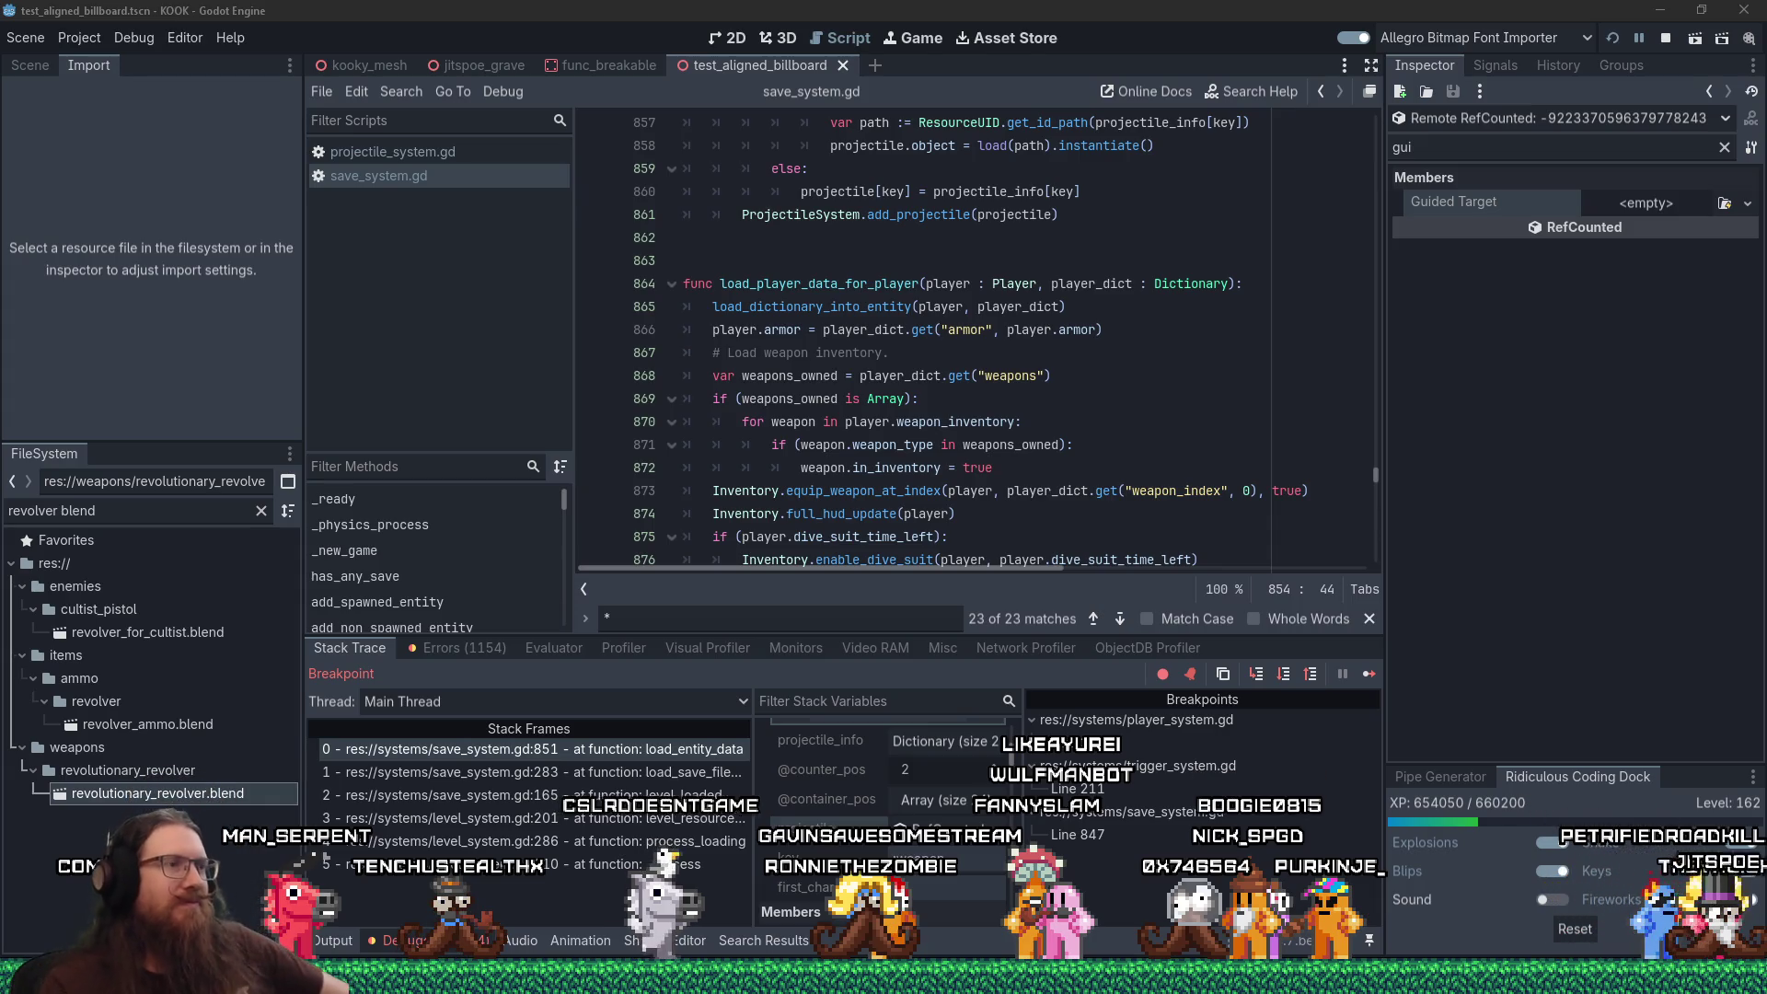
{"action": "scroll", "coordinate": [783, 424], "scroll_direction": "down", "scroll_amount": 6}
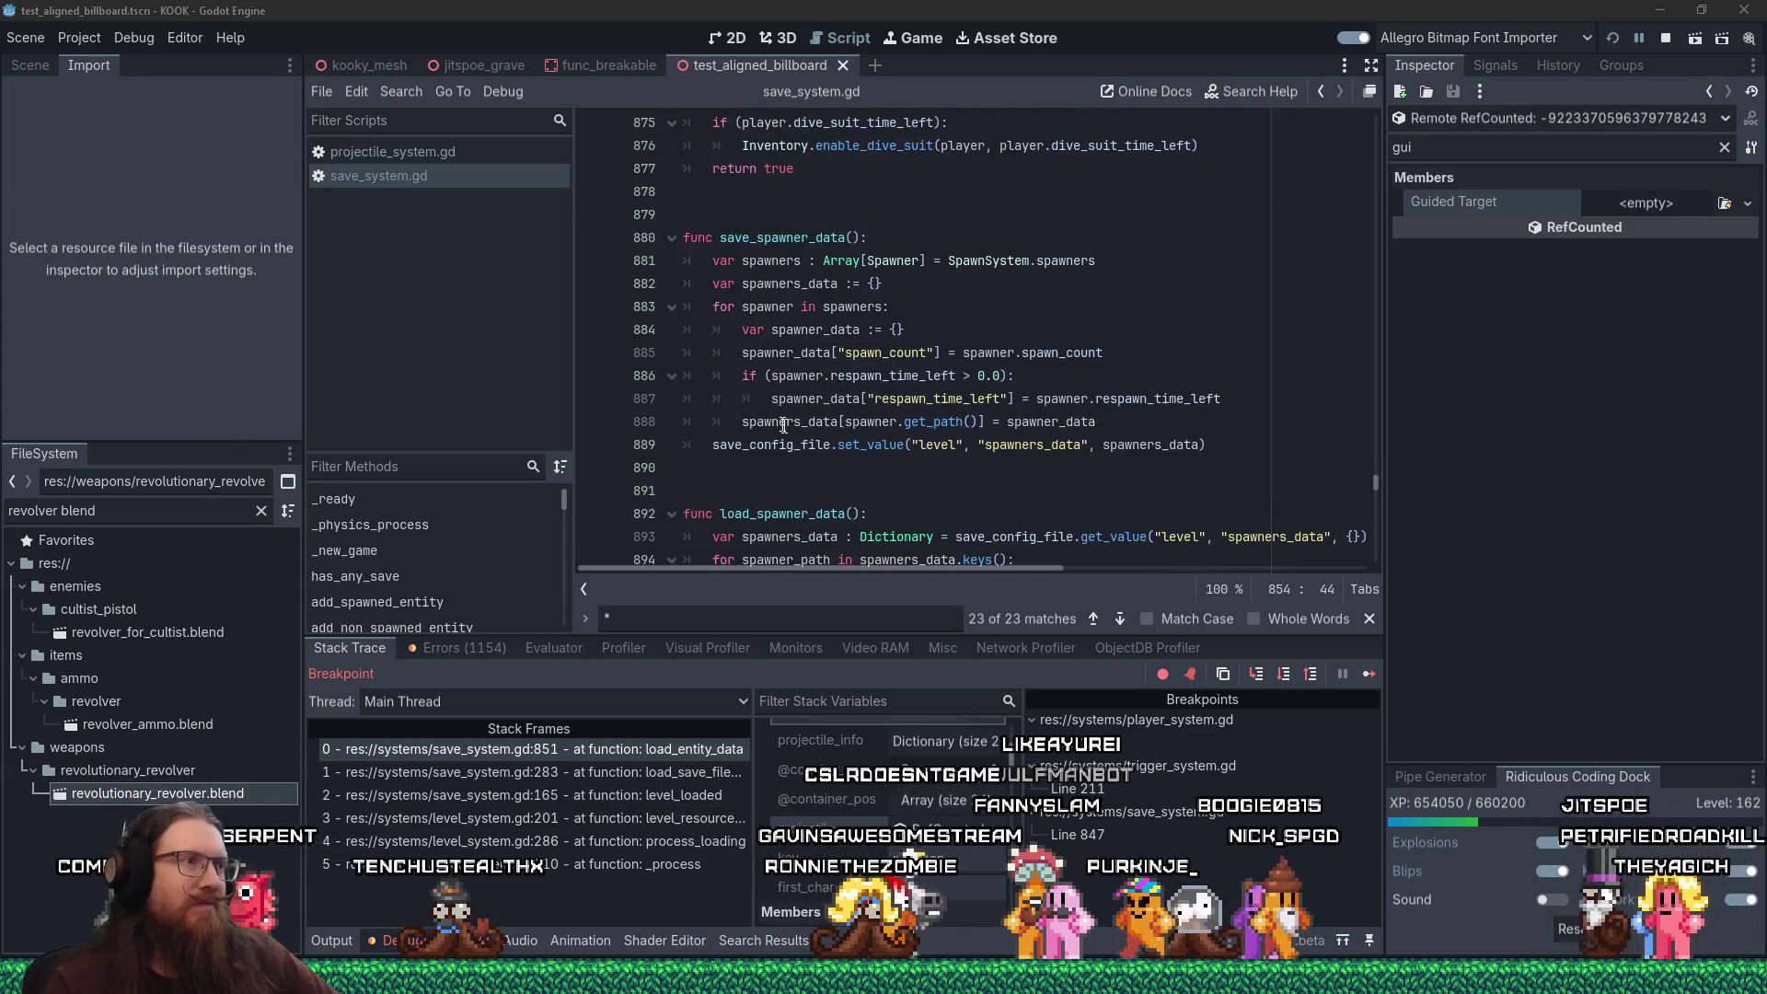
Step the paused load through lines 852–854 and inspect the key and property values
{"action": "scroll", "coordinate": [783, 419], "scroll_direction": "down", "scroll_amount": 8}
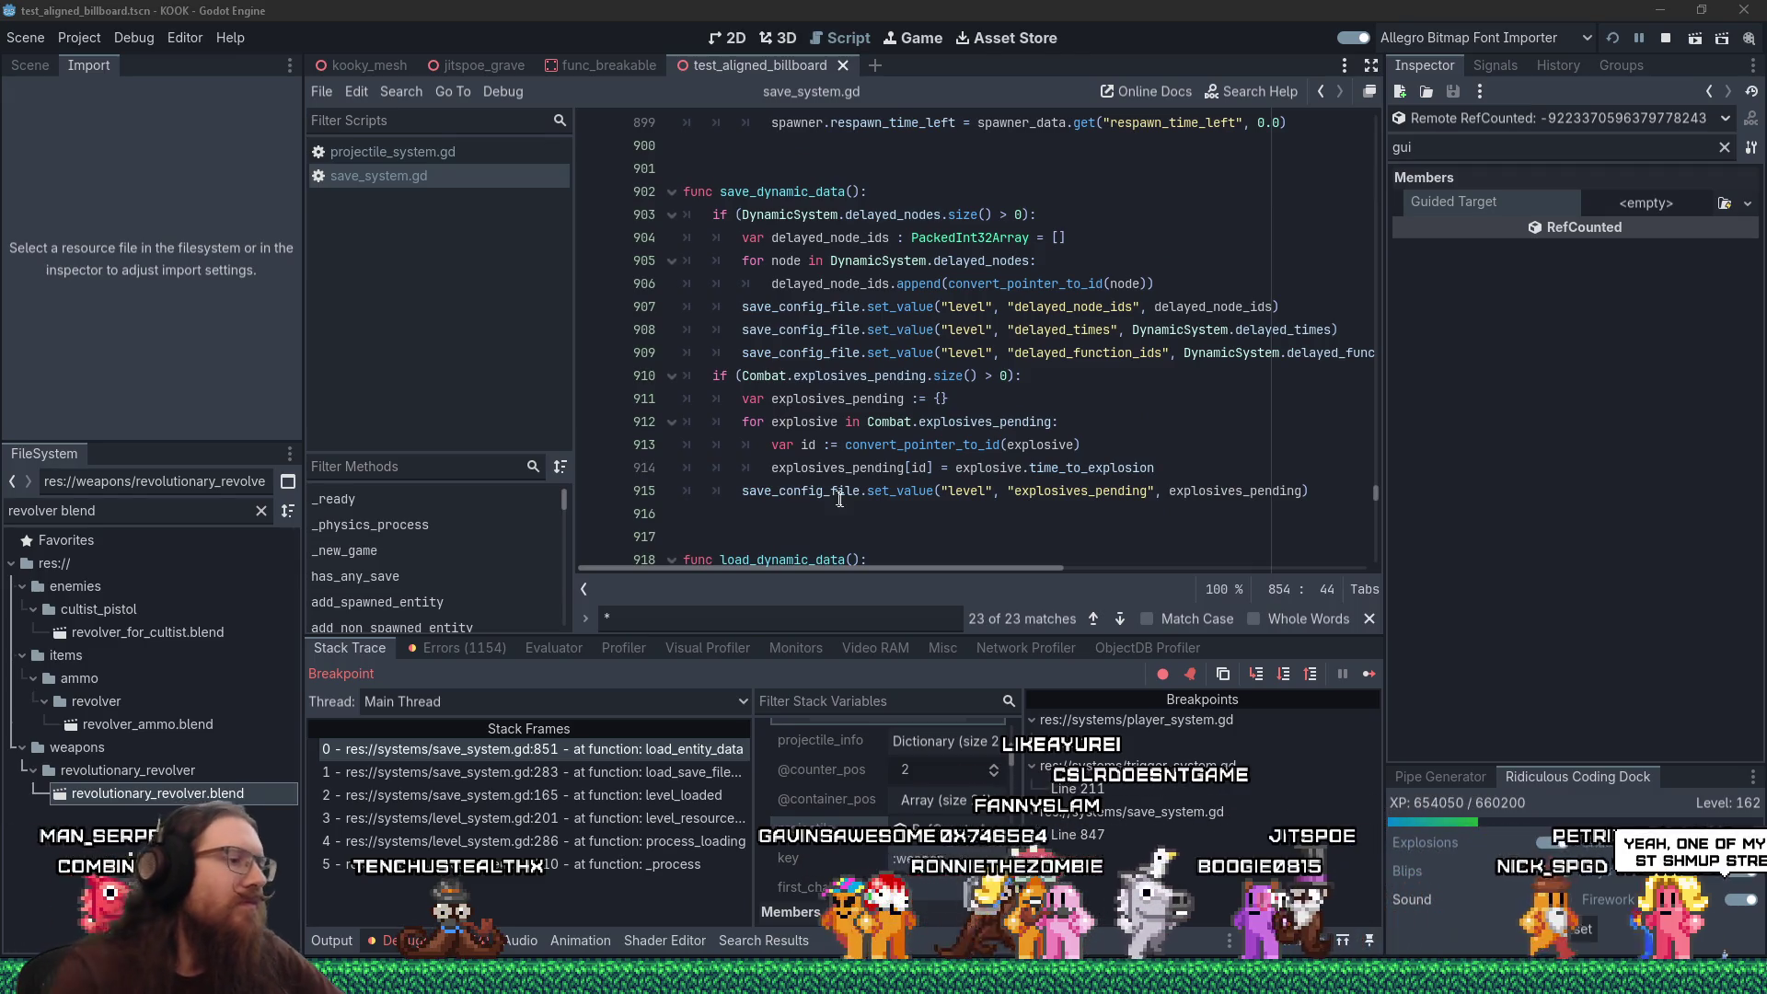
{"action": "mouse_move", "coordinate": [839, 500]}
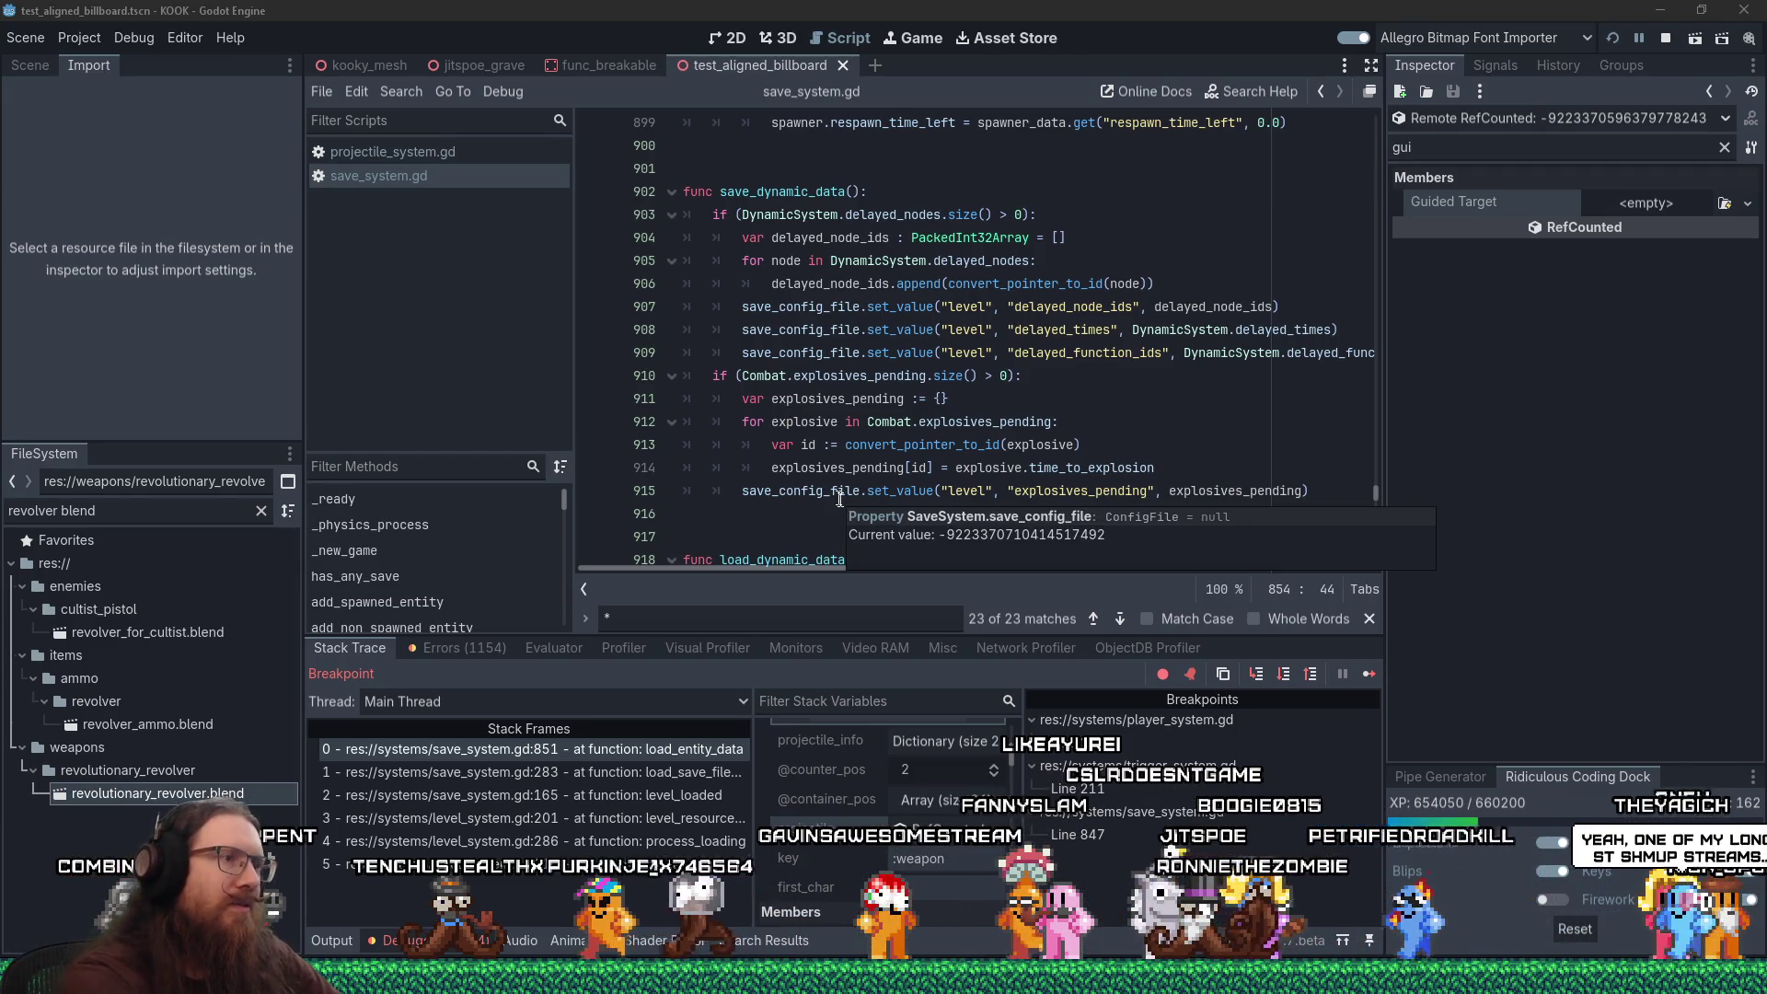
{"action": "left_click", "coordinate": [942, 329]}
{"action": "key", "text": "F10"}
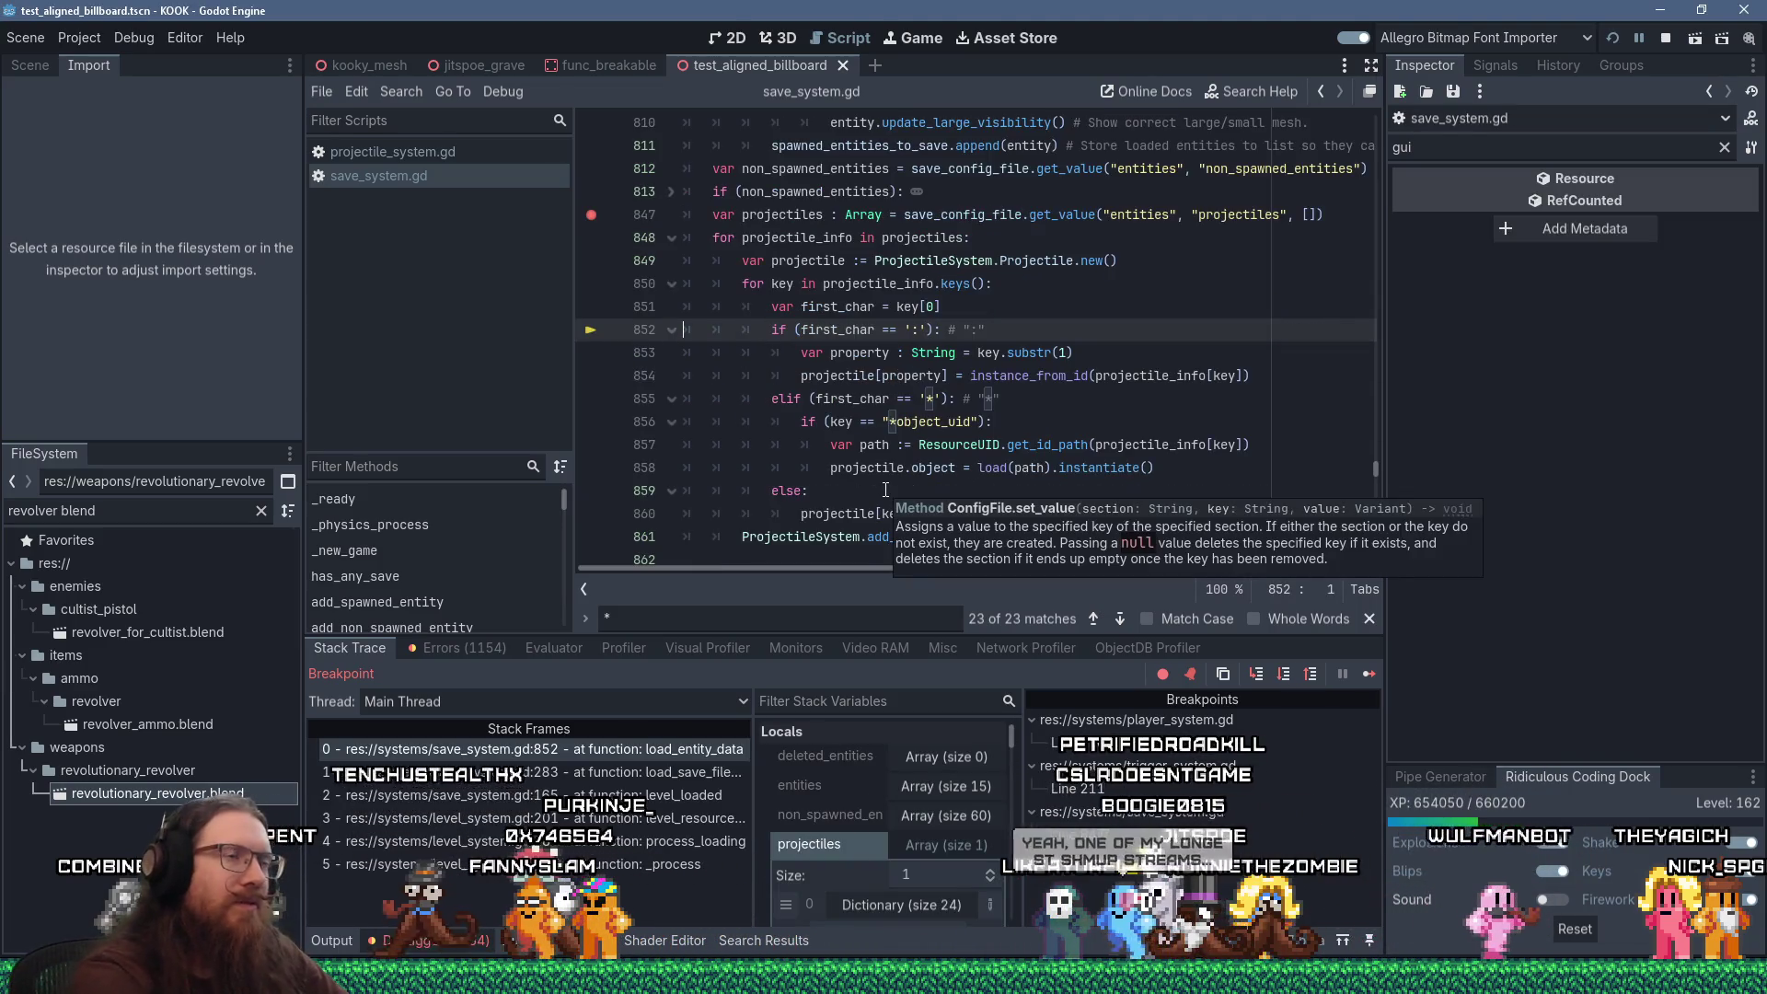
{"action": "key", "text": "F10"}
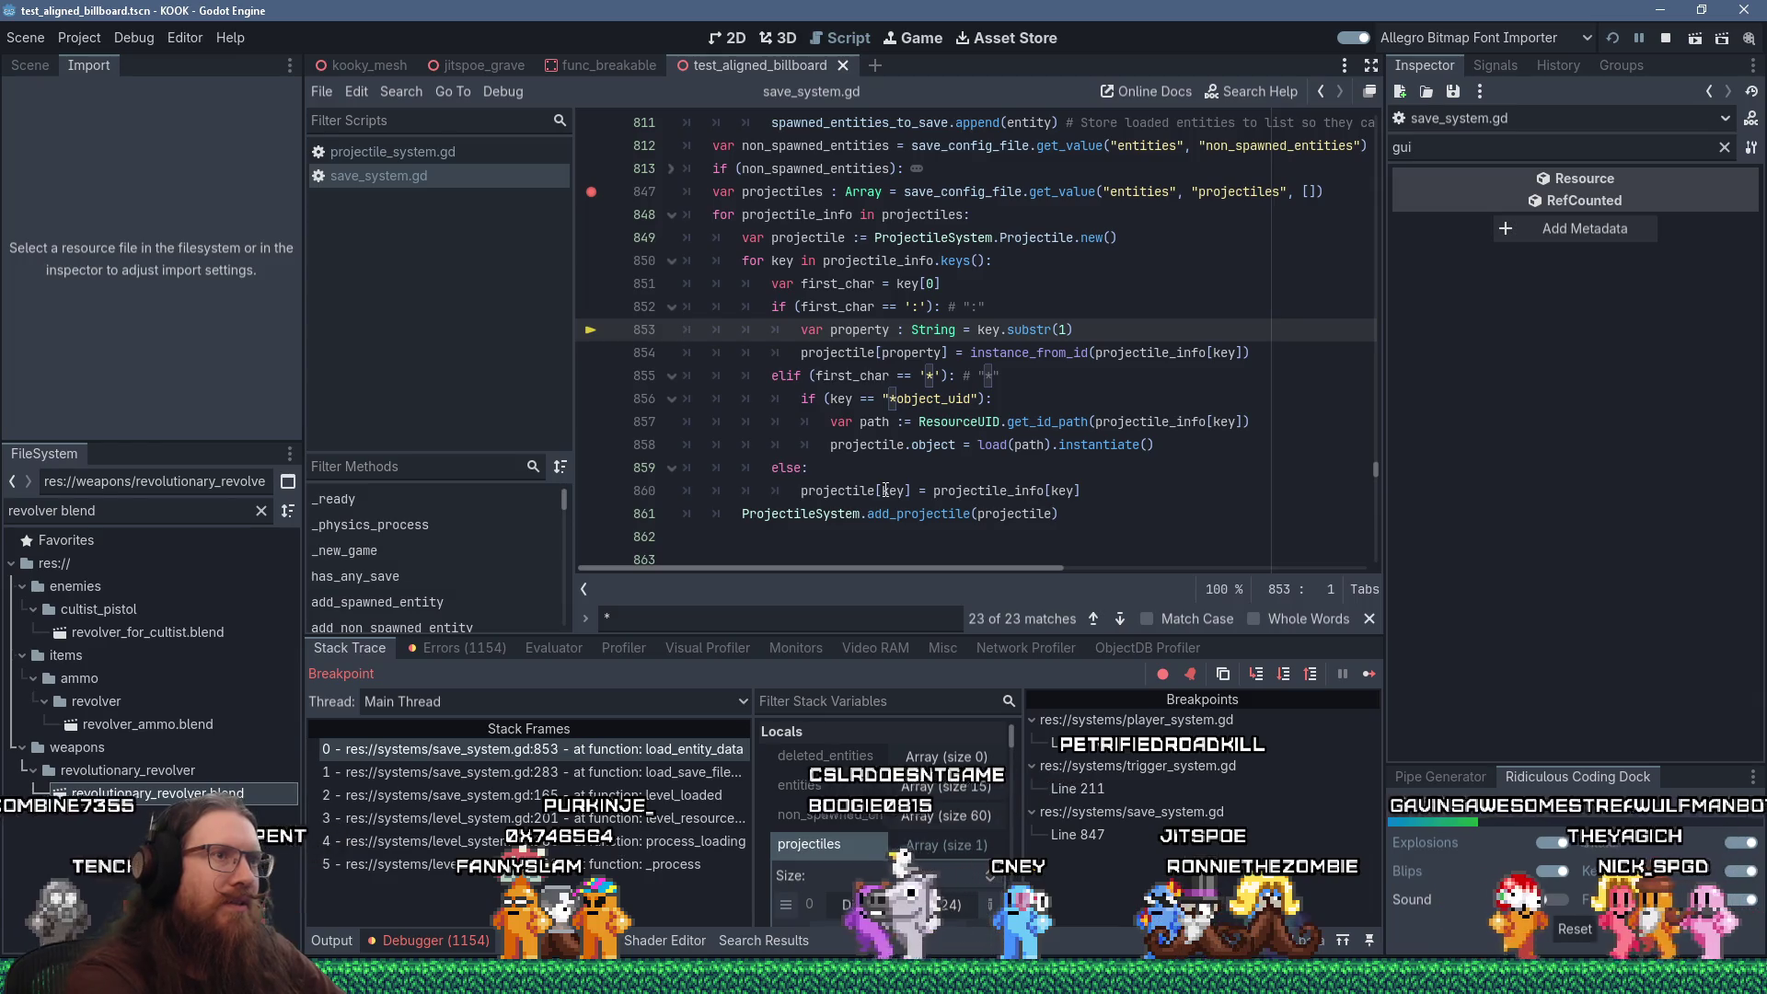
{"action": "key", "text": "F10"}
{"action": "mouse_move", "coordinate": [891, 488]}
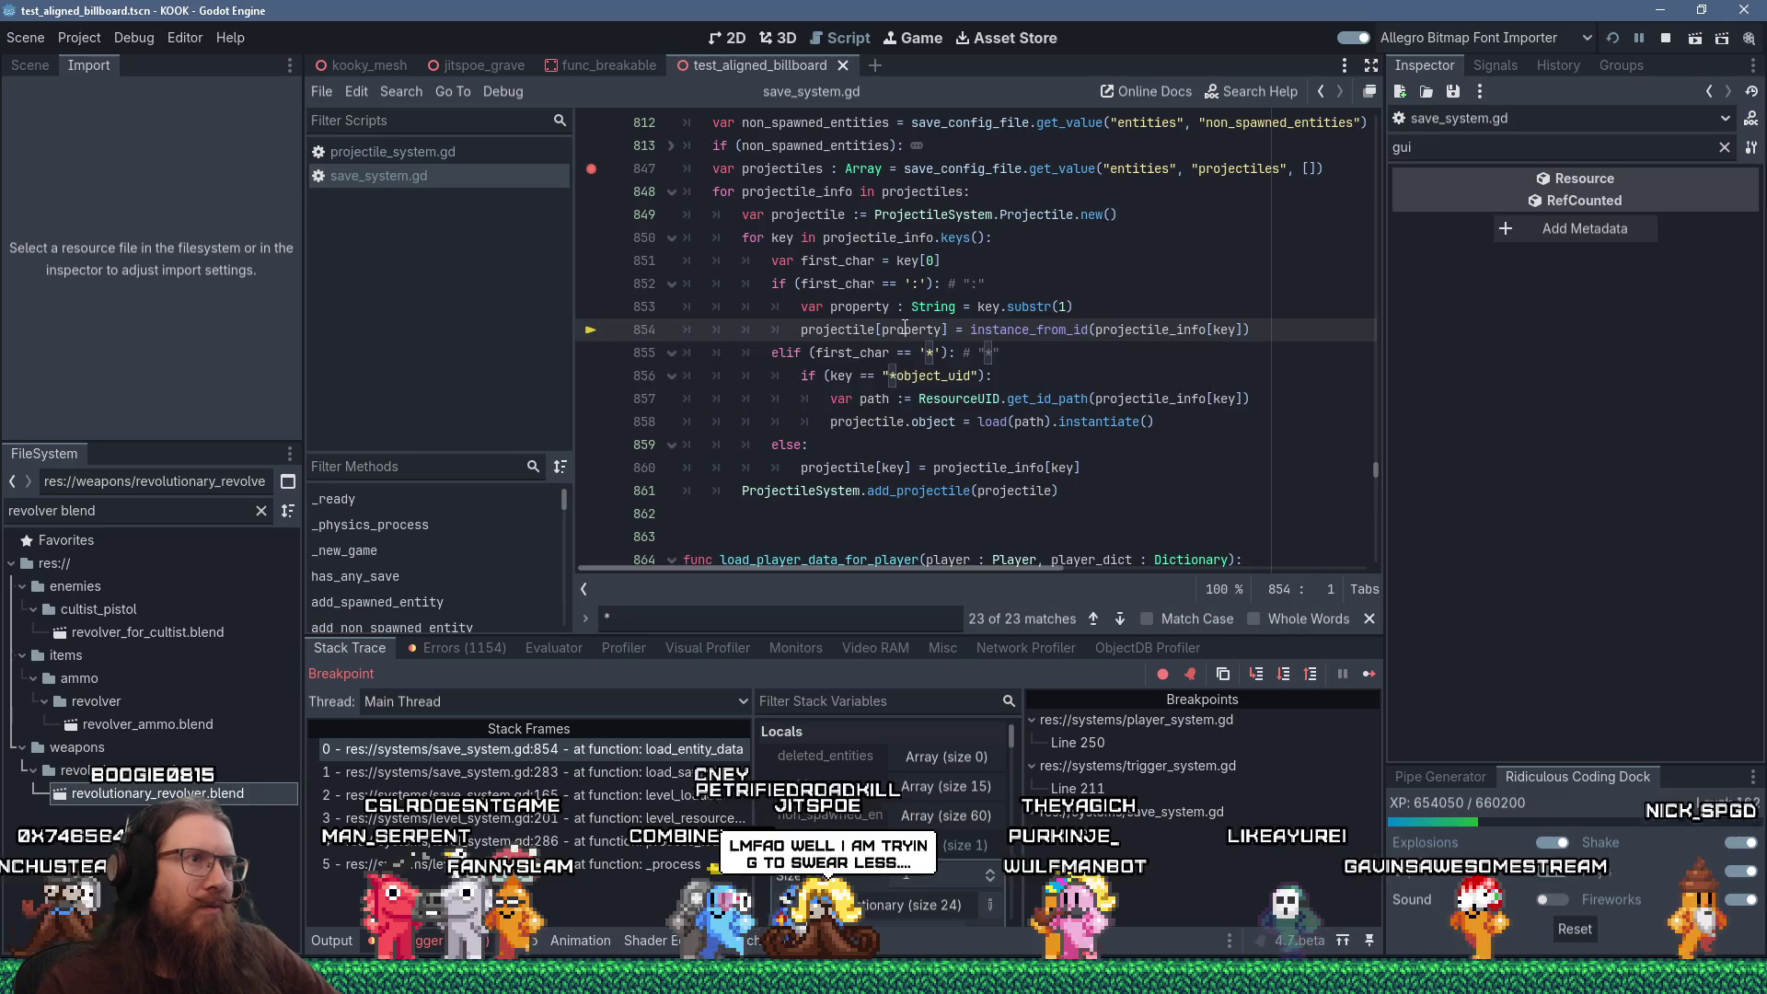
{"action": "mouse_move", "coordinate": [911, 333]}
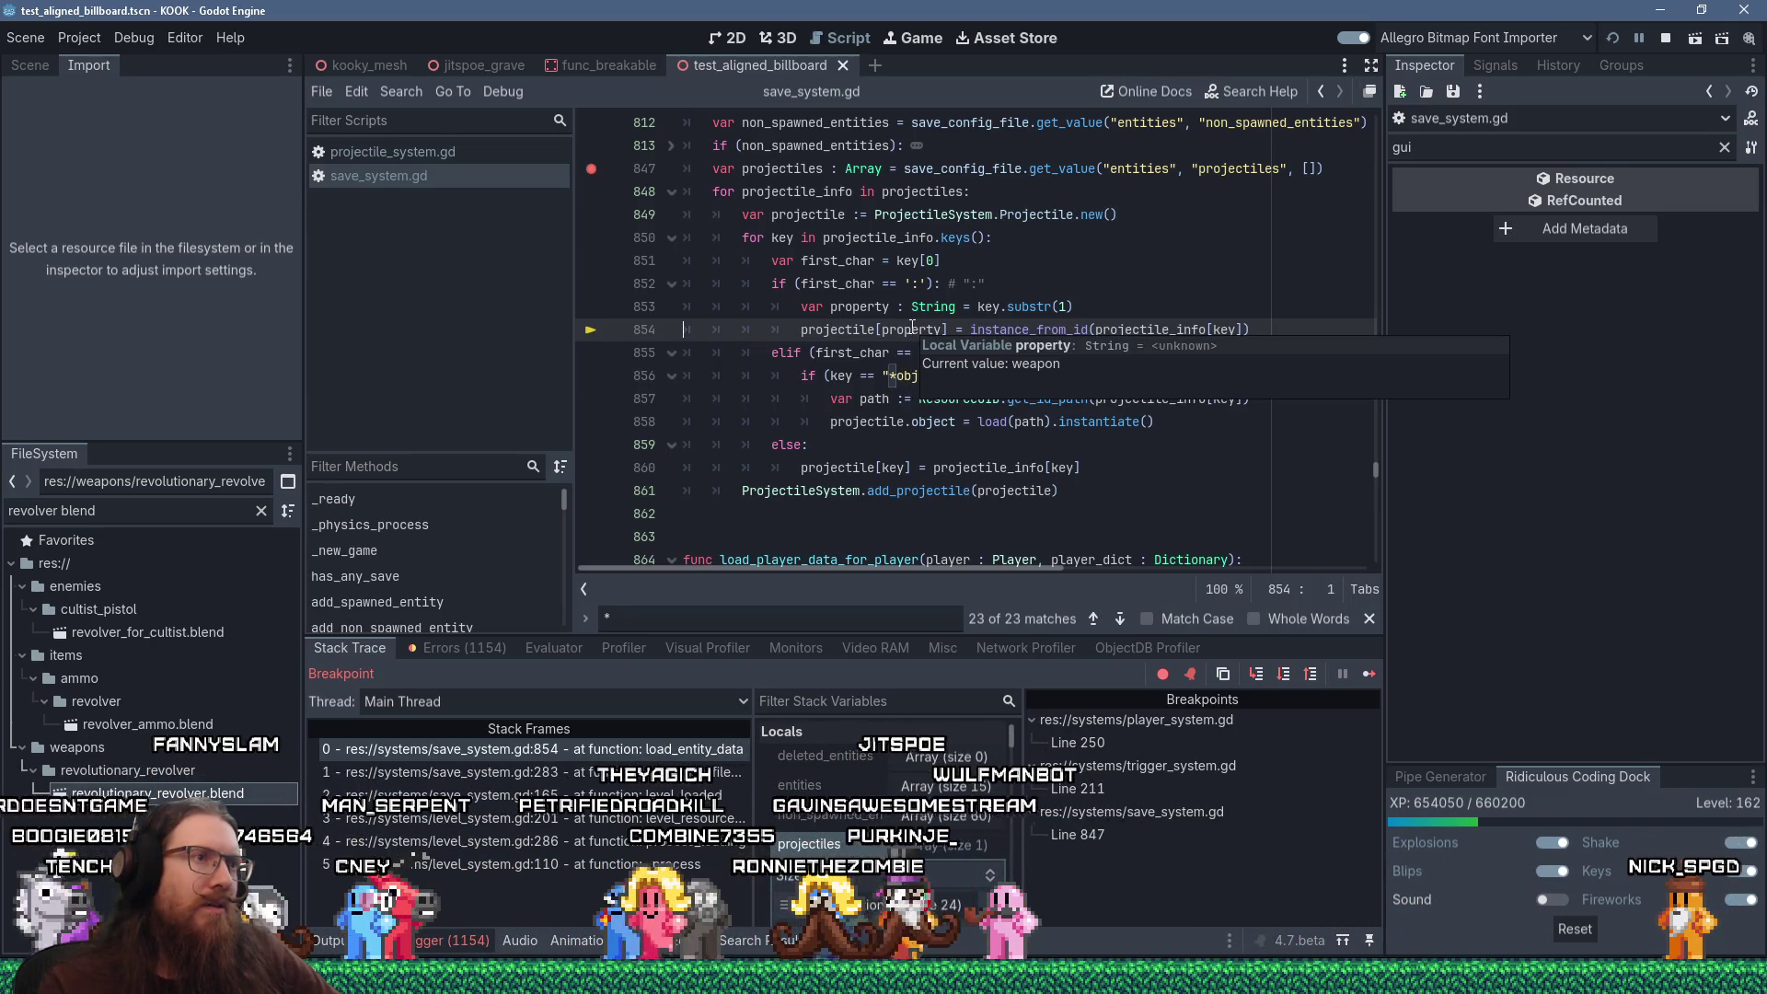
Step through lines 851–854 again for the next projectile key and check its values
{"action": "key", "text": "F10"}
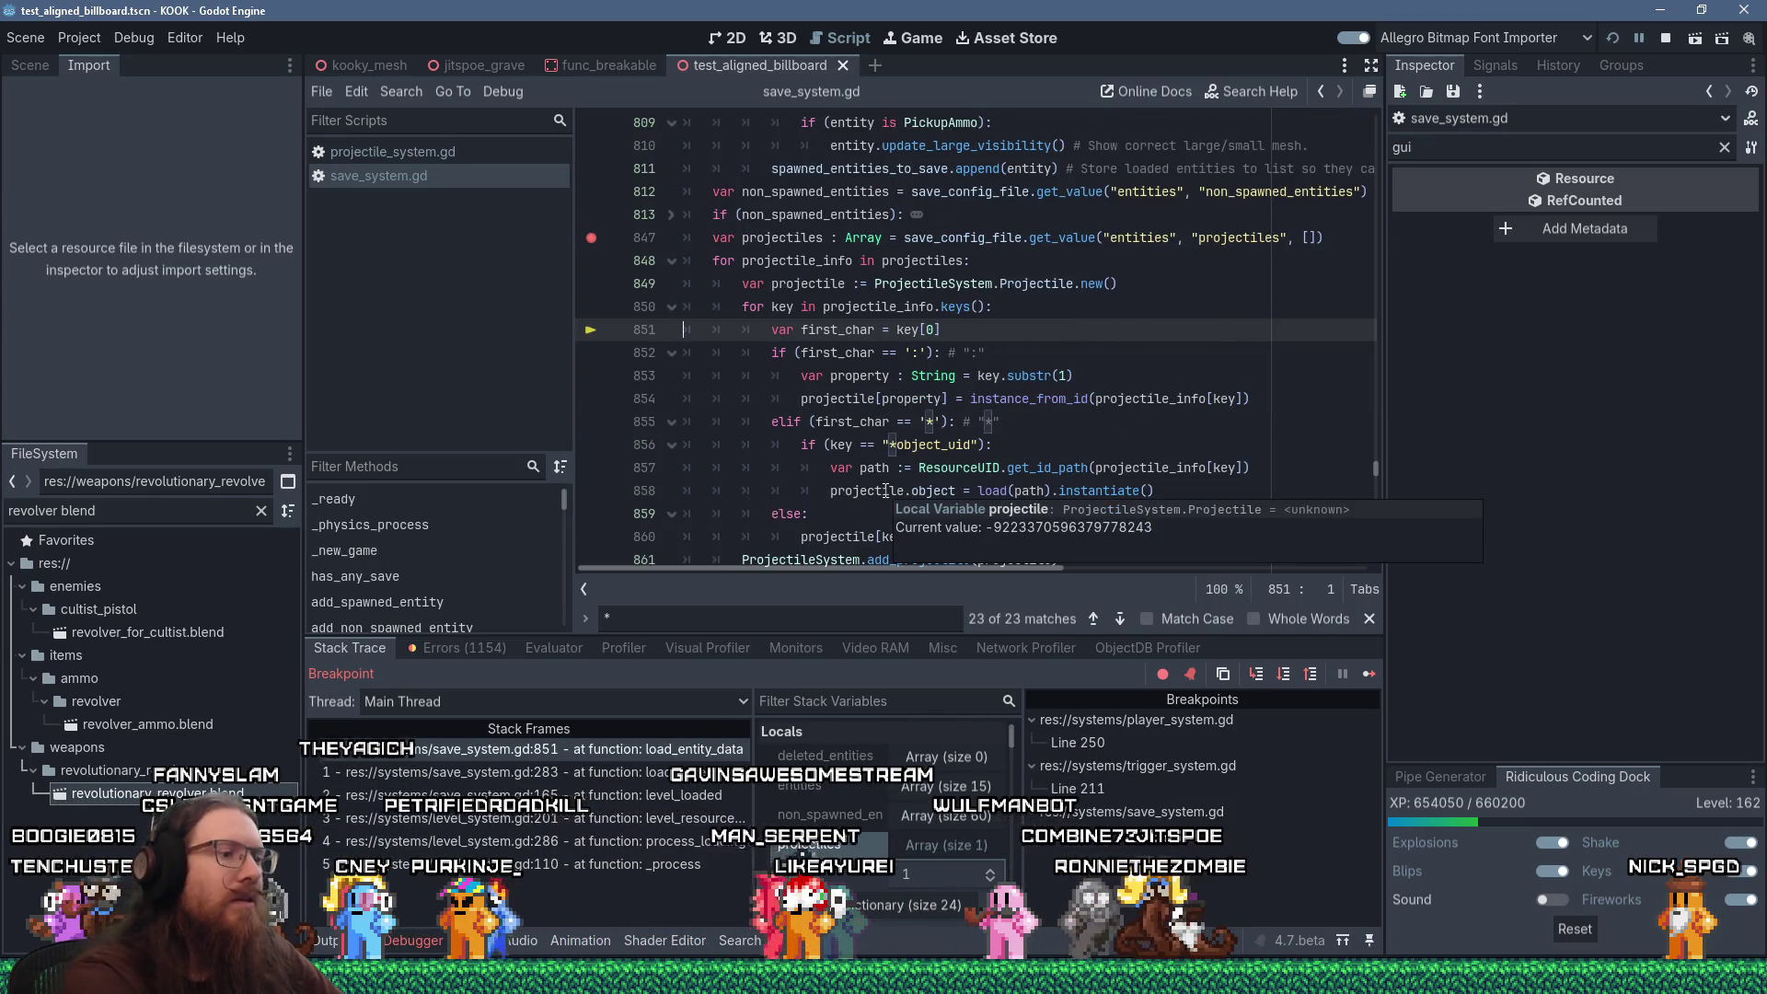
{"action": "key", "text": "F10"}
{"action": "key", "text": "F10"}
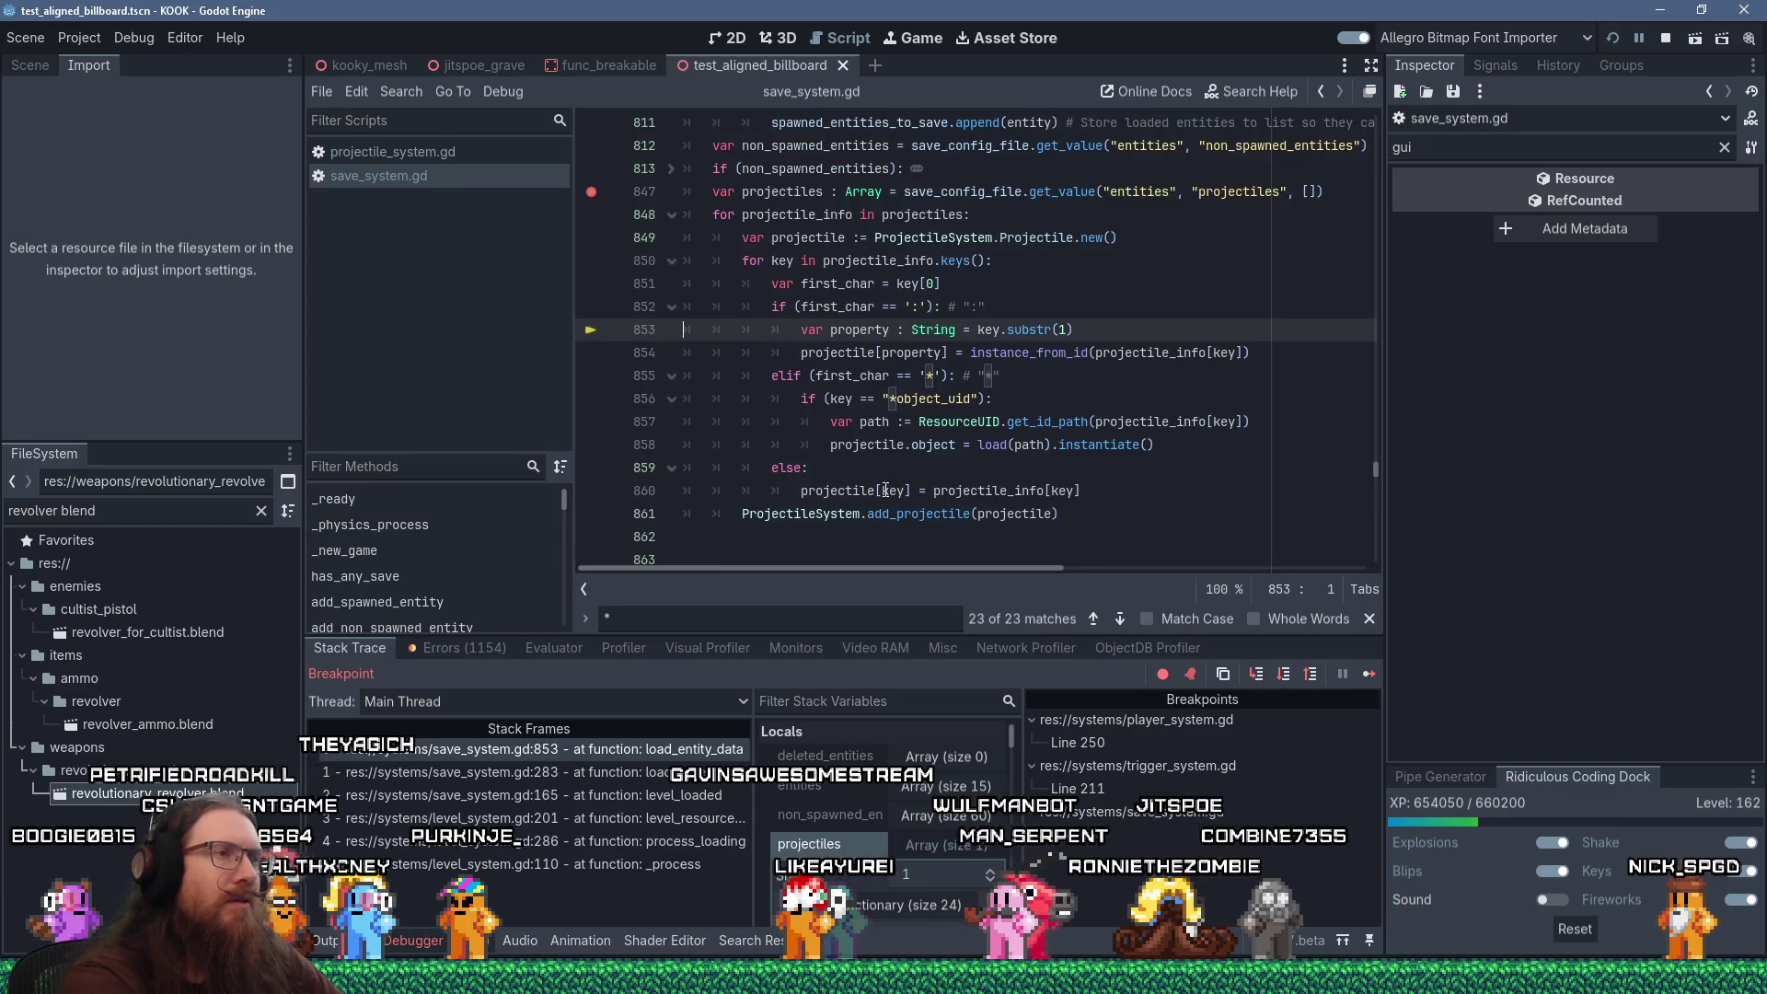
{"action": "key", "text": "F10"}
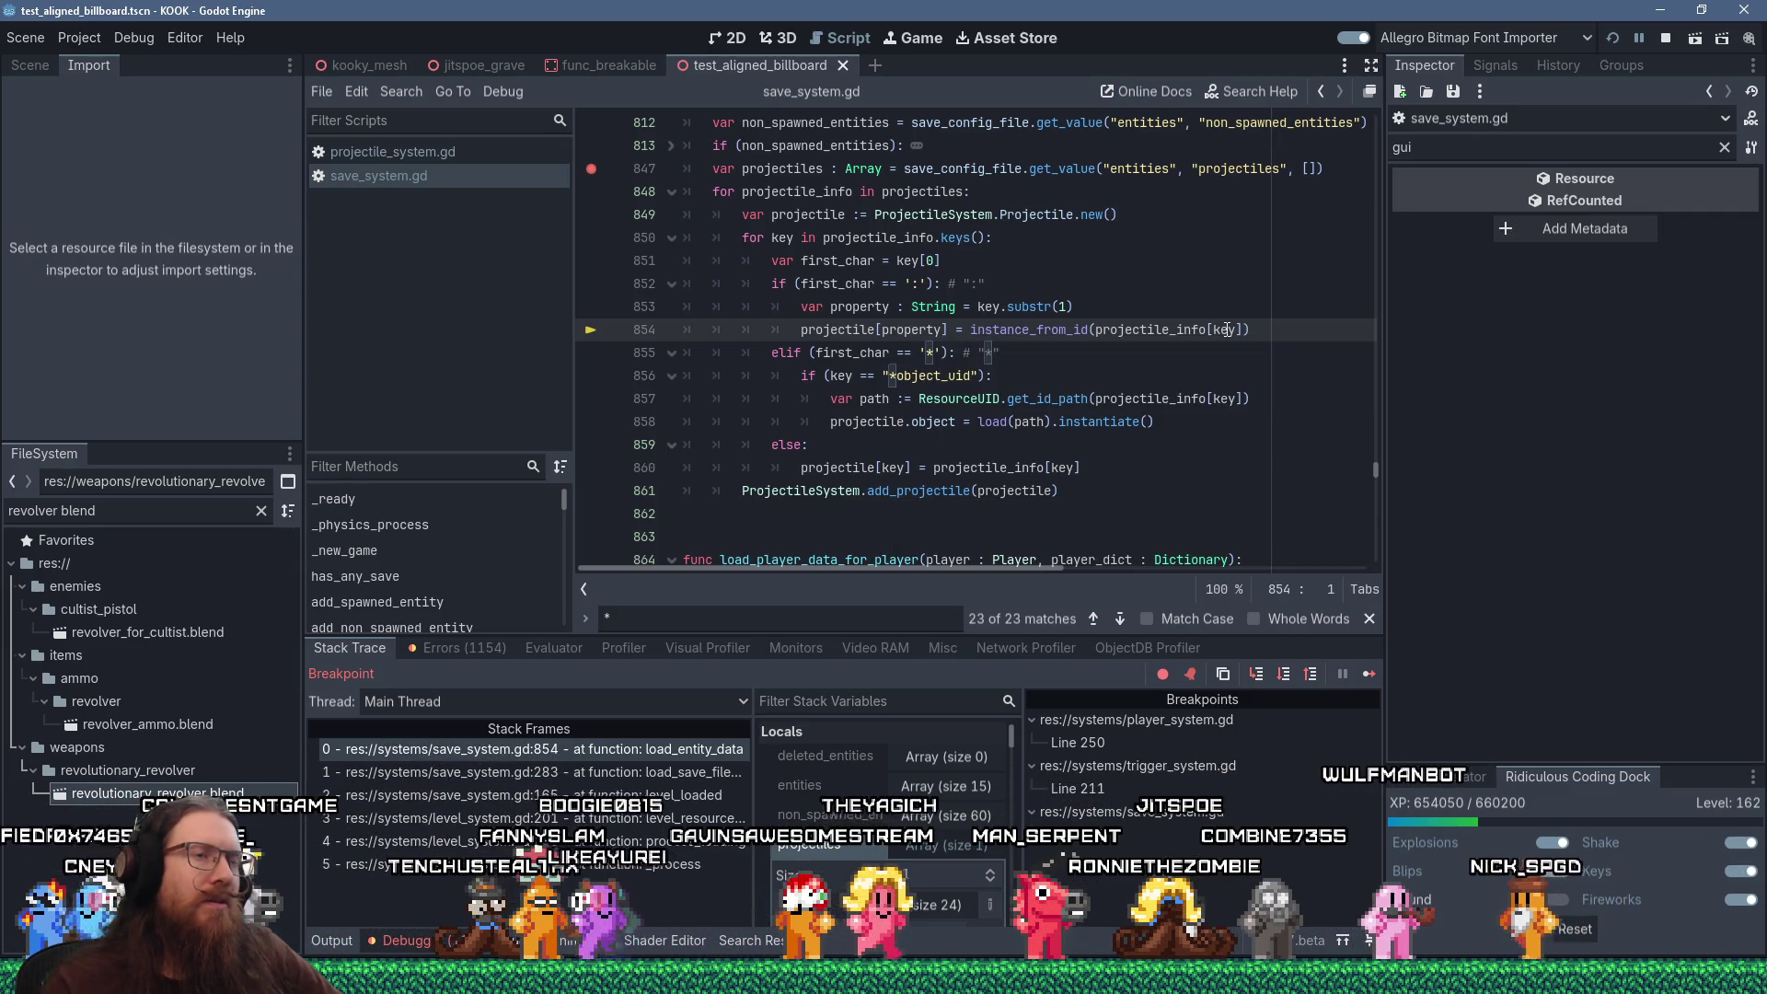
{"action": "mouse_move", "coordinate": [1226, 329]}
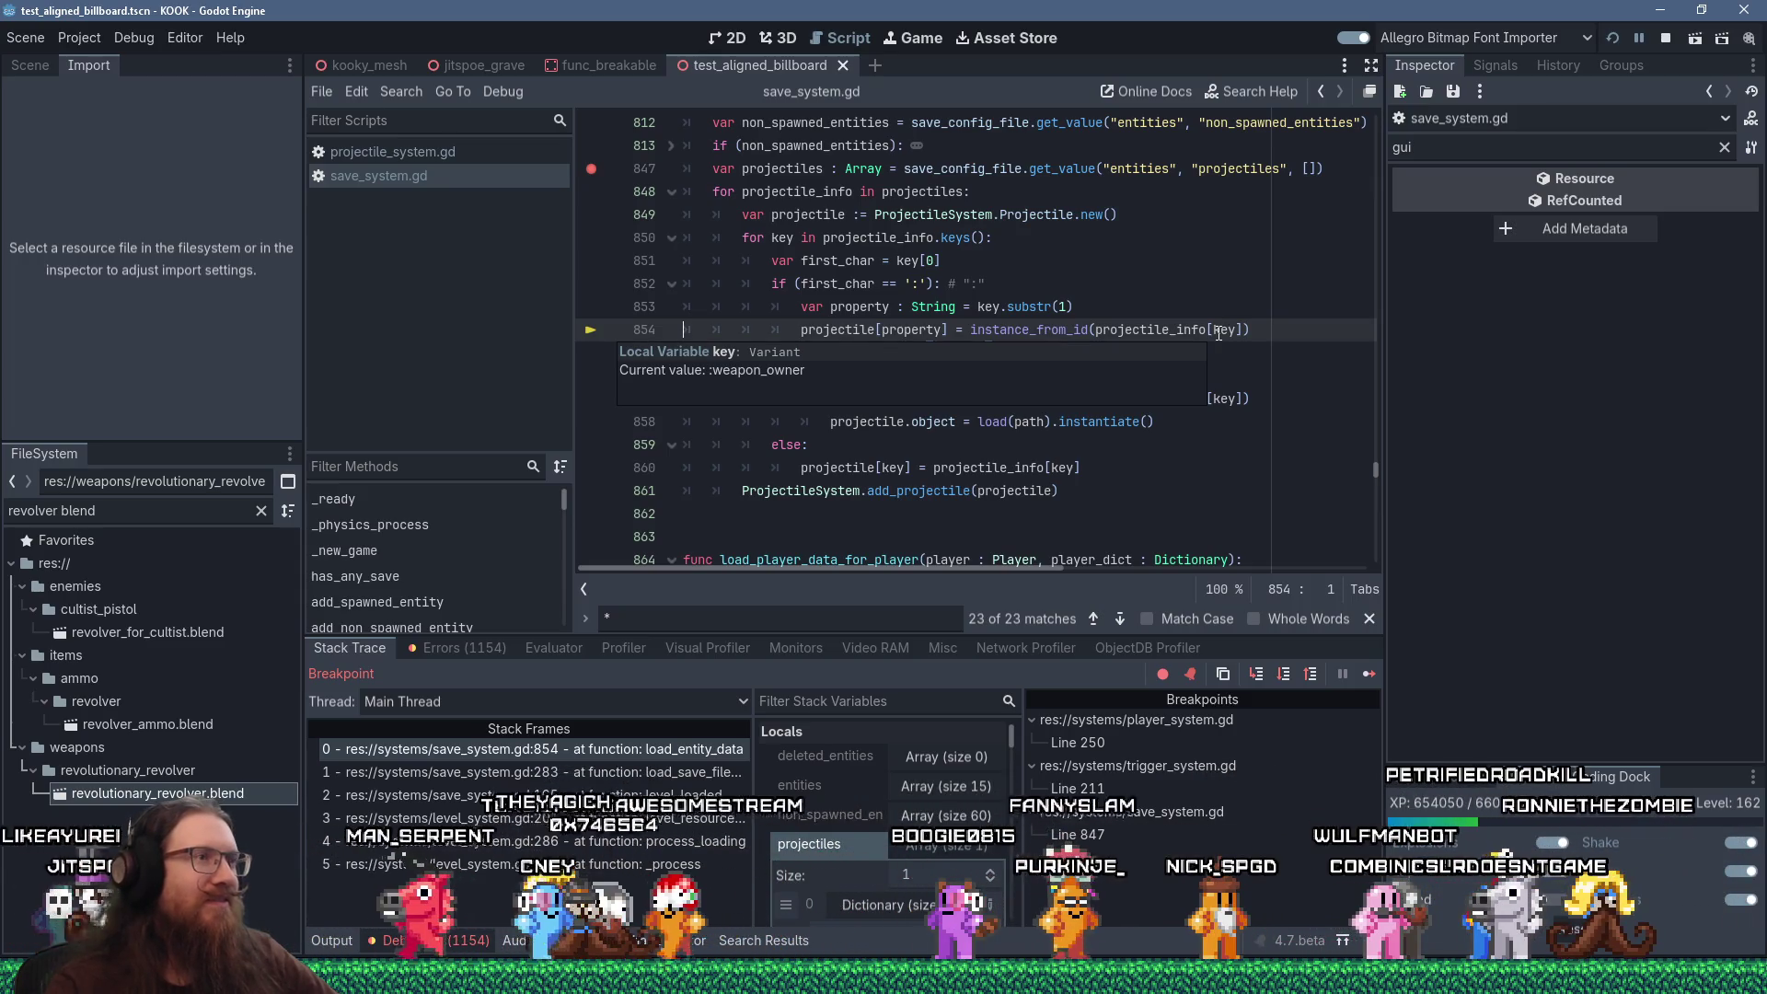
Advance to line 852 for the next key and open the instance_from_id documentation
{"action": "key", "text": "F10"}
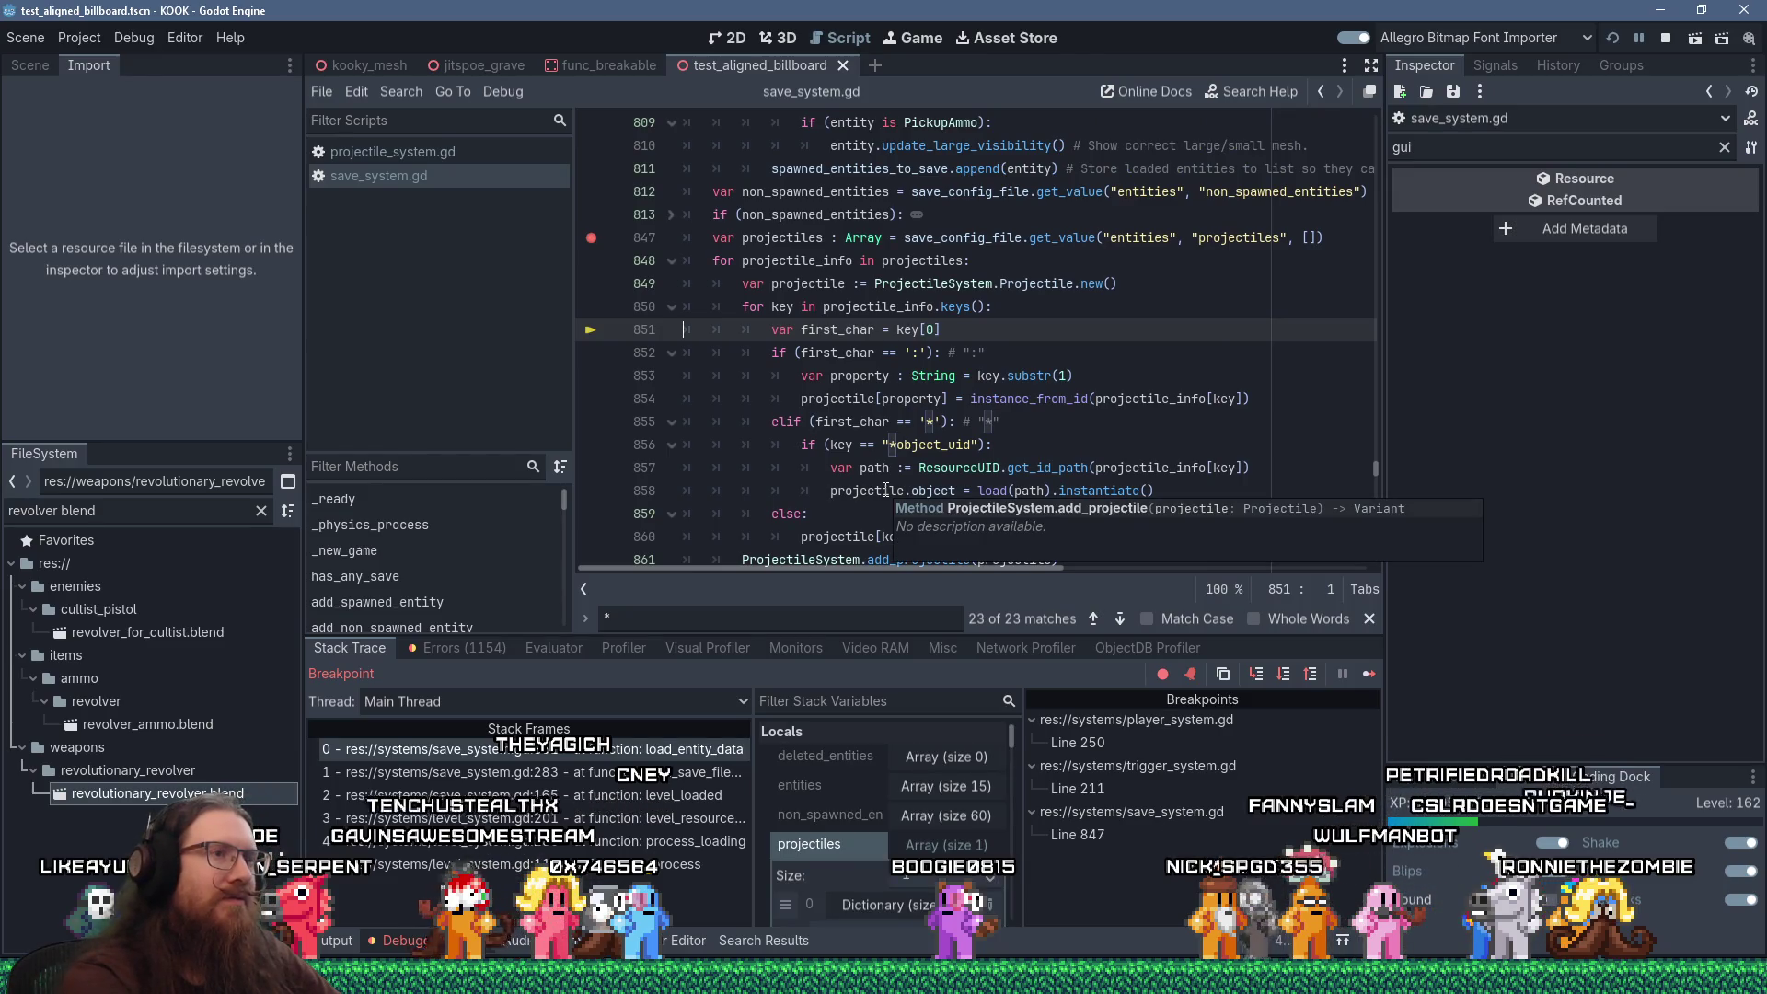
{"action": "key", "text": "F10"}
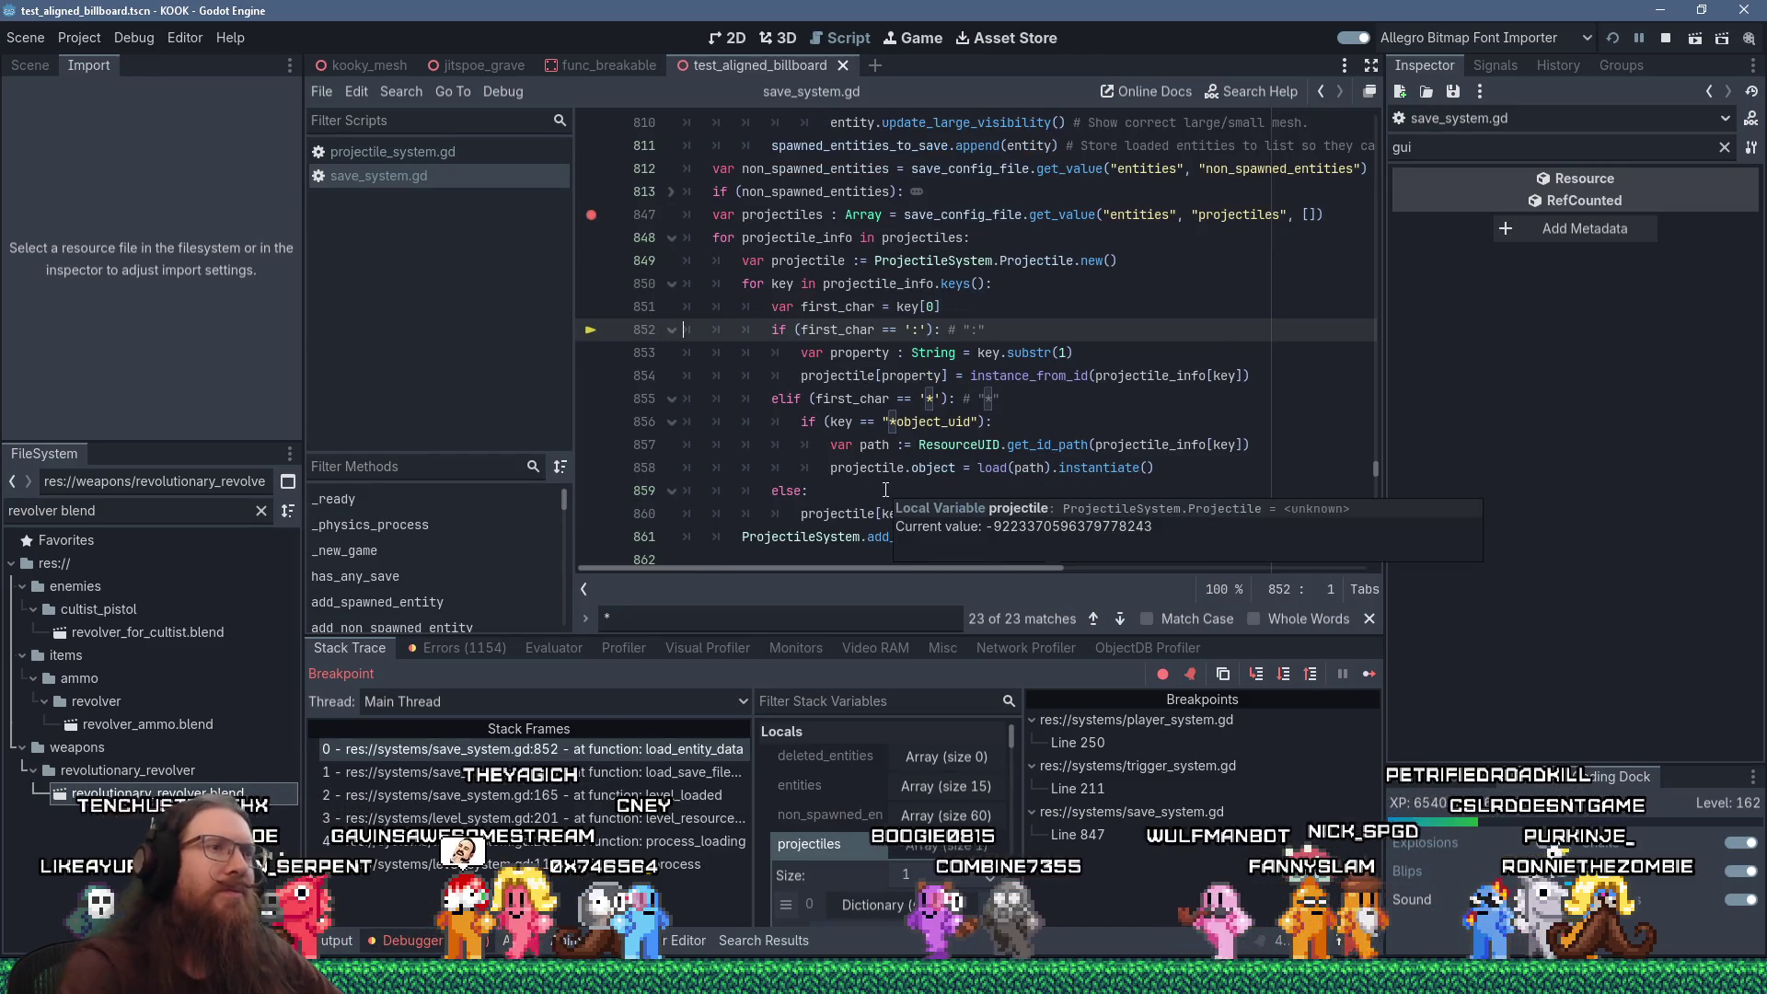
{"action": "left_click", "coordinate": [1052, 376], "text": "ctrl"}
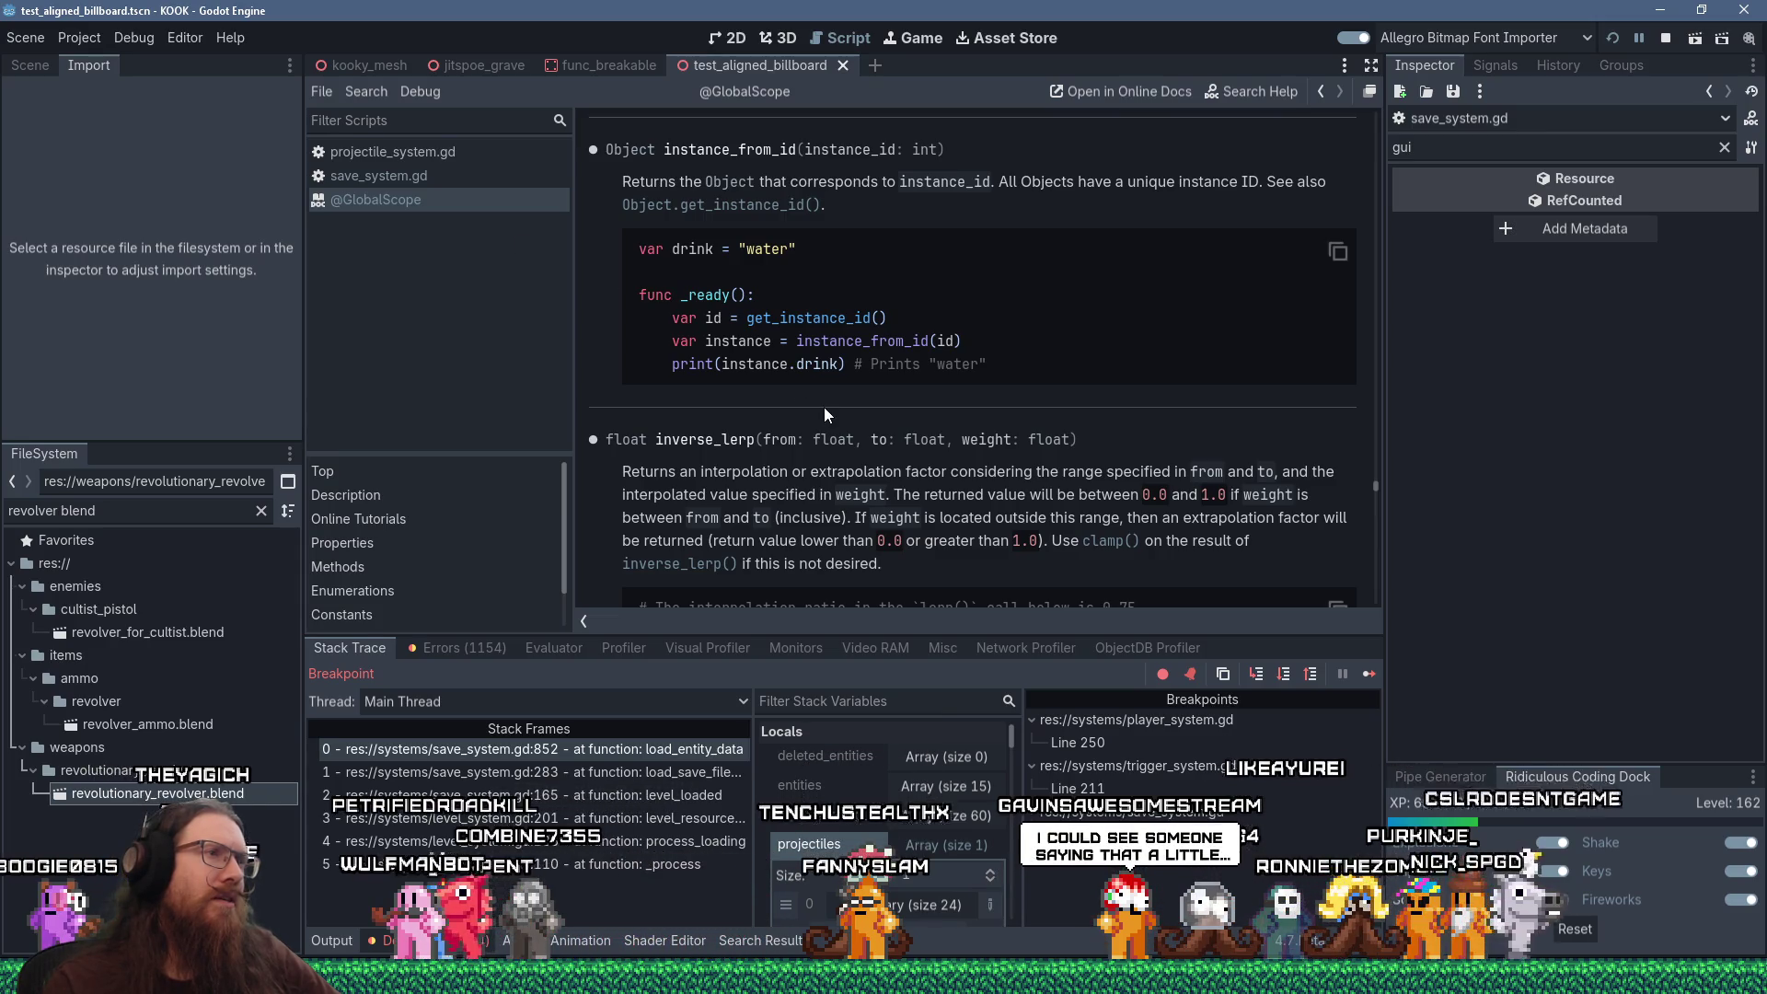
Search projectile_system.gd for 'instance_from', find none, then return to save_system.gd line 850
{"action": "scroll", "coordinate": [824, 408], "scroll_direction": "down", "scroll_amount": 3}
{"action": "scroll", "coordinate": [824, 407], "scroll_direction": "down", "scroll_amount": 3}
{"action": "scroll", "coordinate": [825, 406], "scroll_direction": "up", "scroll_amount": 3}
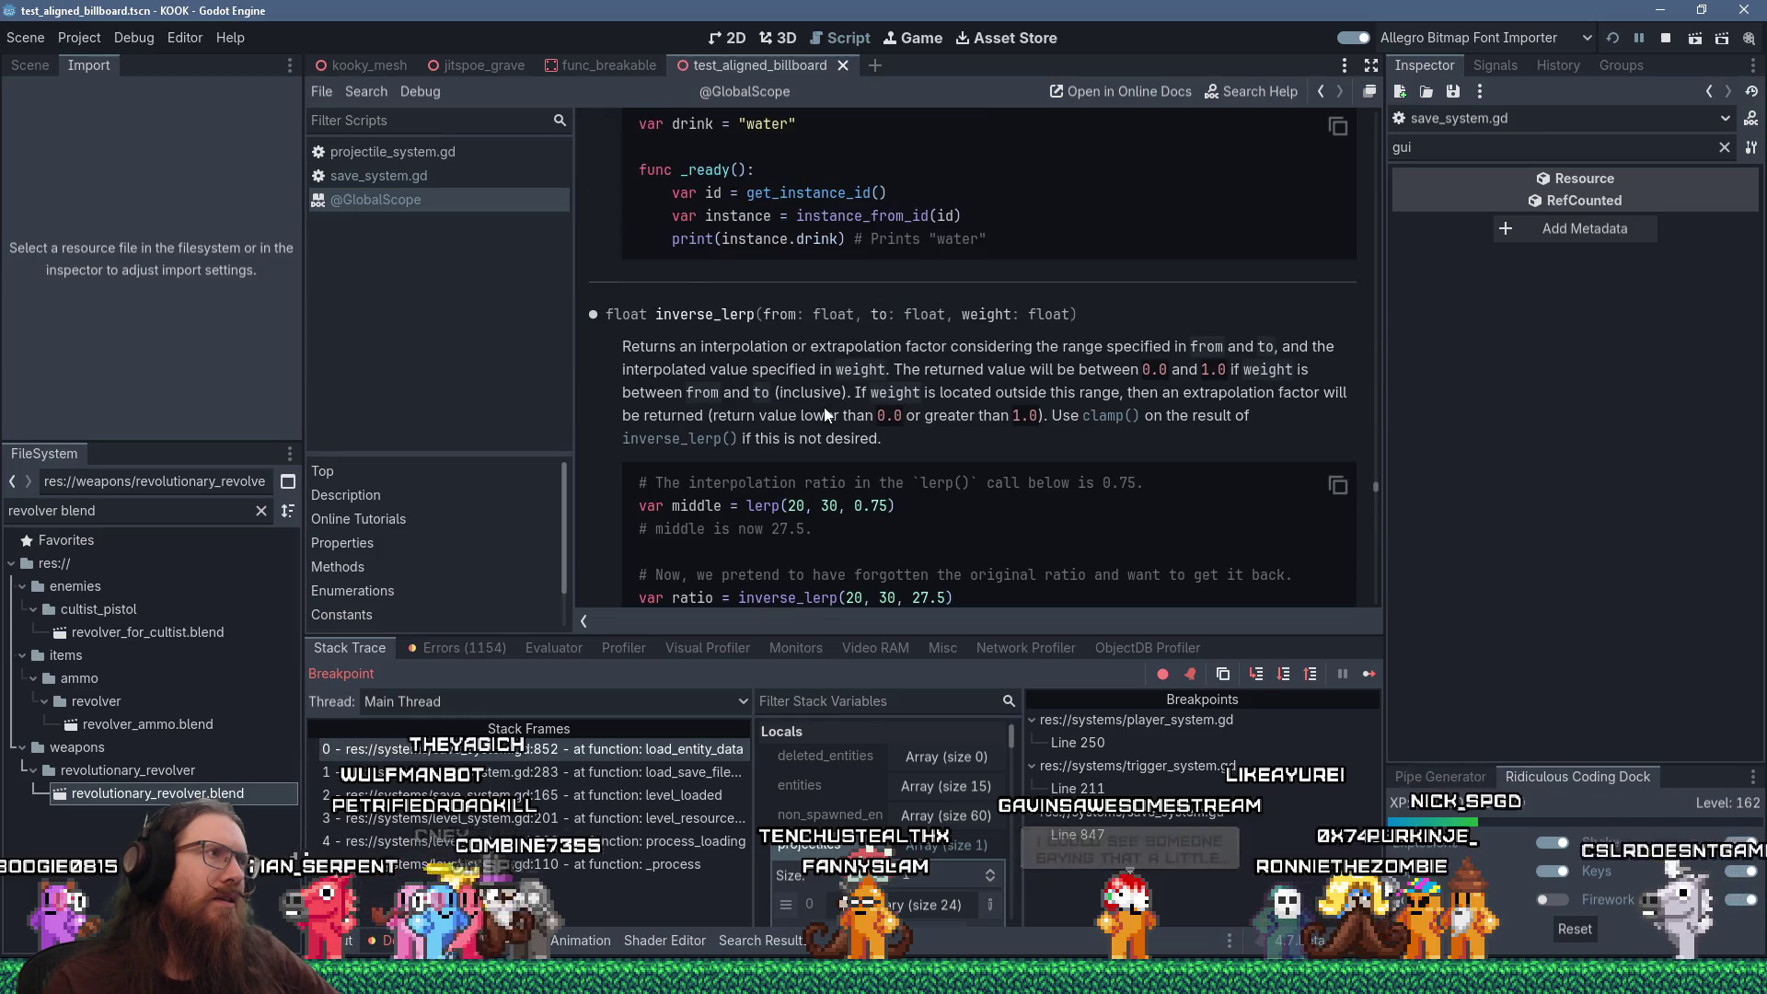
{"action": "left_click", "coordinate": [472, 150]}
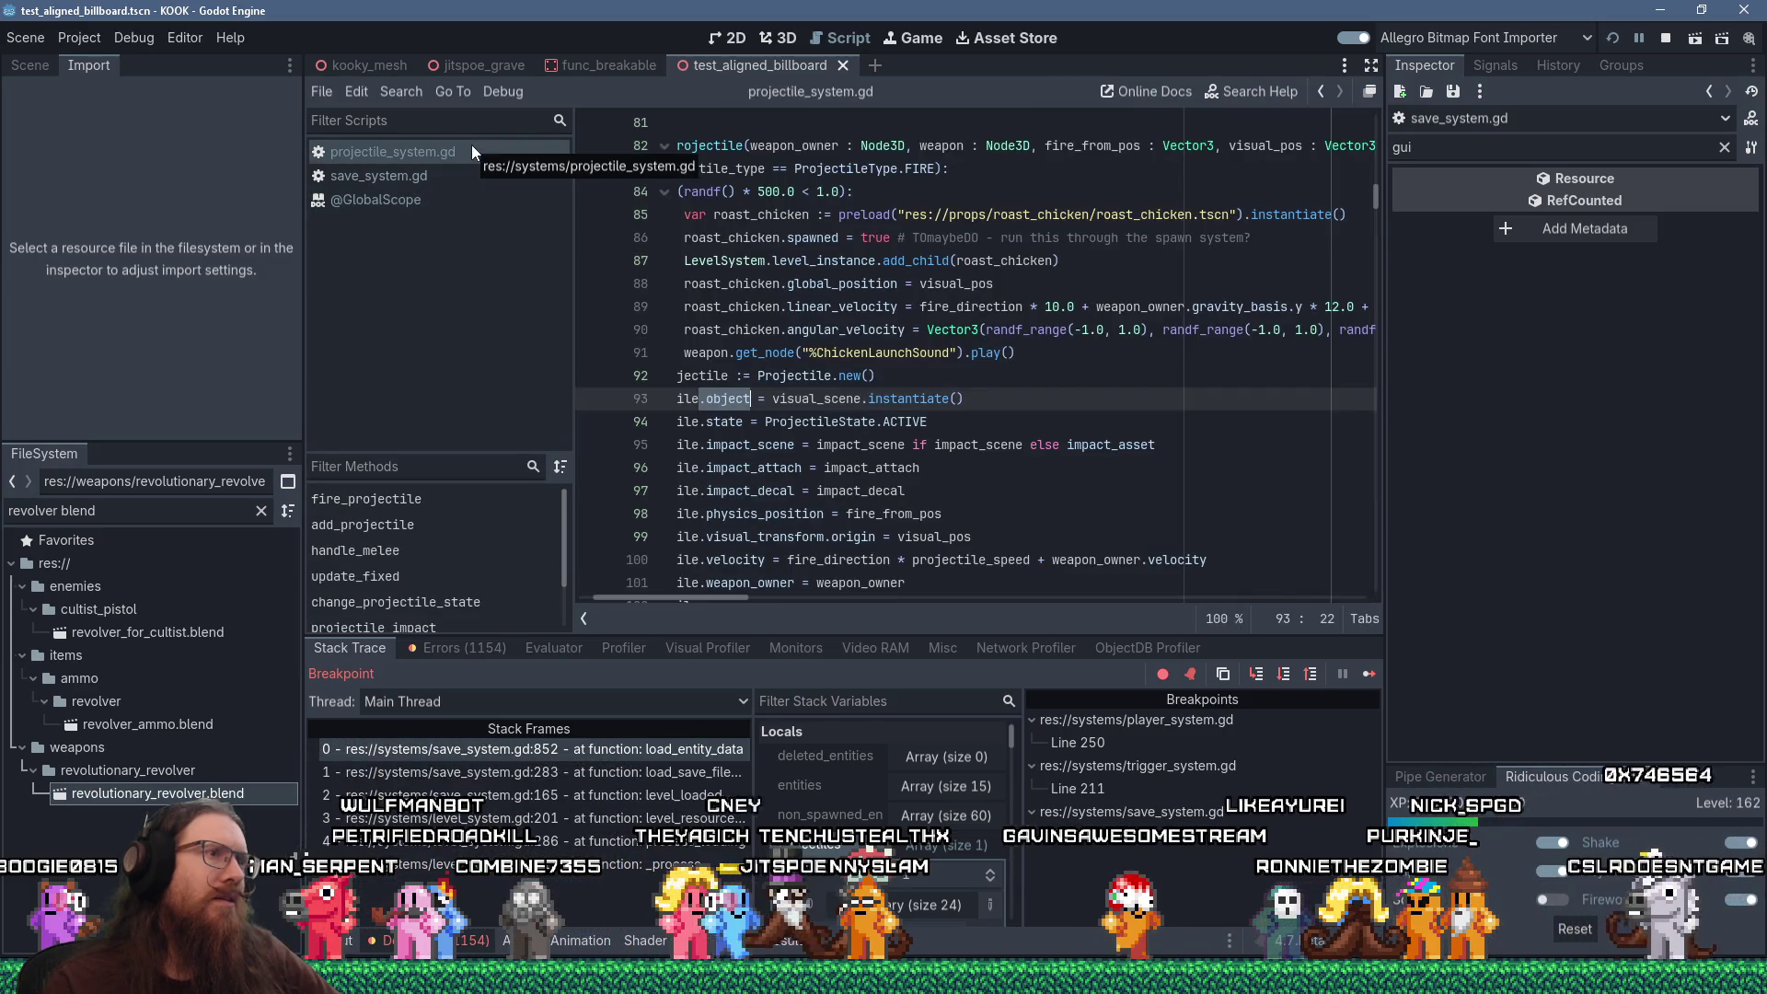
{"action": "scroll", "coordinate": [698, 602], "scroll_direction": "up", "scroll_amount": 9}
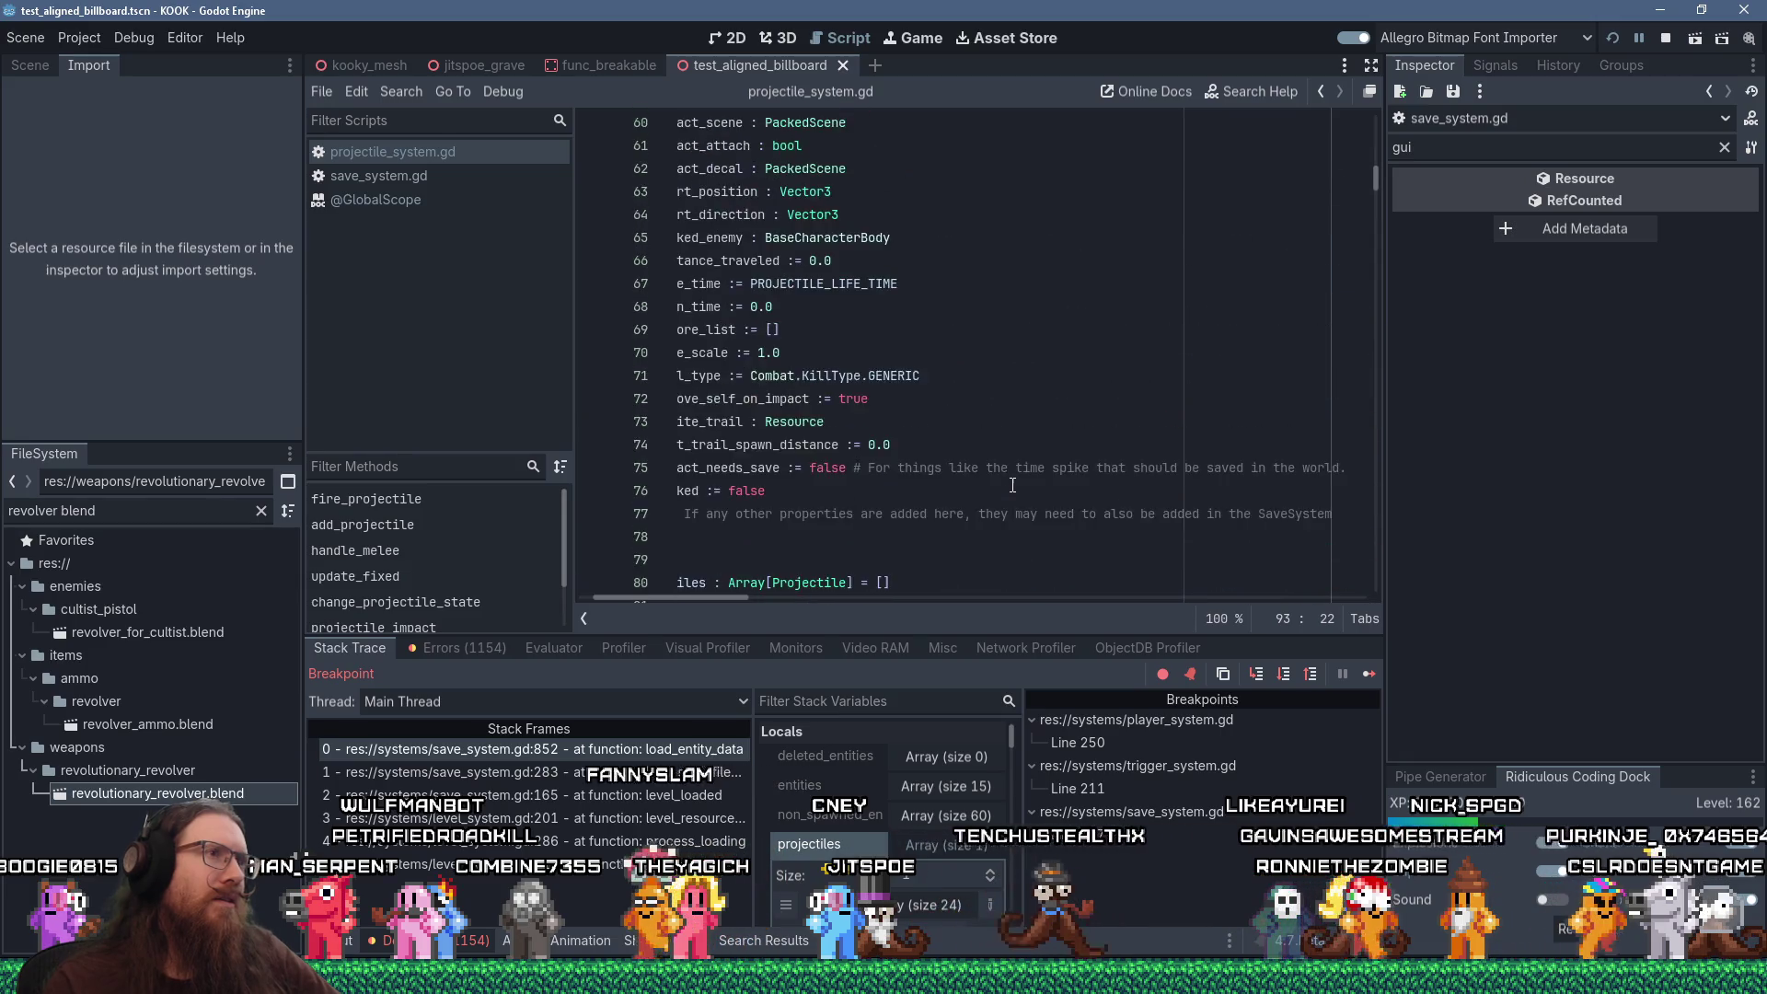
{"action": "scroll", "coordinate": [742, 497], "scroll_direction": "up", "scroll_amount": 14}
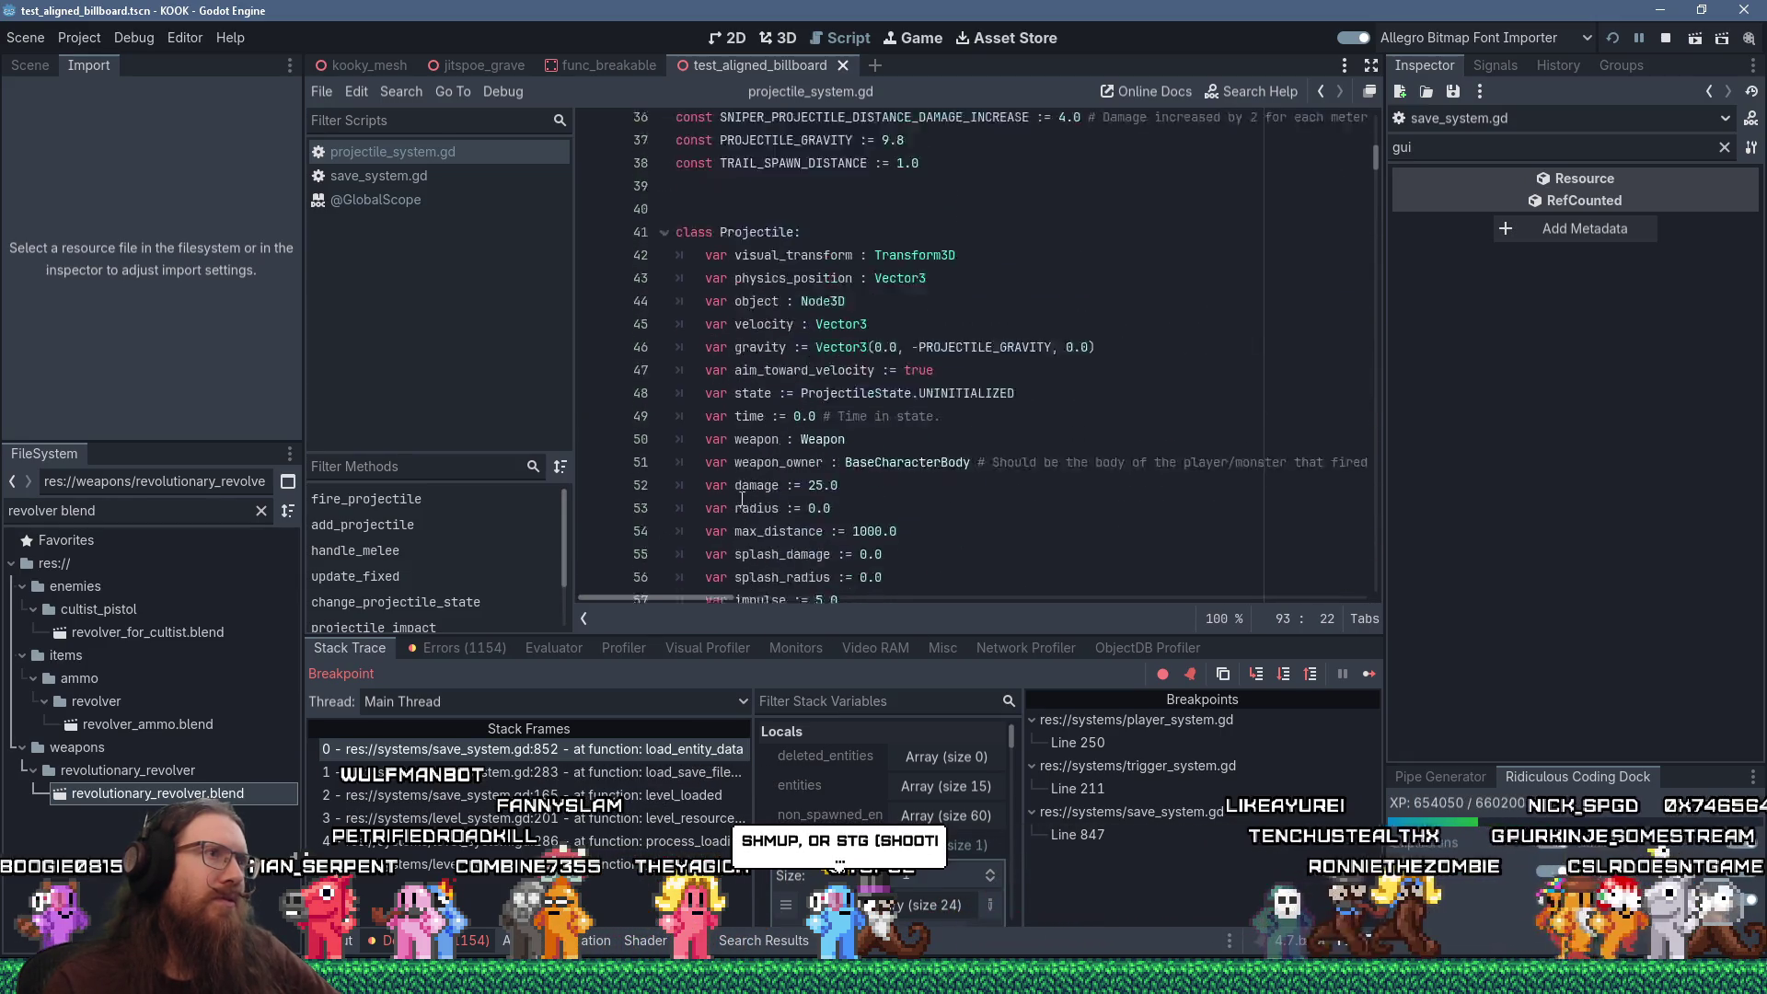
{"action": "scroll", "coordinate": [742, 497], "scroll_direction": "up", "scroll_amount": 4}
{"action": "left_click", "coordinate": [966, 400]}
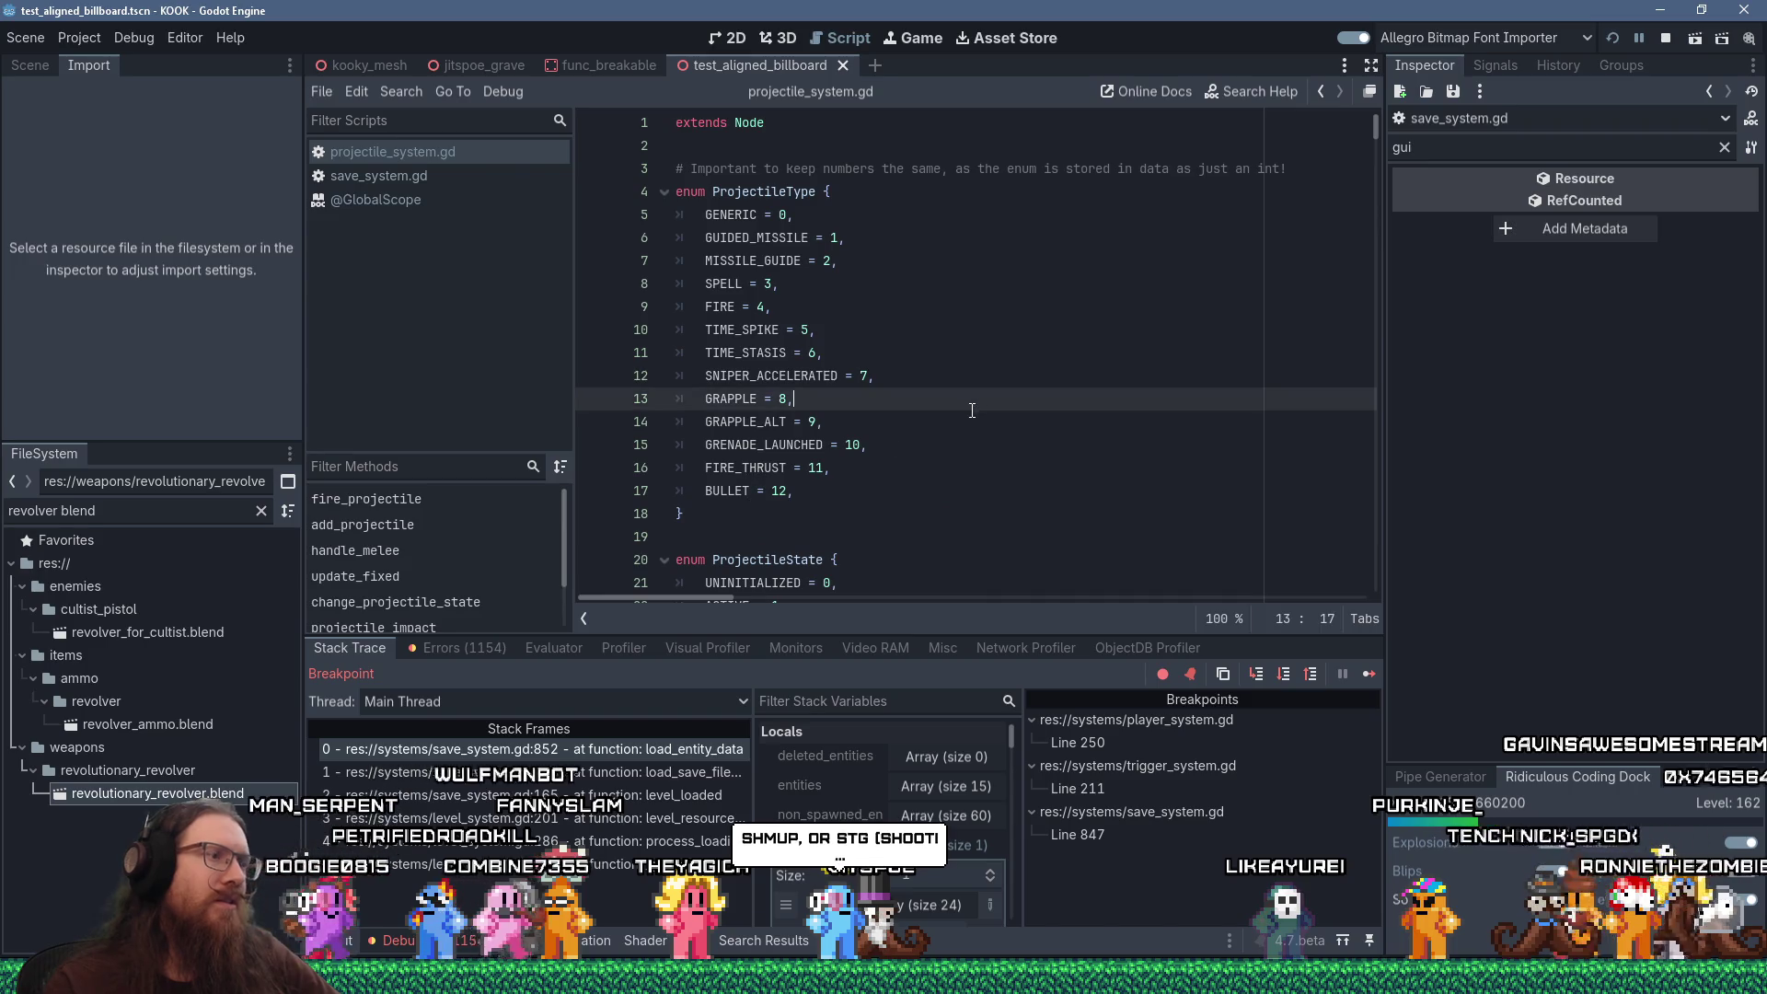
{"action": "key", "text": "ctrl+f"}
{"action": "type", "text": "instance_from"}
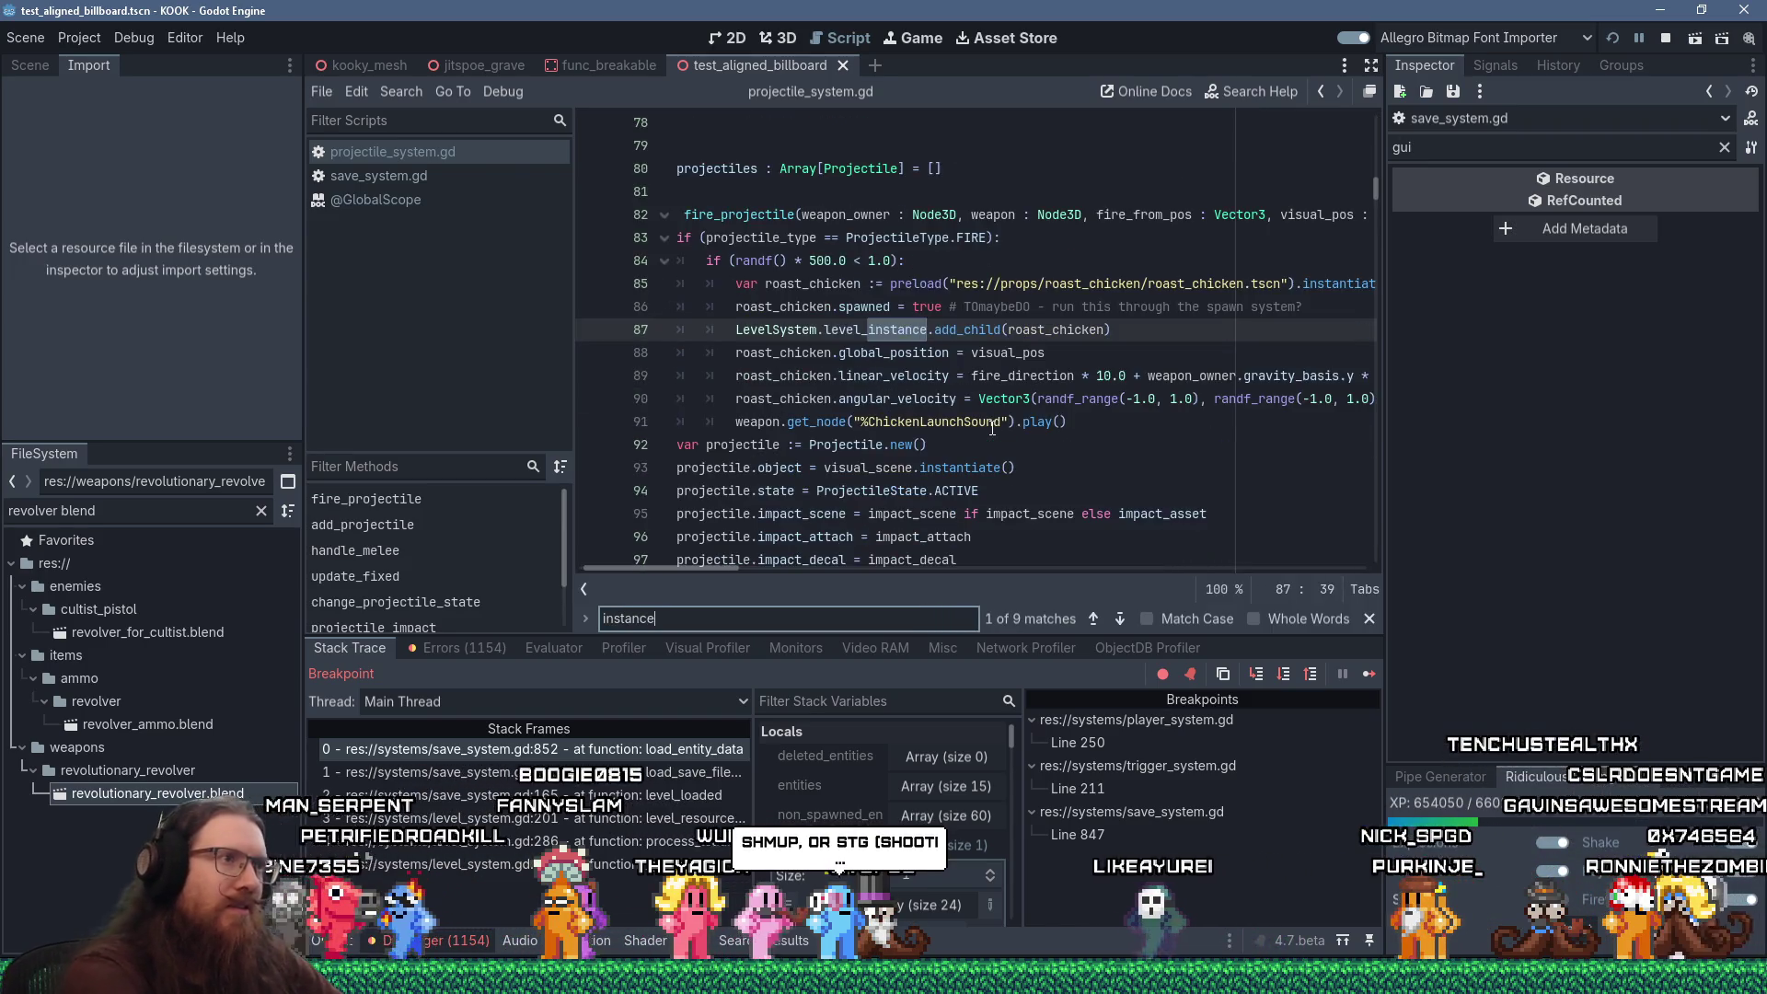
{"action": "key", "text": "BackSpace"}
{"action": "key", "text": "BackSpace"}
{"action": "key", "text": "BackSpace"}
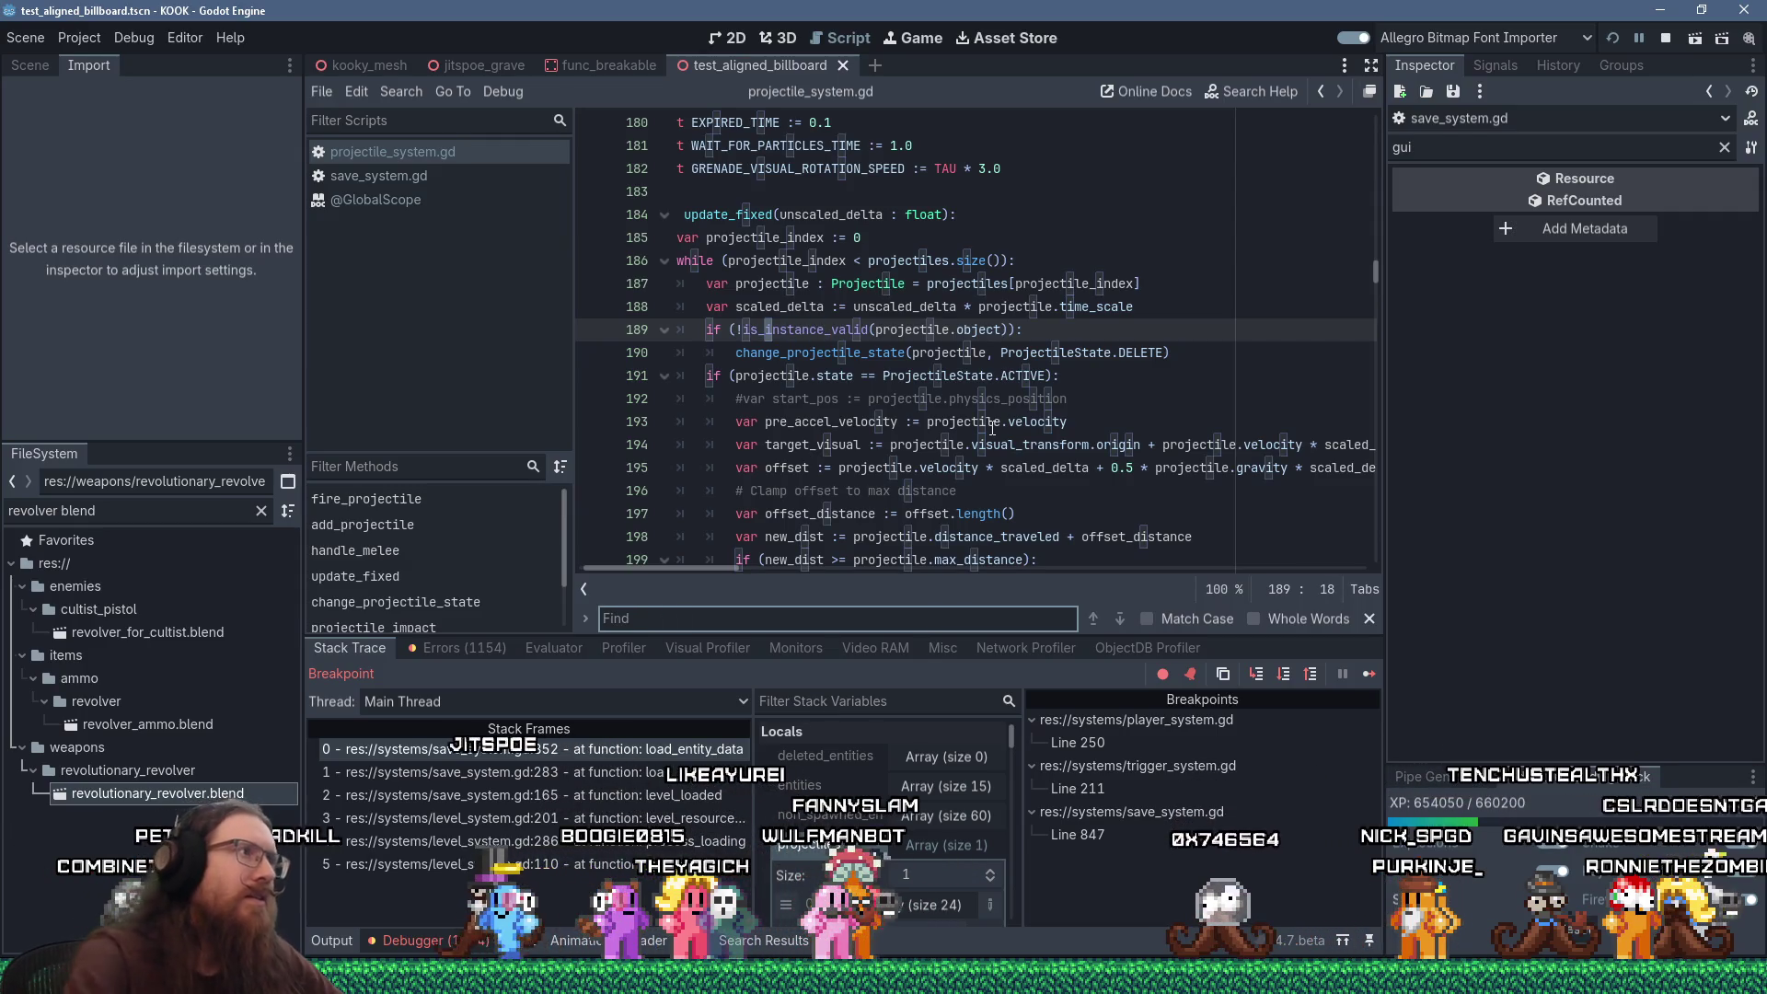
{"action": "left_click", "coordinate": [397, 176]}
{"action": "left_click", "coordinate": [1028, 285]}
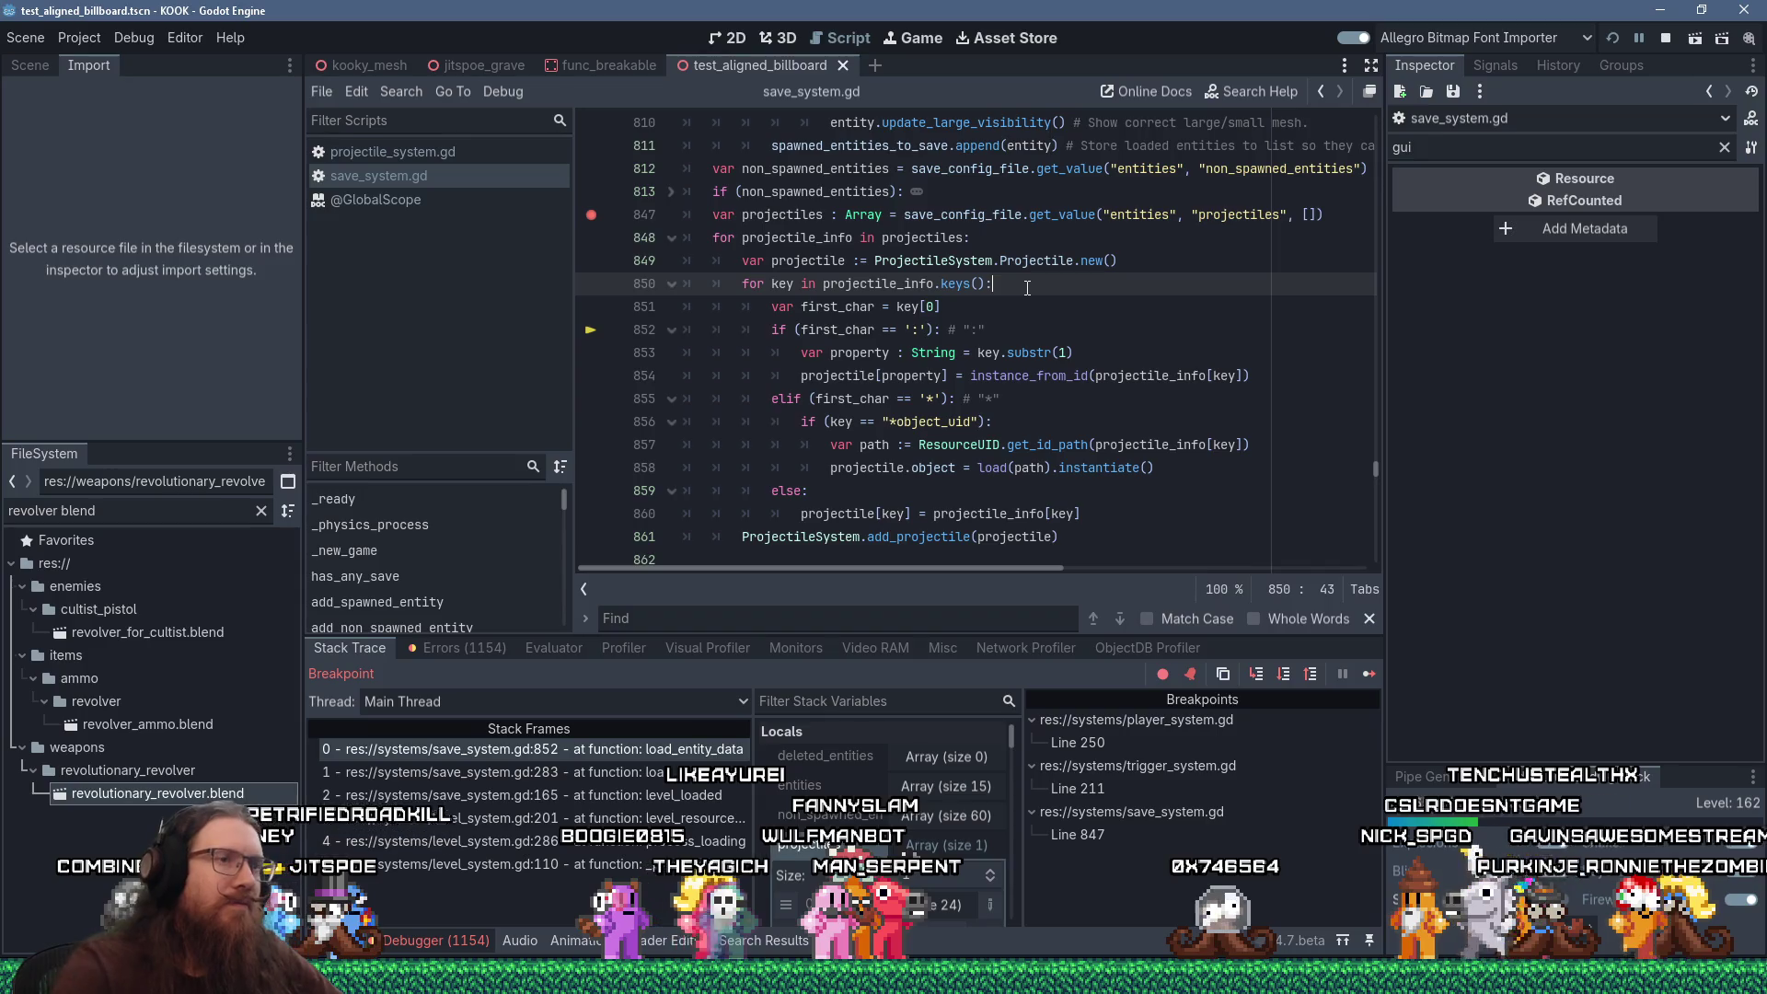
Search save_system.gd for 'instance_from_id' and scroll through the surrounding code
{"action": "type", "text": "from_"}
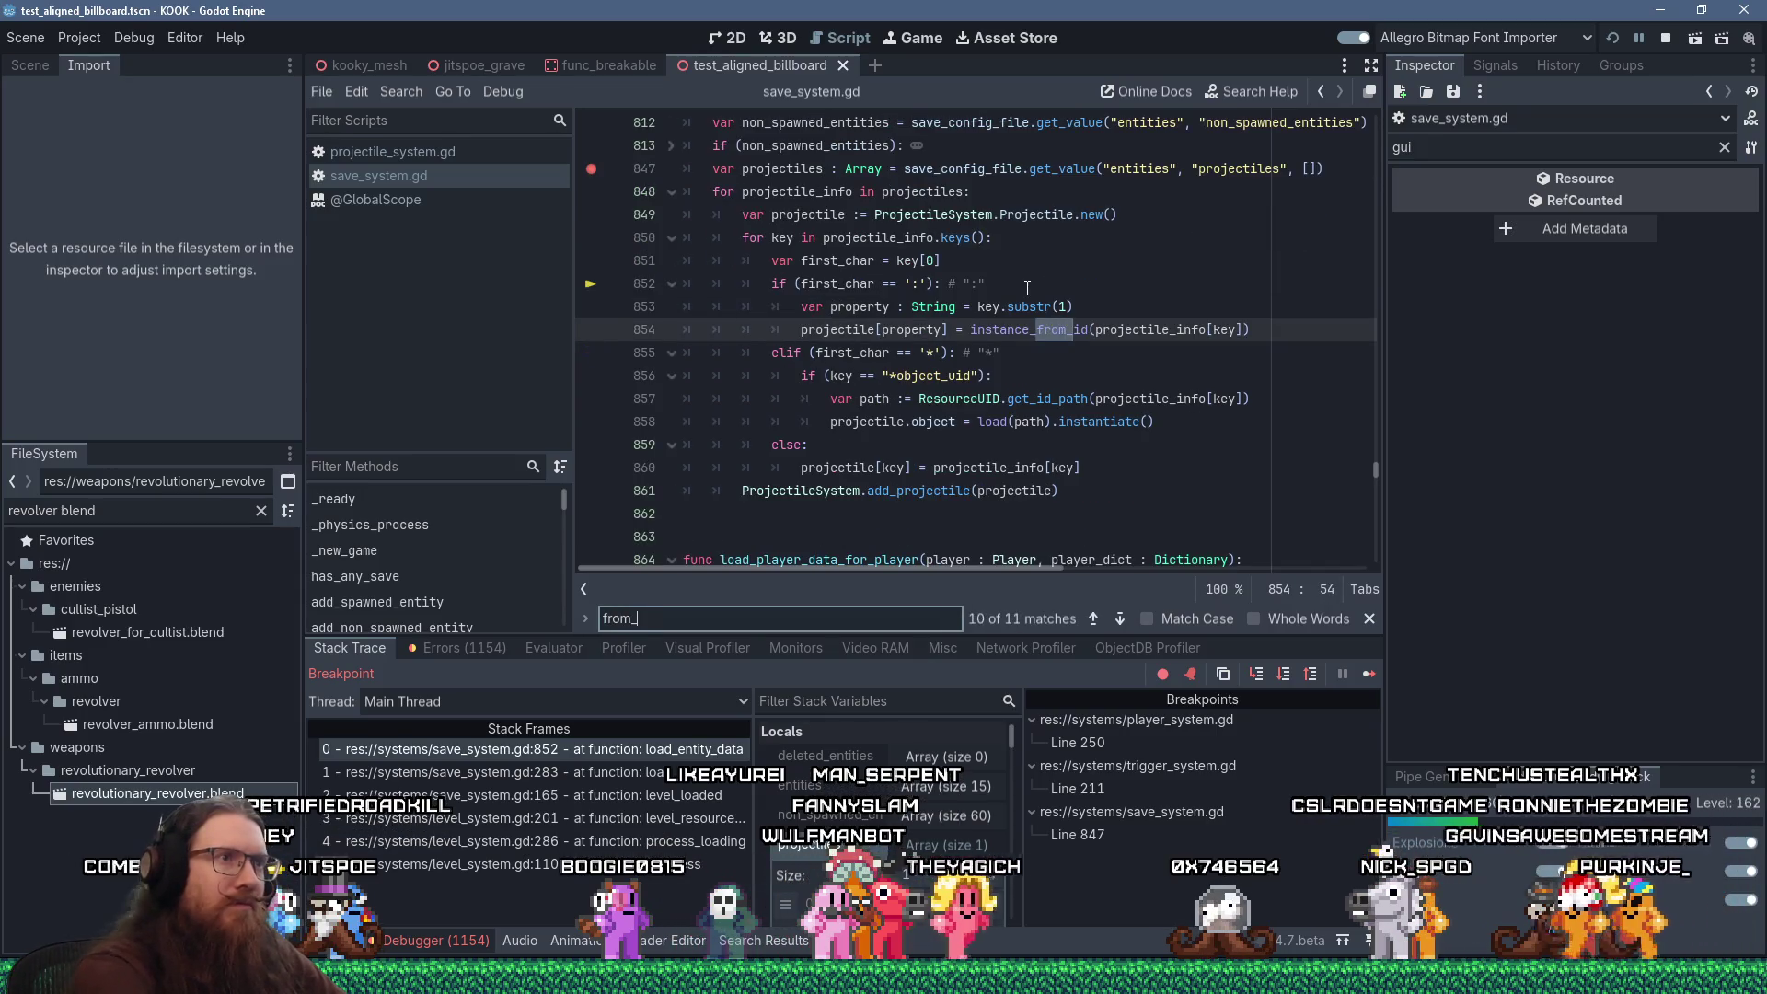
{"action": "key", "text": "BackSpace"}
{"action": "key", "text": "BackSpace"}
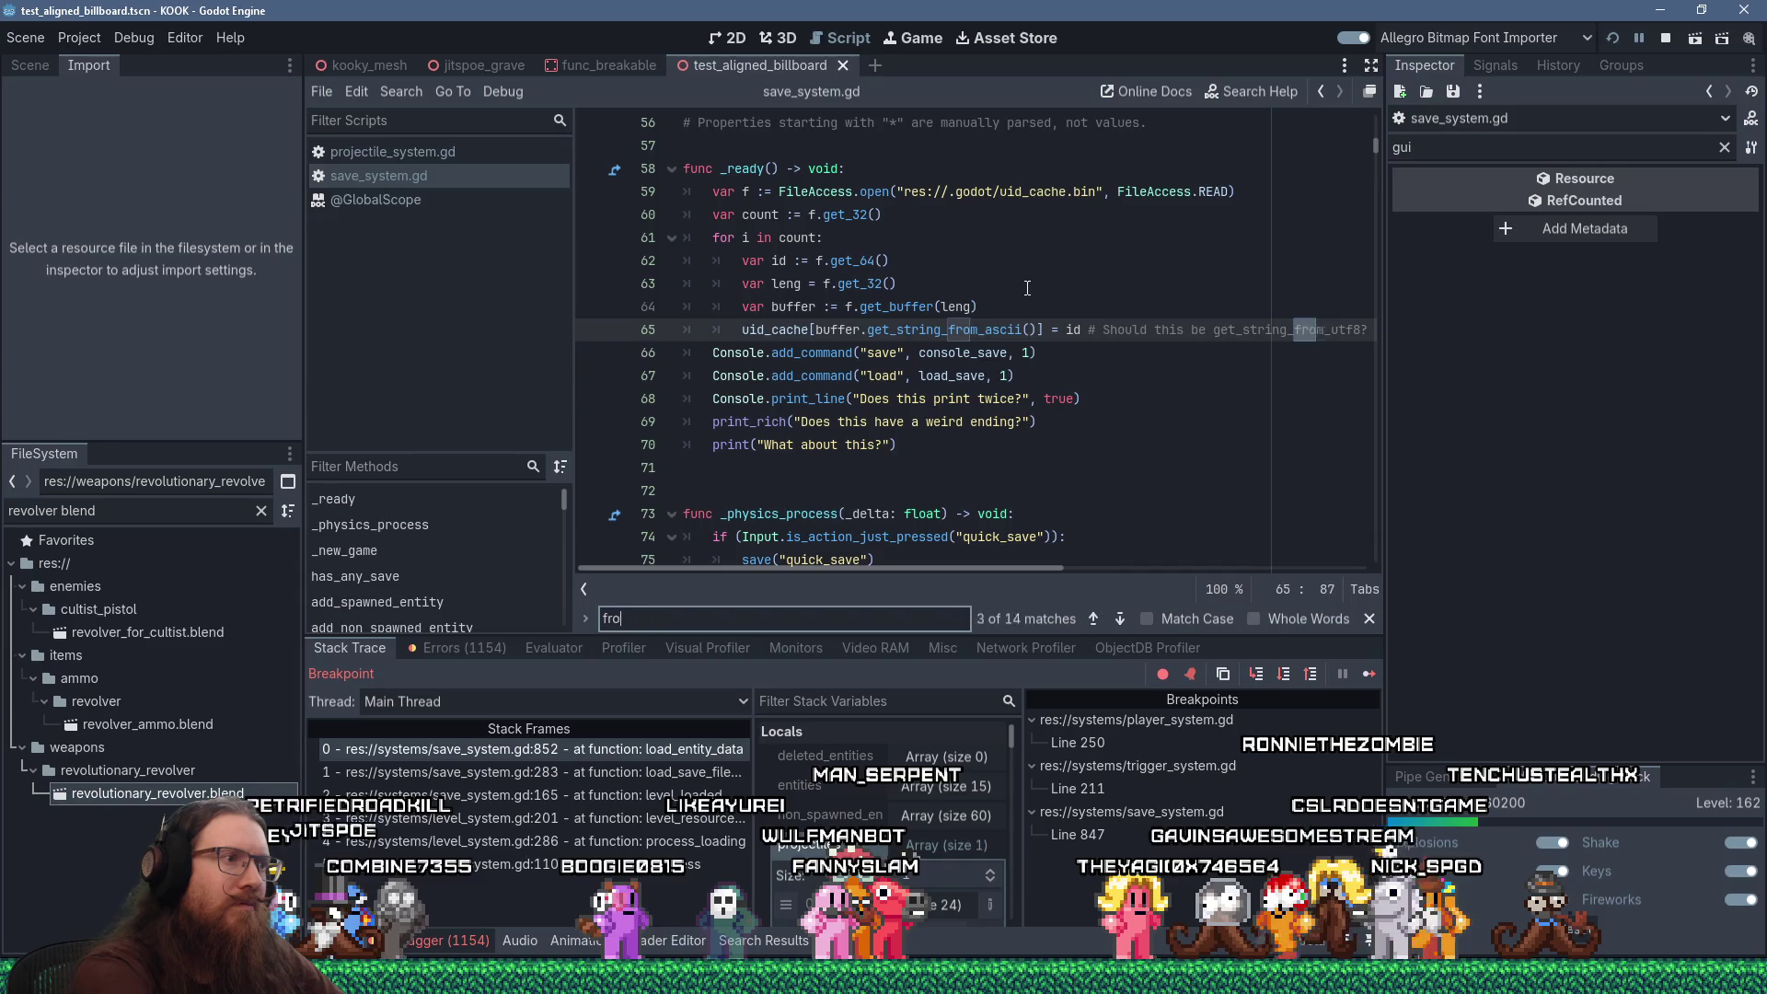
{"action": "key", "text": "BackSpace"}
{"action": "key", "text": "BackSpace"}
{"action": "key", "text": "BackSpace"}
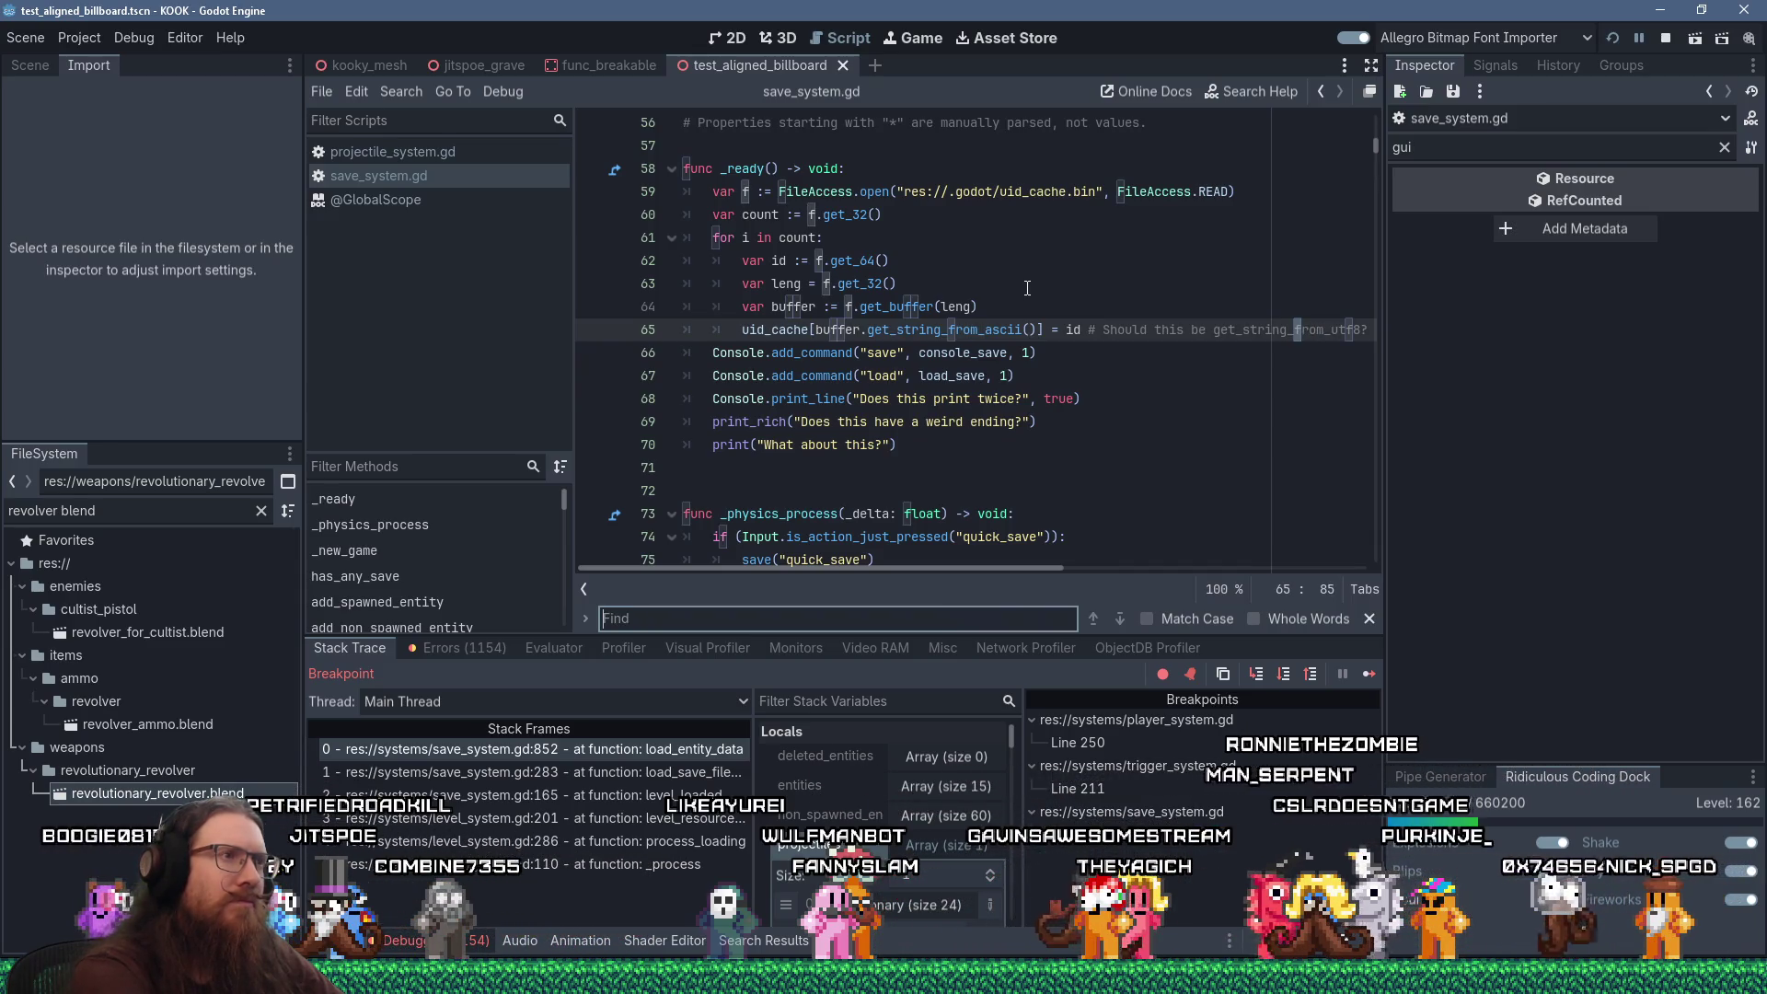
{"action": "type", "text": "in"}
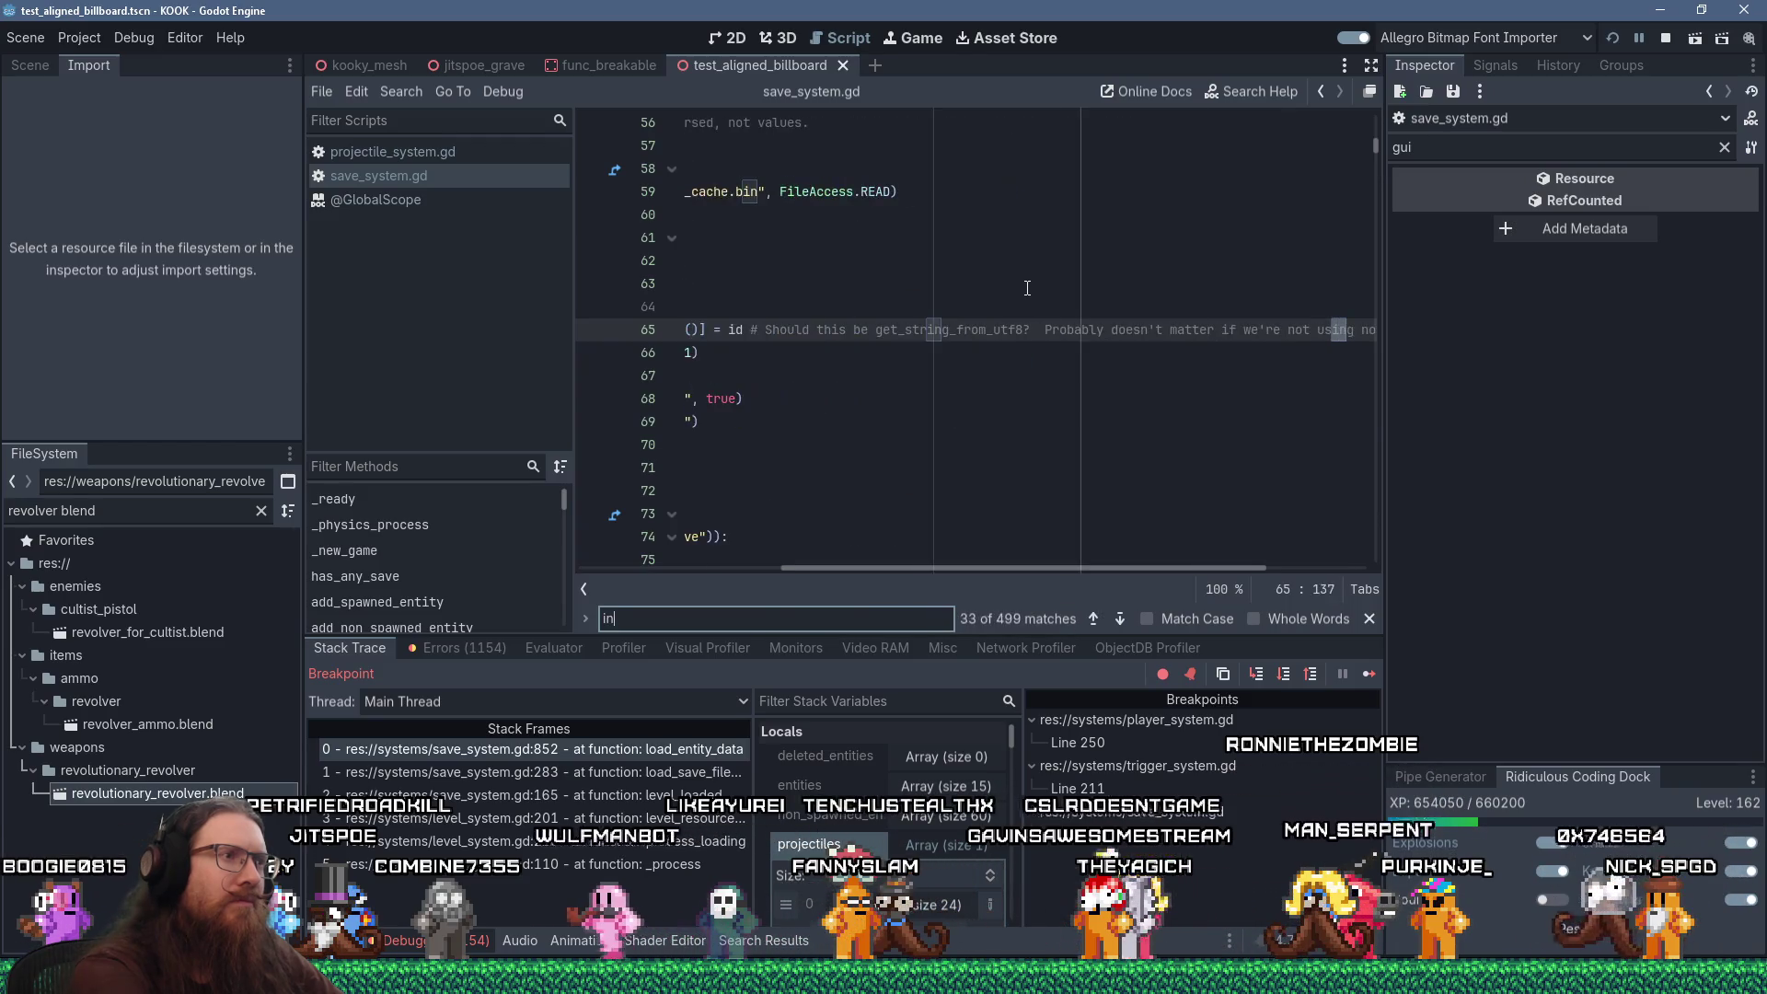
{"action": "type", "text": "stance_from_id"}
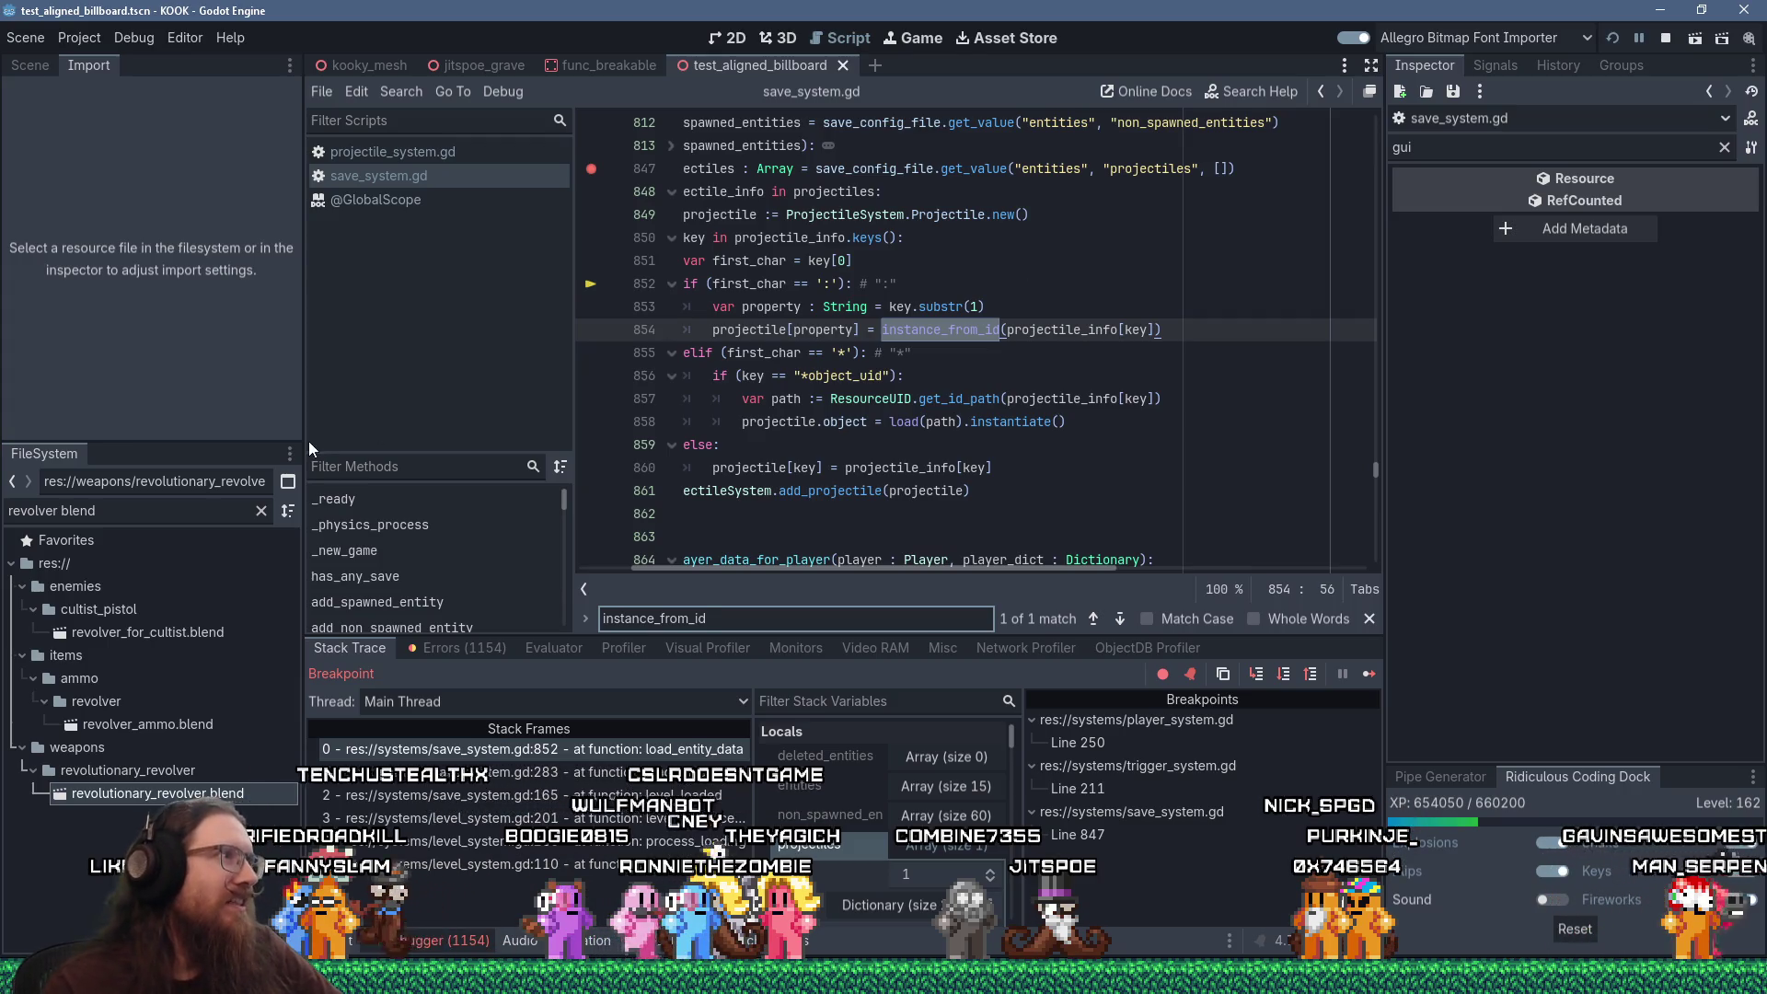
{"action": "scroll", "coordinate": [494, 544], "scroll_direction": "down", "scroll_amount": 5}
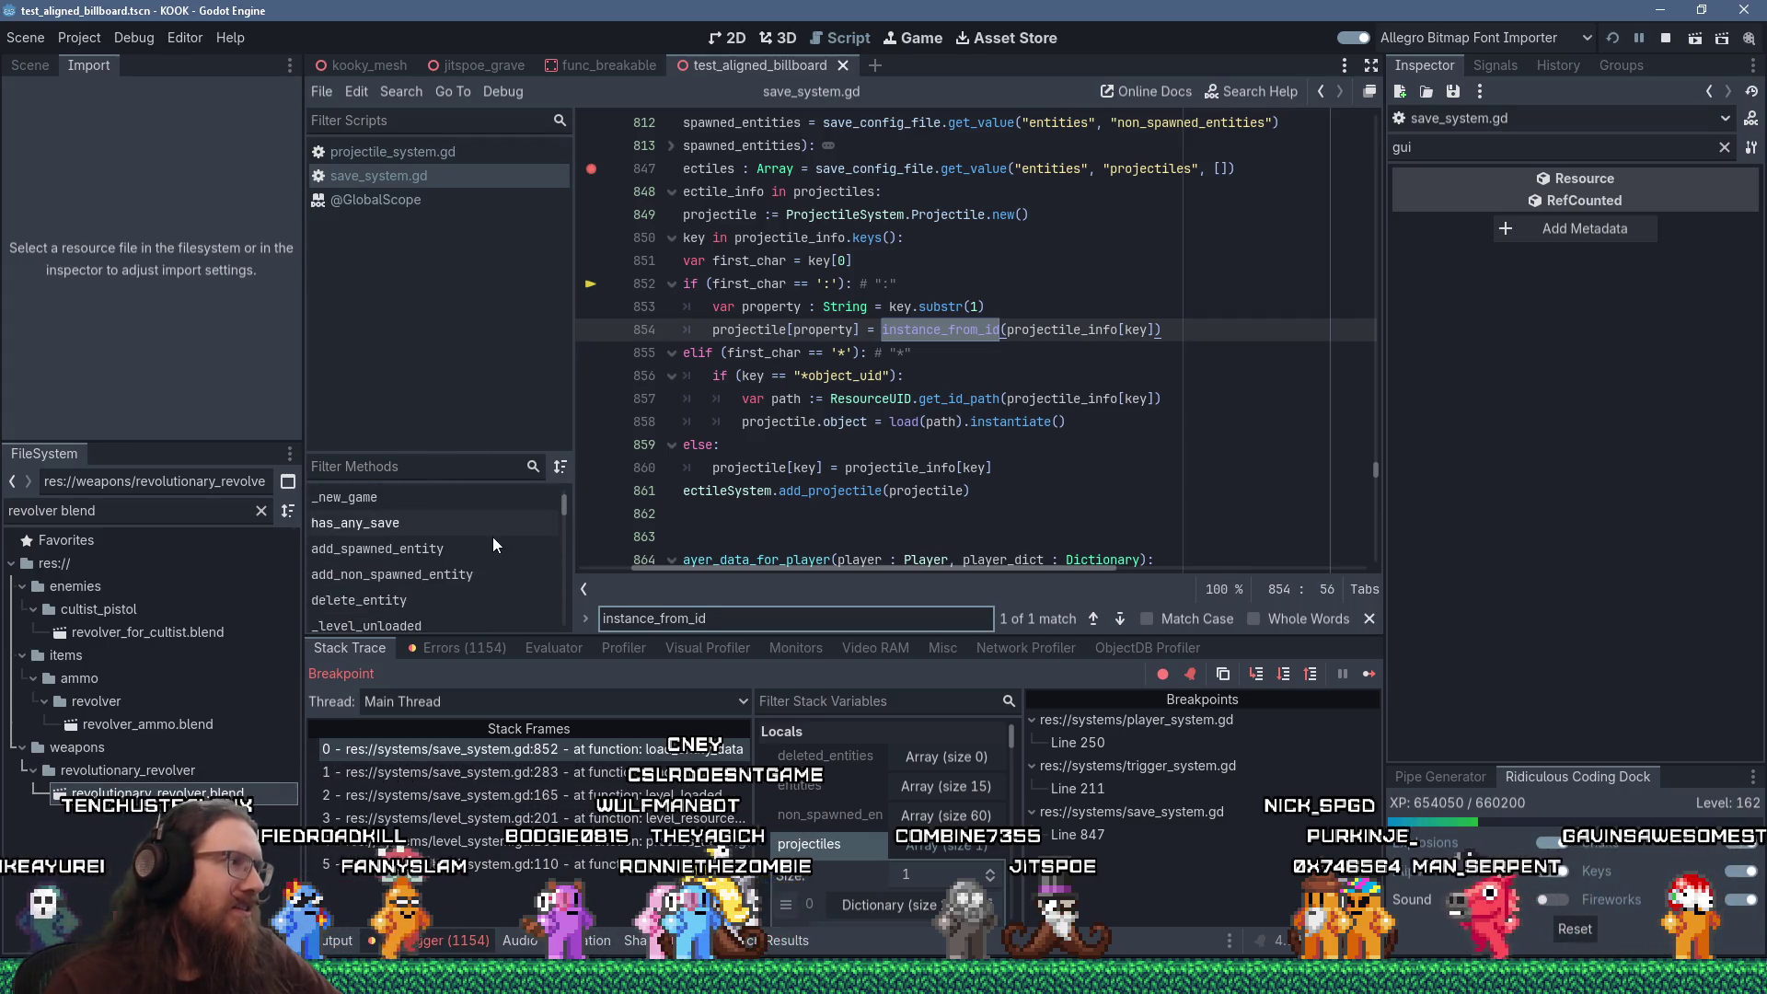
{"action": "scroll", "coordinate": [493, 544], "scroll_direction": "down", "scroll_amount": 6}
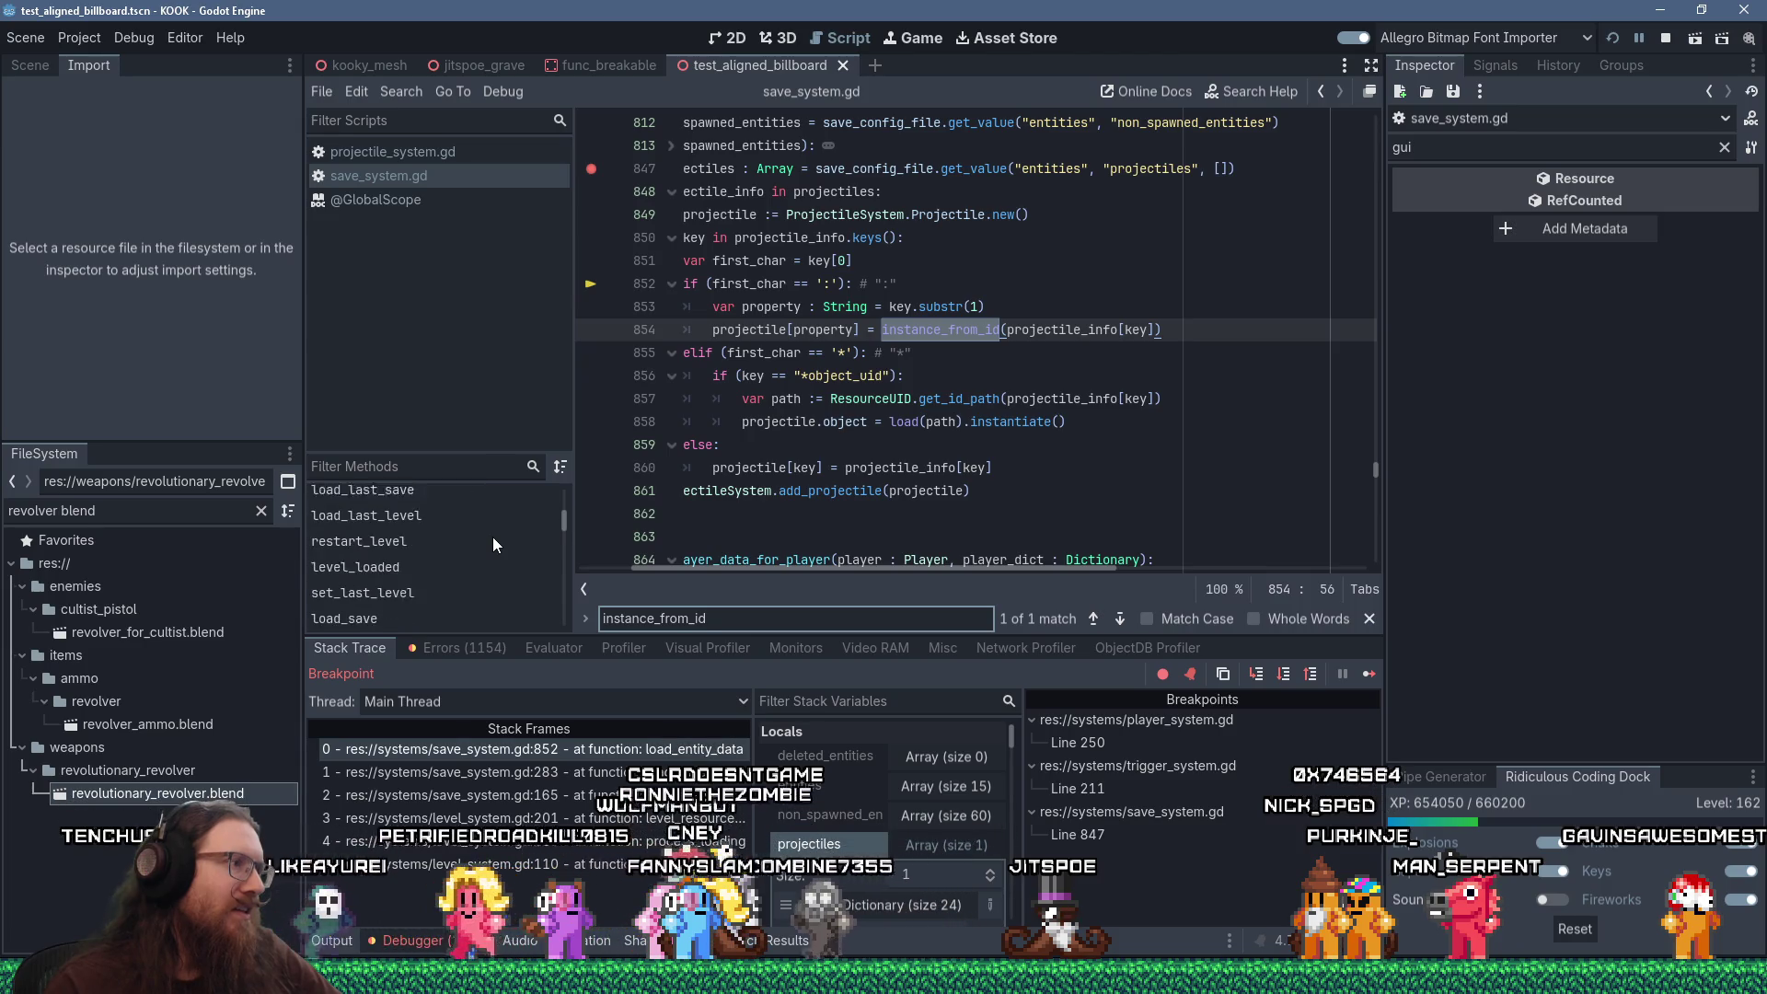
{"action": "scroll", "coordinate": [493, 543], "scroll_direction": "down", "scroll_amount": 6}
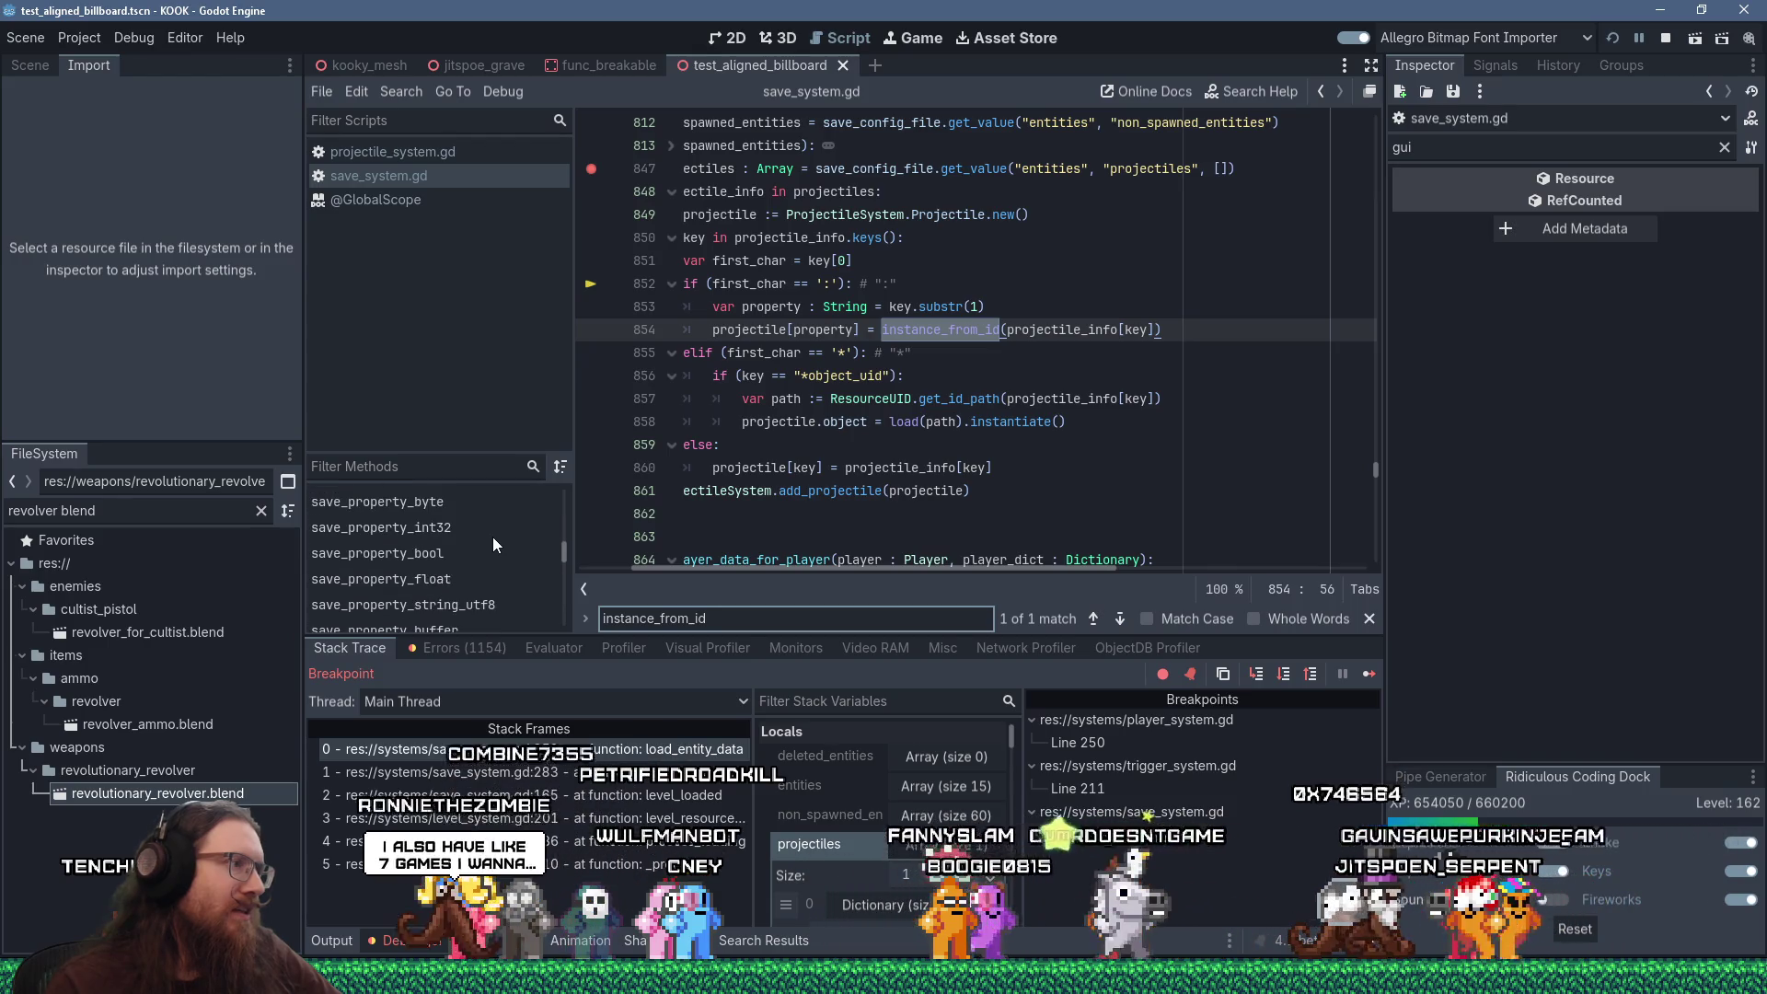
{"action": "scroll", "coordinate": [493, 544], "scroll_direction": "down", "scroll_amount": 8}
{"action": "scroll", "coordinate": [493, 538], "scroll_direction": "down", "scroll_amount": 2}
{"action": "scroll", "coordinate": [494, 537], "scroll_direction": "down", "scroll_amount": 4}
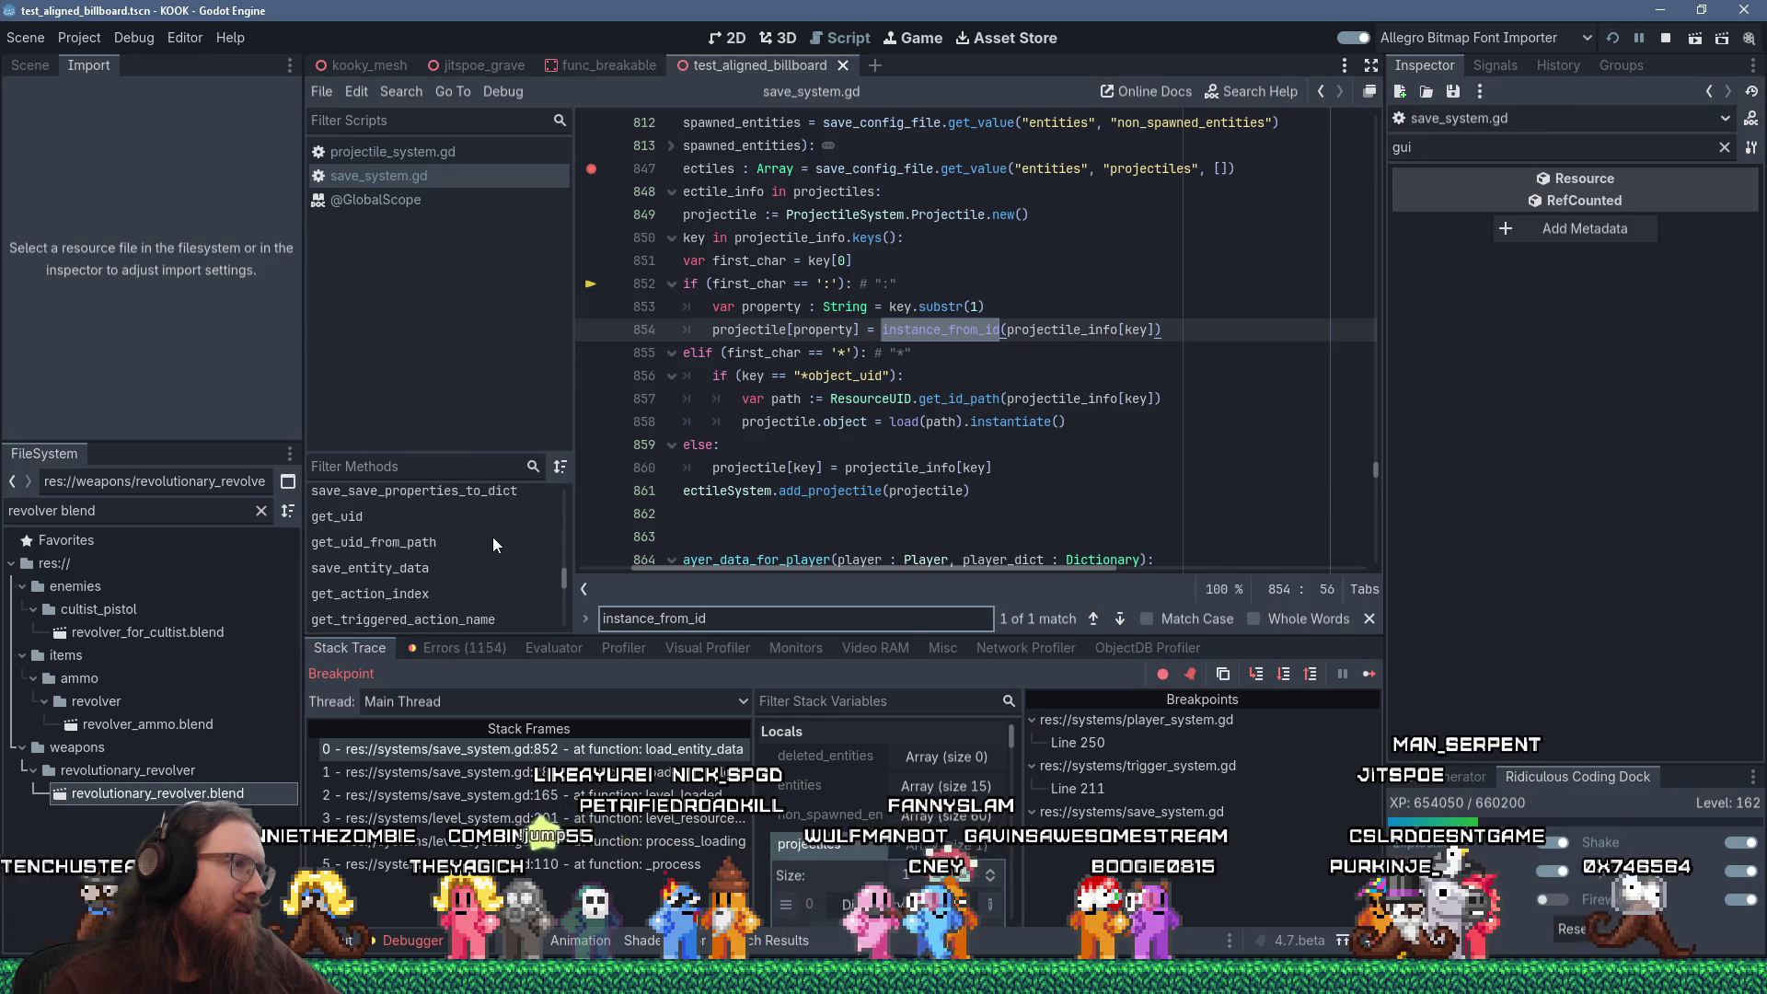
{"action": "scroll", "coordinate": [494, 538], "scroll_direction": "down", "scroll_amount": 6}
{"action": "scroll", "coordinate": [492, 538], "scroll_direction": "down", "scroll_amount": 4}
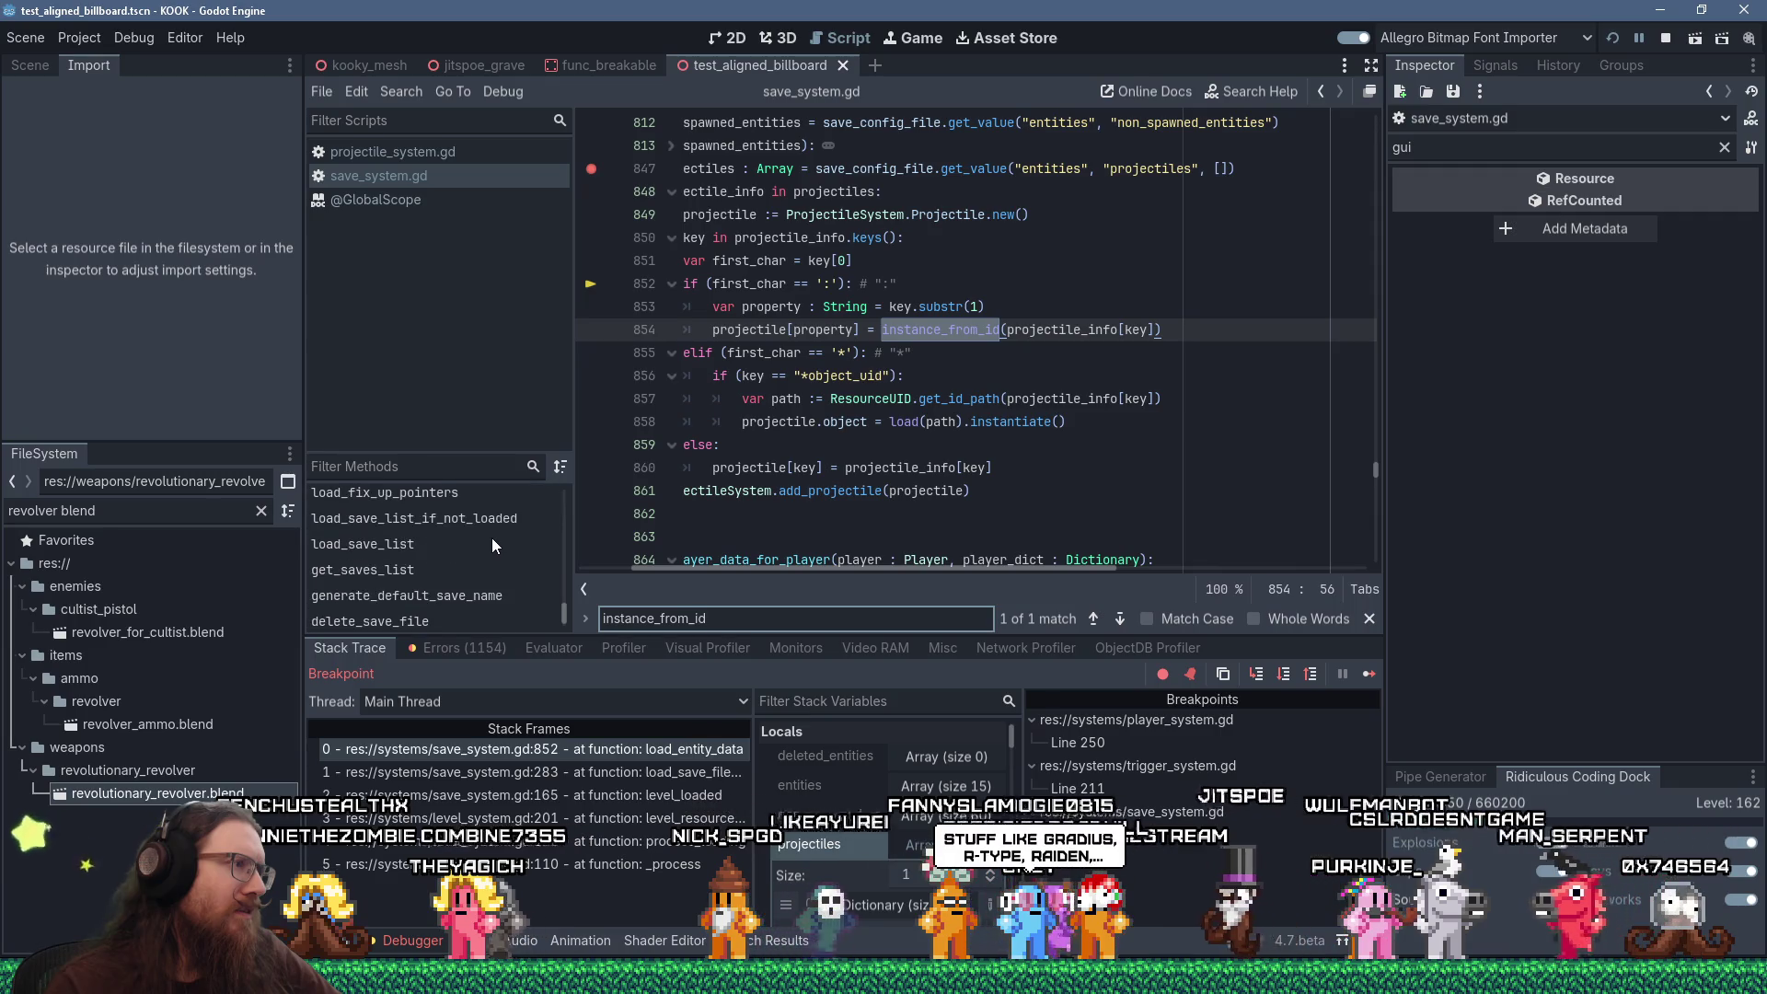
Start a new search for ':' from line 856
{"action": "left_click", "coordinate": [942, 370]}
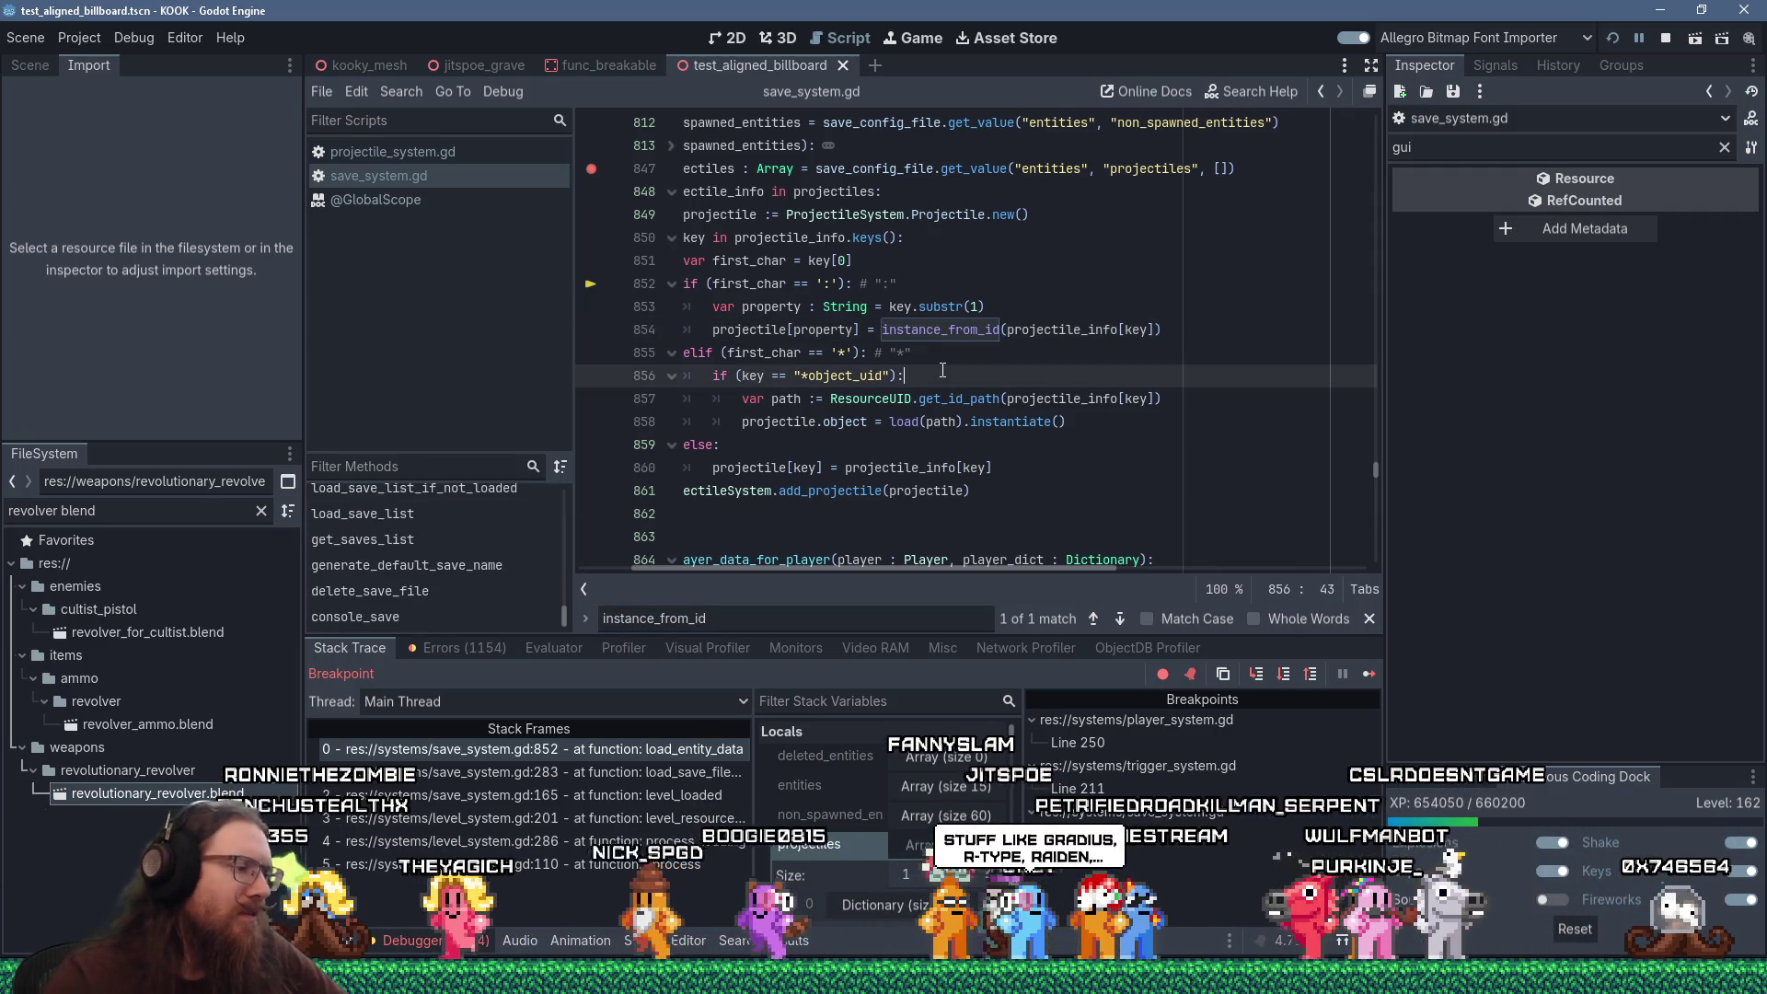
{"action": "key", "text": "ctrl+f"}
{"action": "type", "text": "':"}
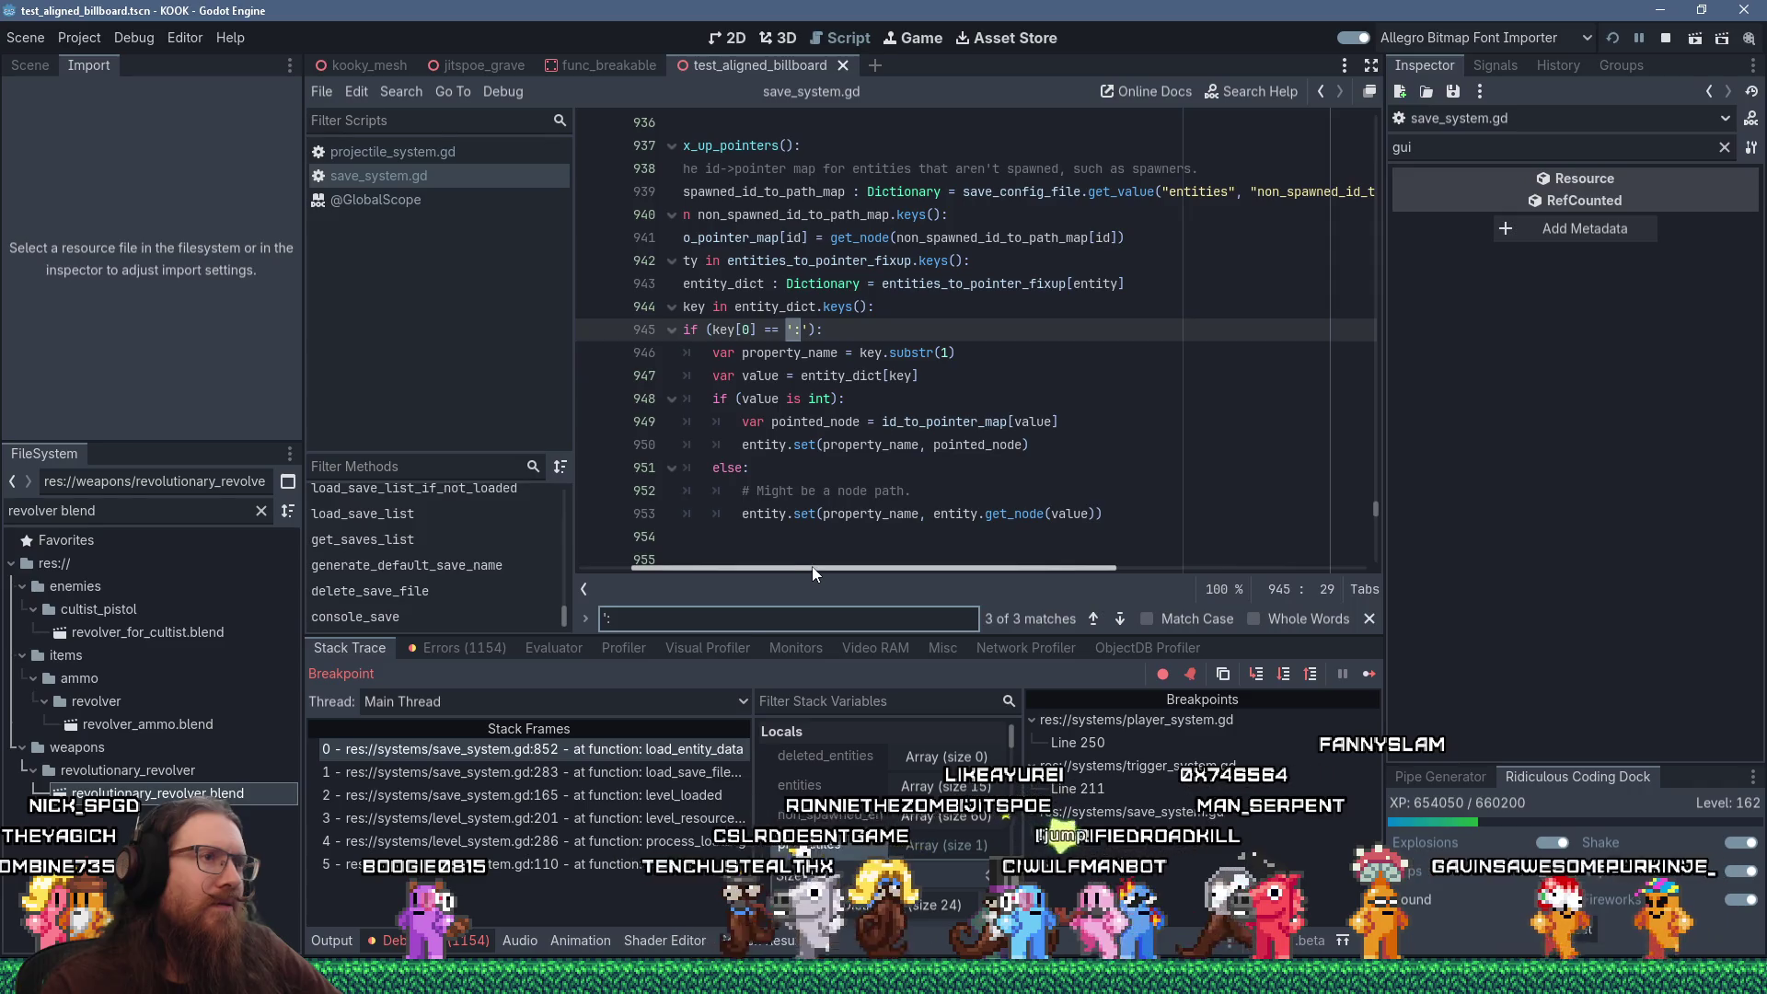
Copy the name id_to_pointer_map from line 949 in load_fix_up_pointers
{"action": "left_click_drag", "start_coordinate": [811, 566], "coordinate": [760, 565]}
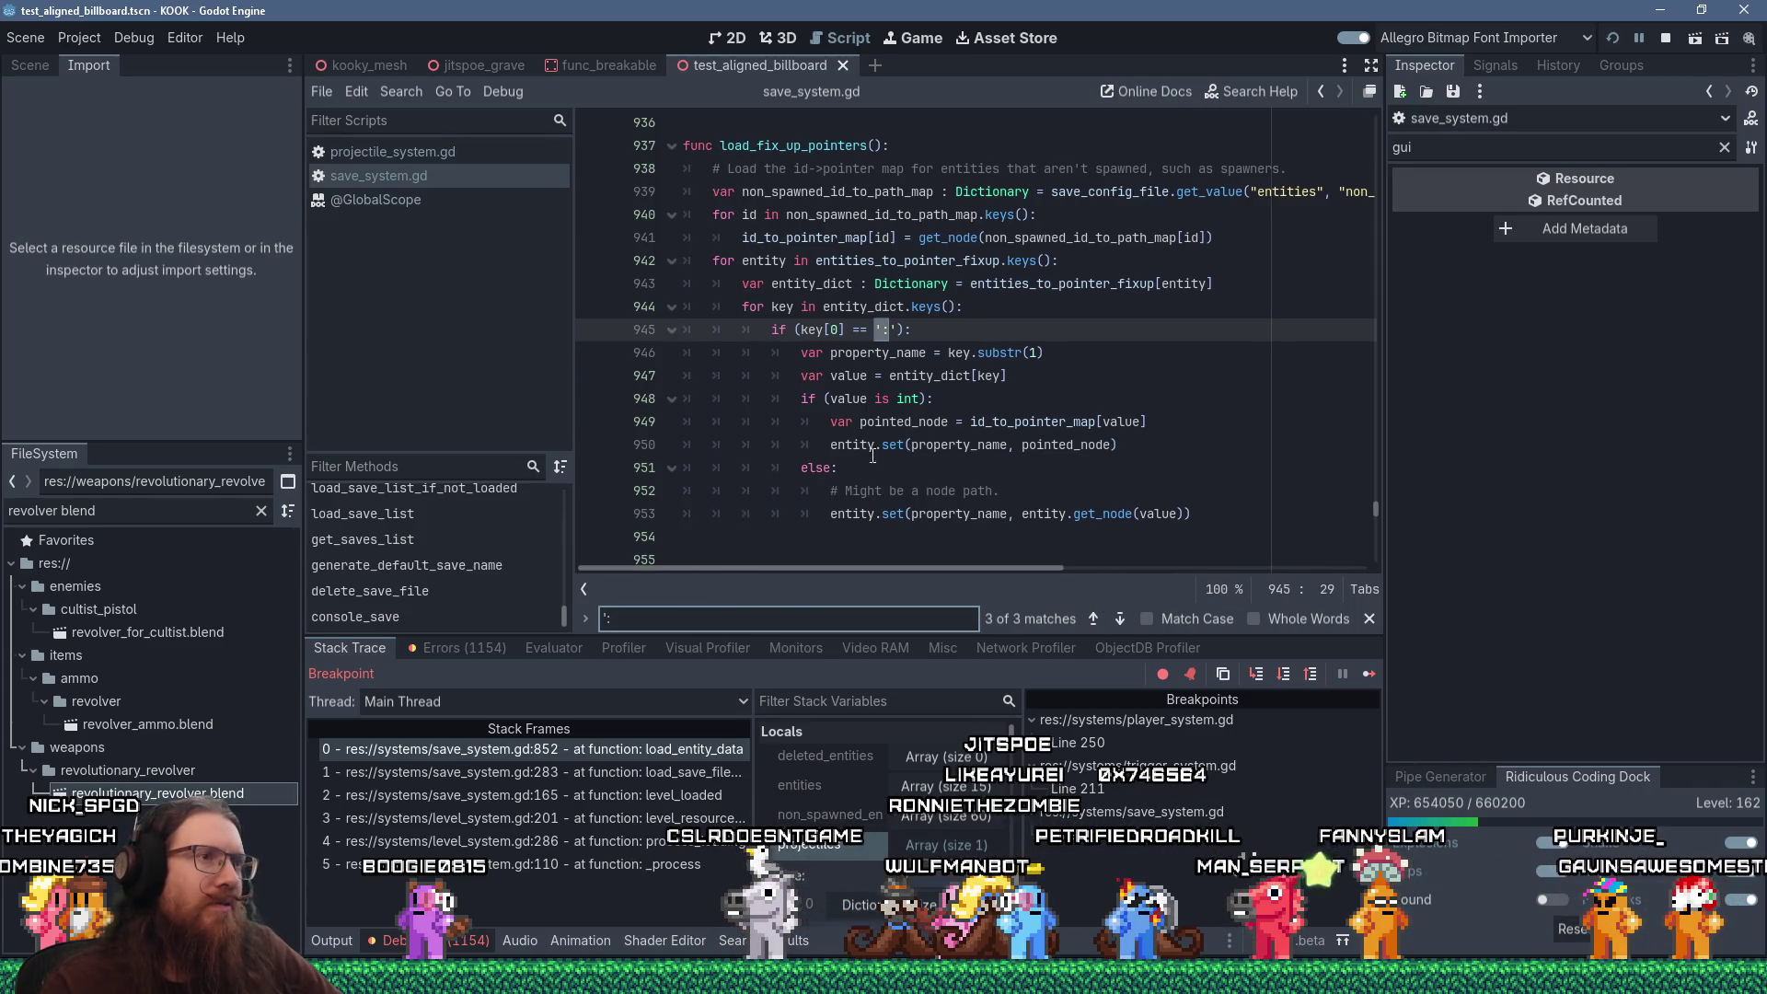
{"action": "mouse_move", "coordinate": [991, 426]}
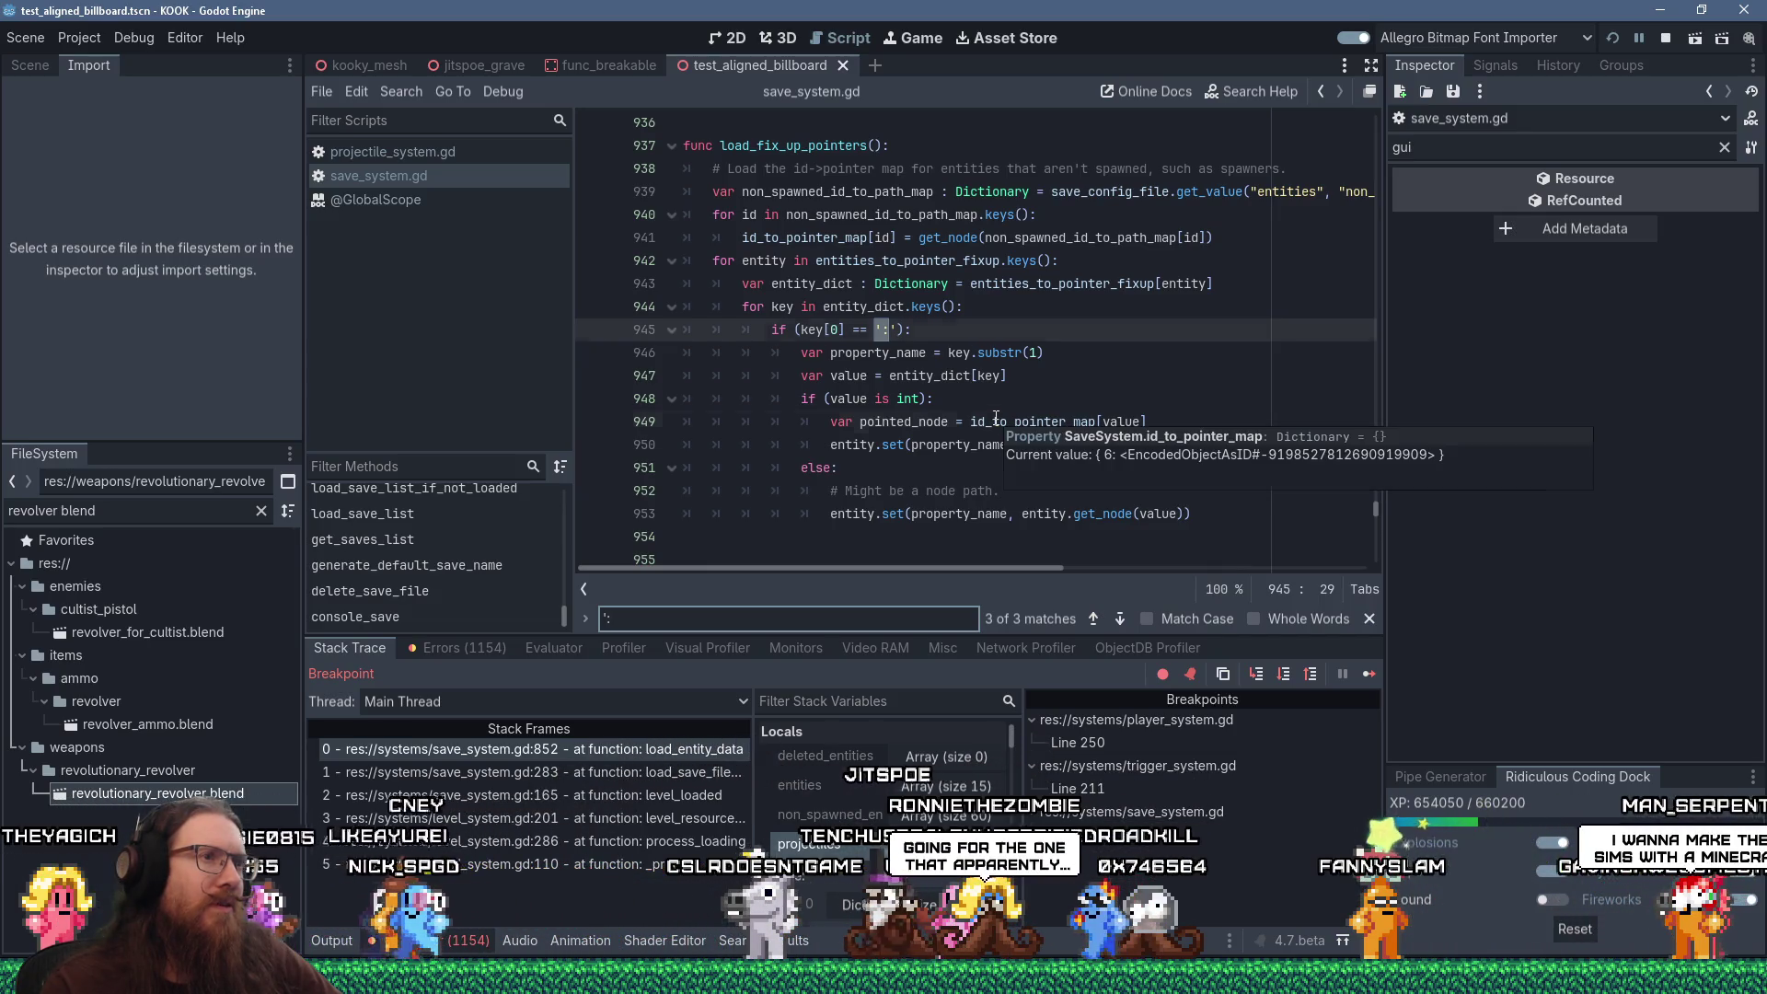
{"action": "double_click", "coordinate": [996, 419]}
{"action": "right_click", "coordinate": [996, 418]}
{"action": "left_click", "coordinate": [1024, 525]}
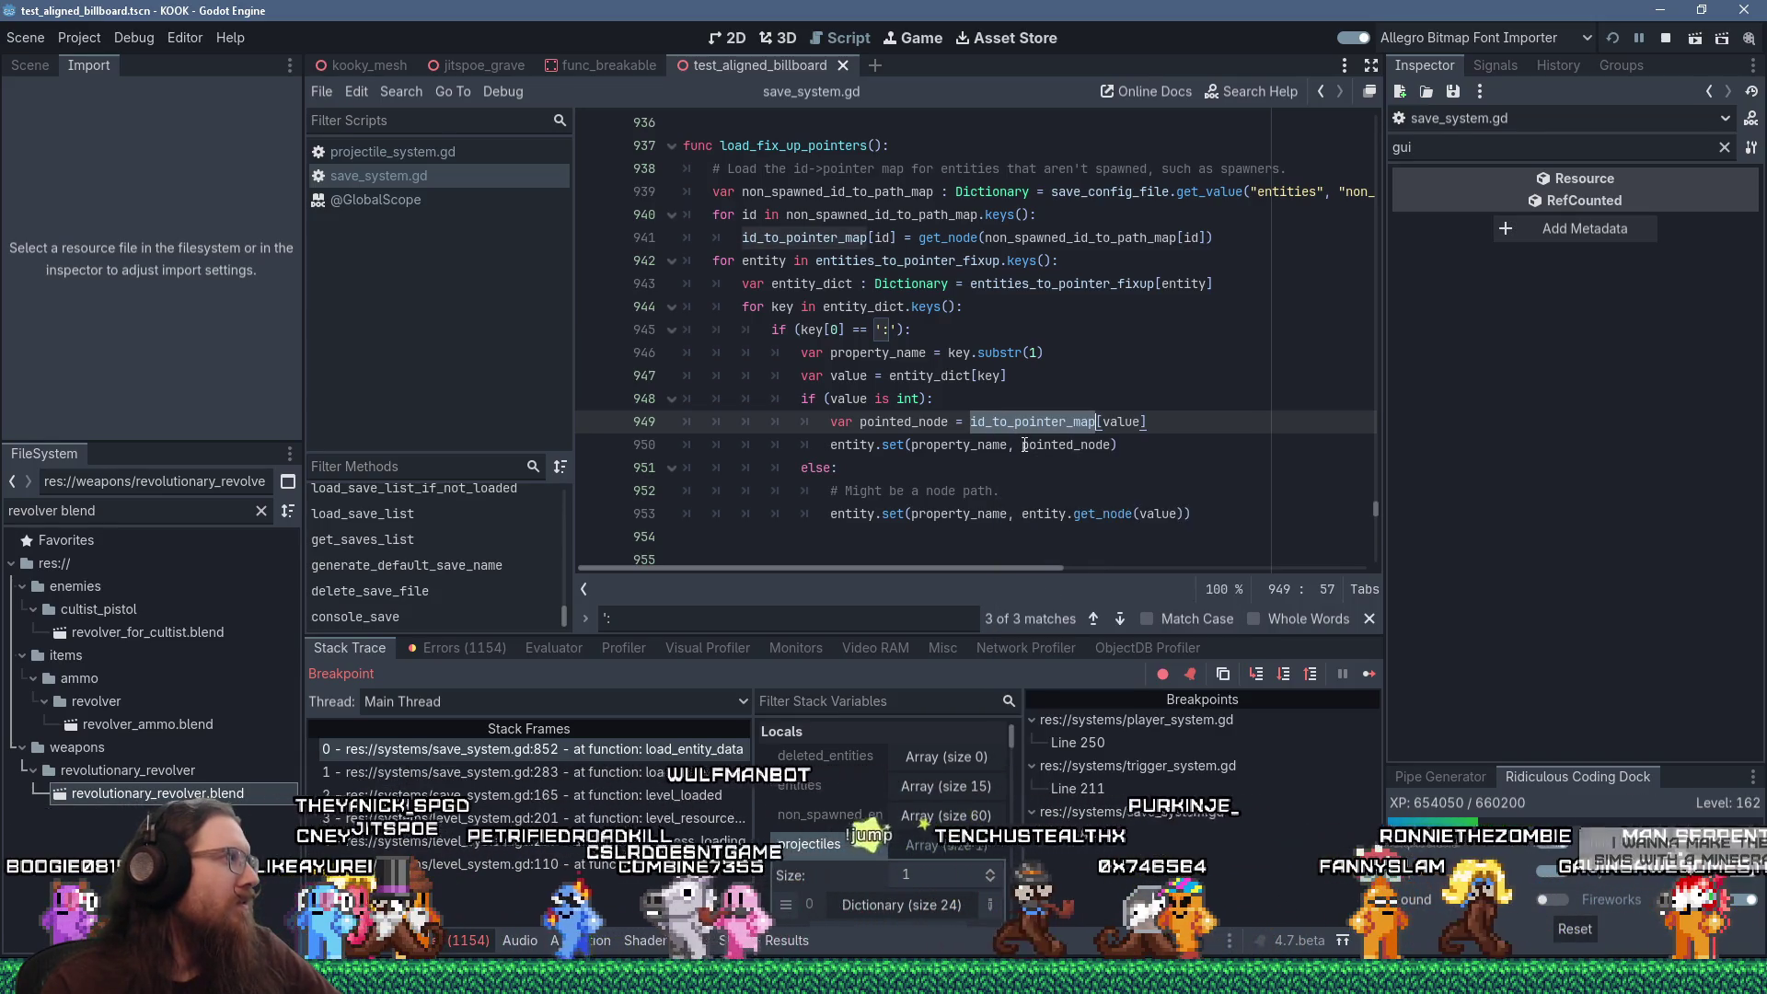
{"action": "mouse_move", "coordinate": [1024, 446]}
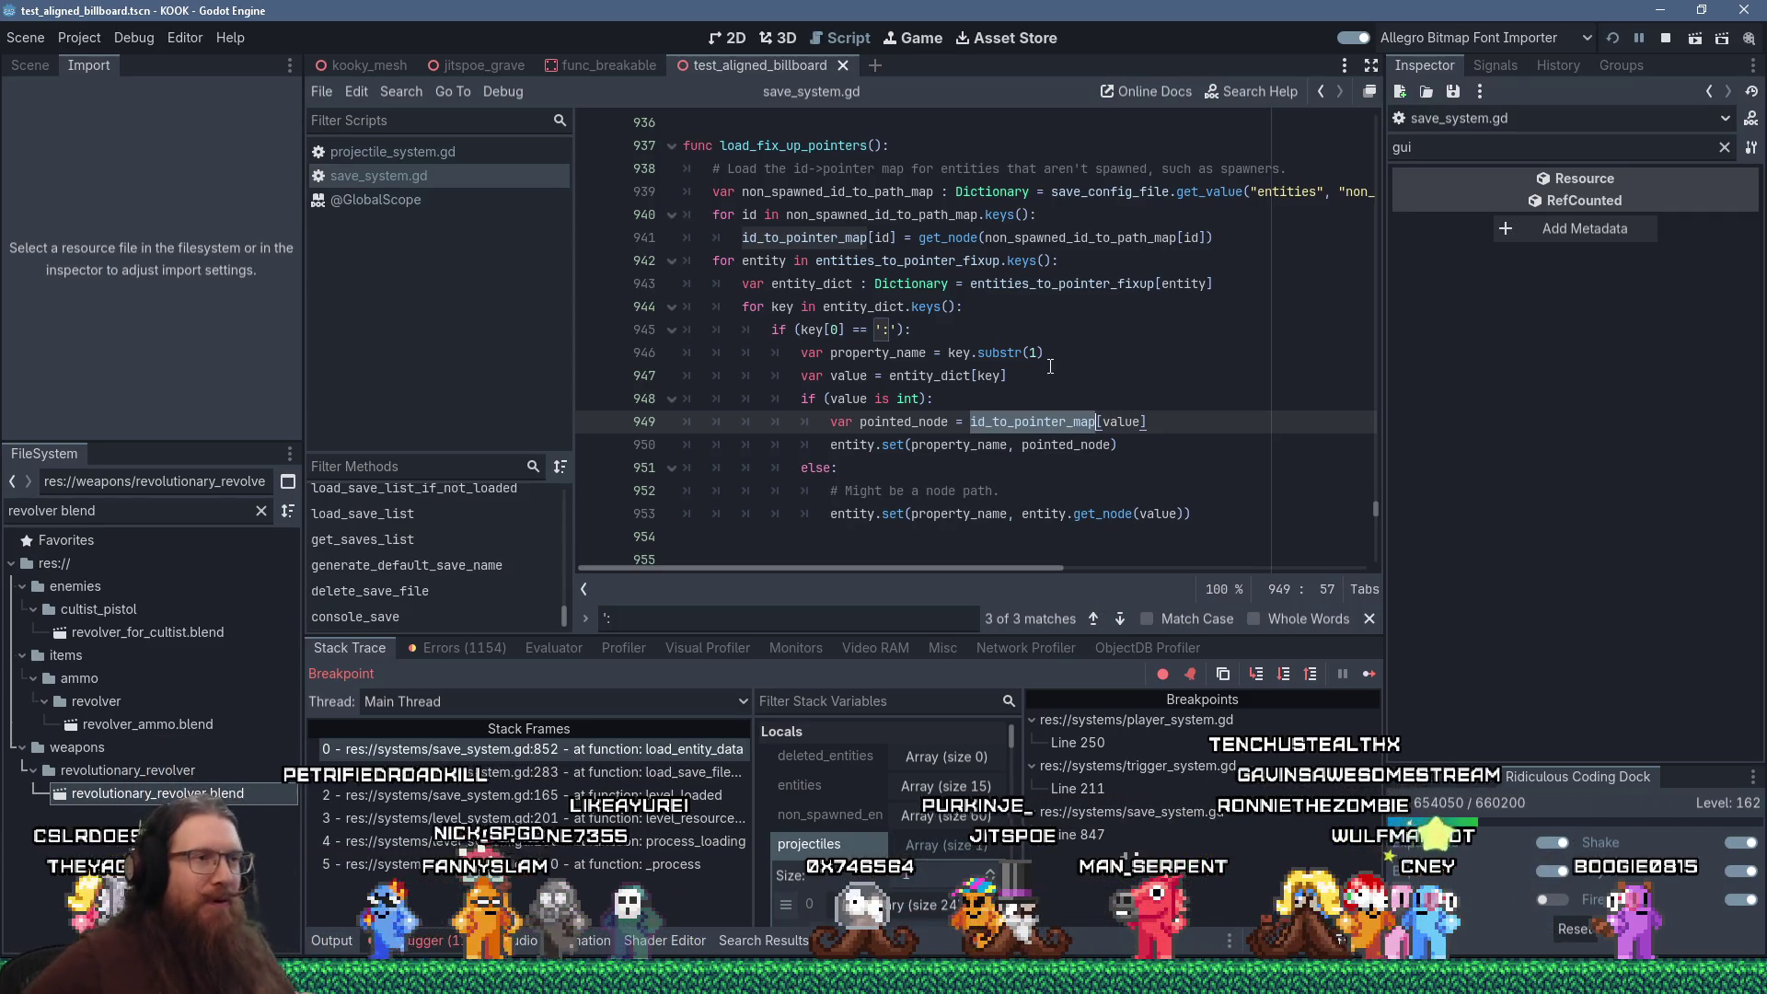
{"action": "right_click", "coordinate": [1058, 415]}
Step to line 855, then rewrite line 854 as id_to_pointer_map[projectile_info[key]]
{"action": "left_click", "coordinate": [1142, 467]}
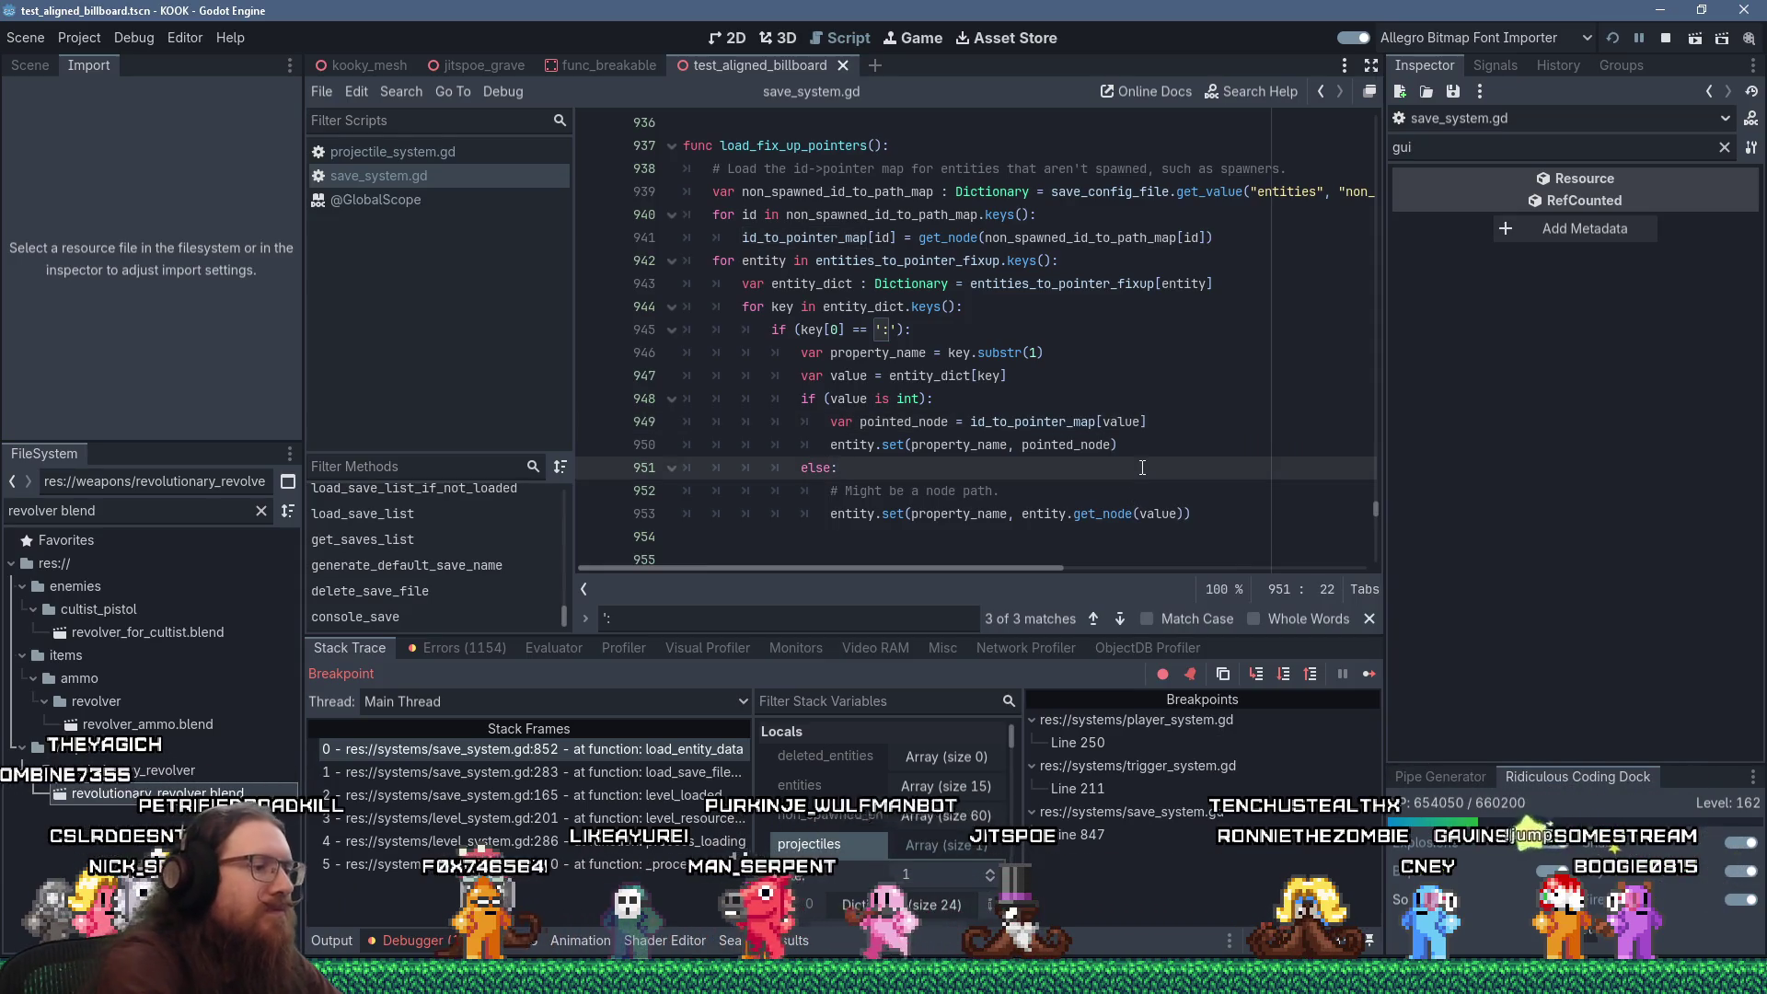
{"action": "key", "text": "F10"}
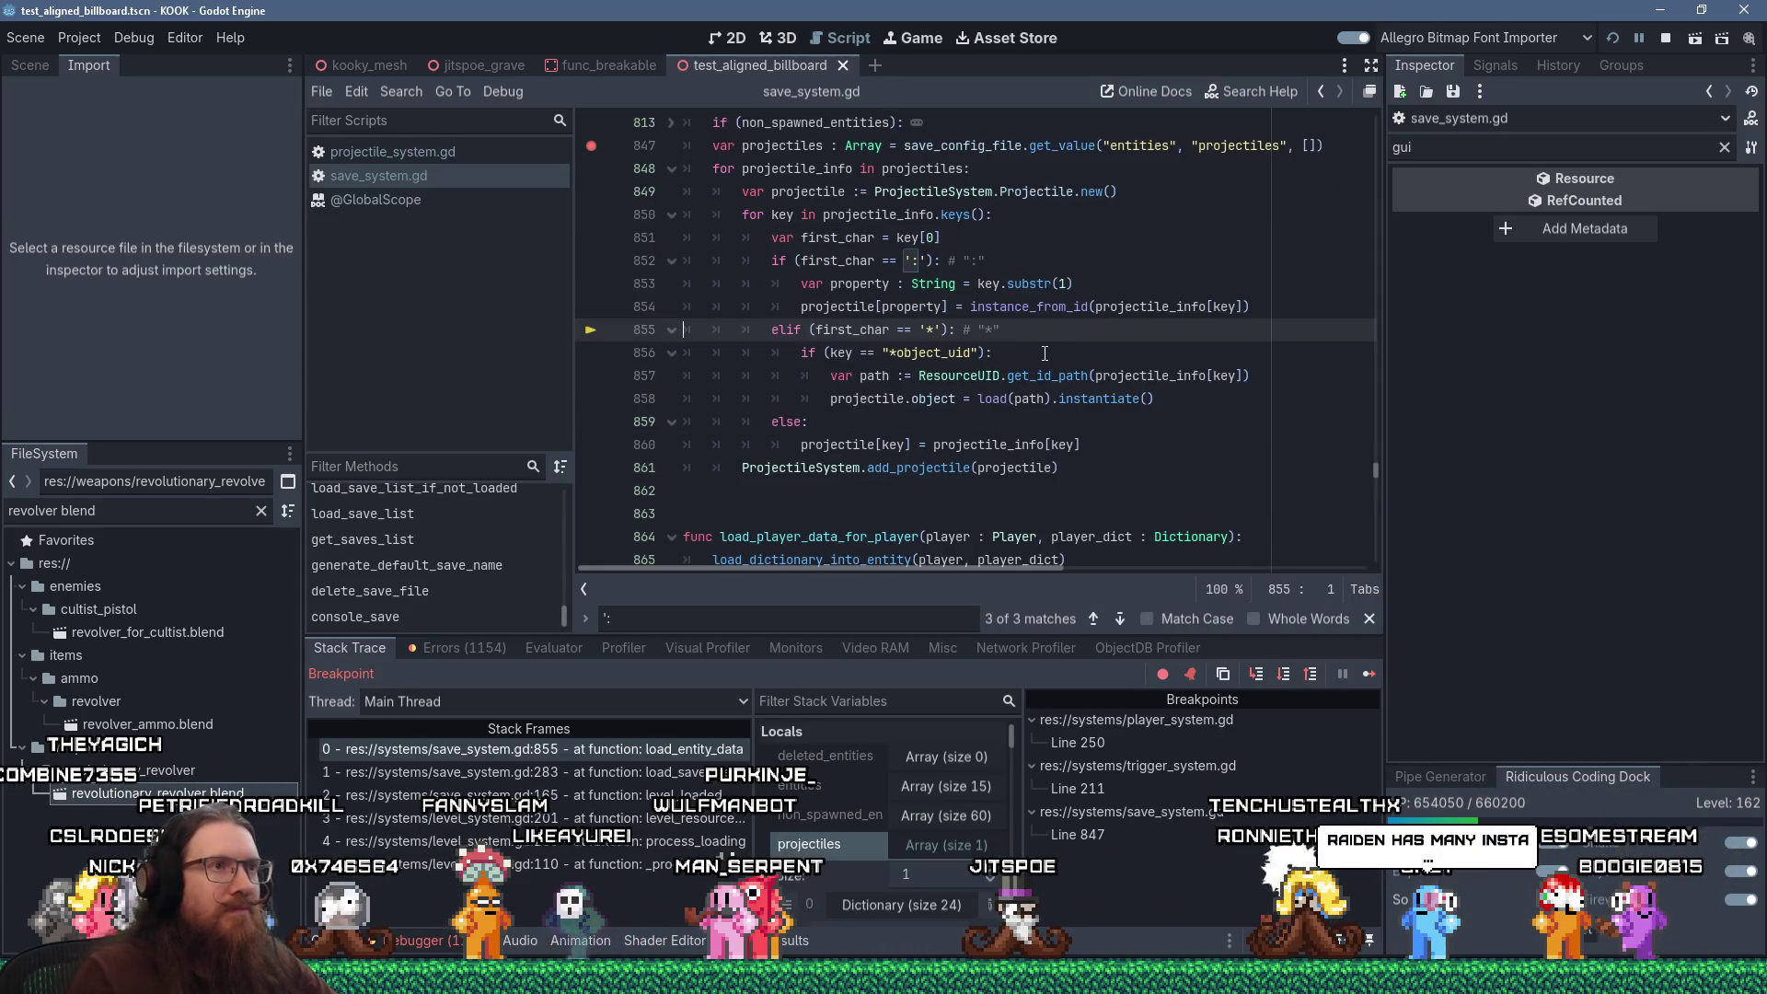
{"action": "left_click", "coordinate": [1050, 306]}
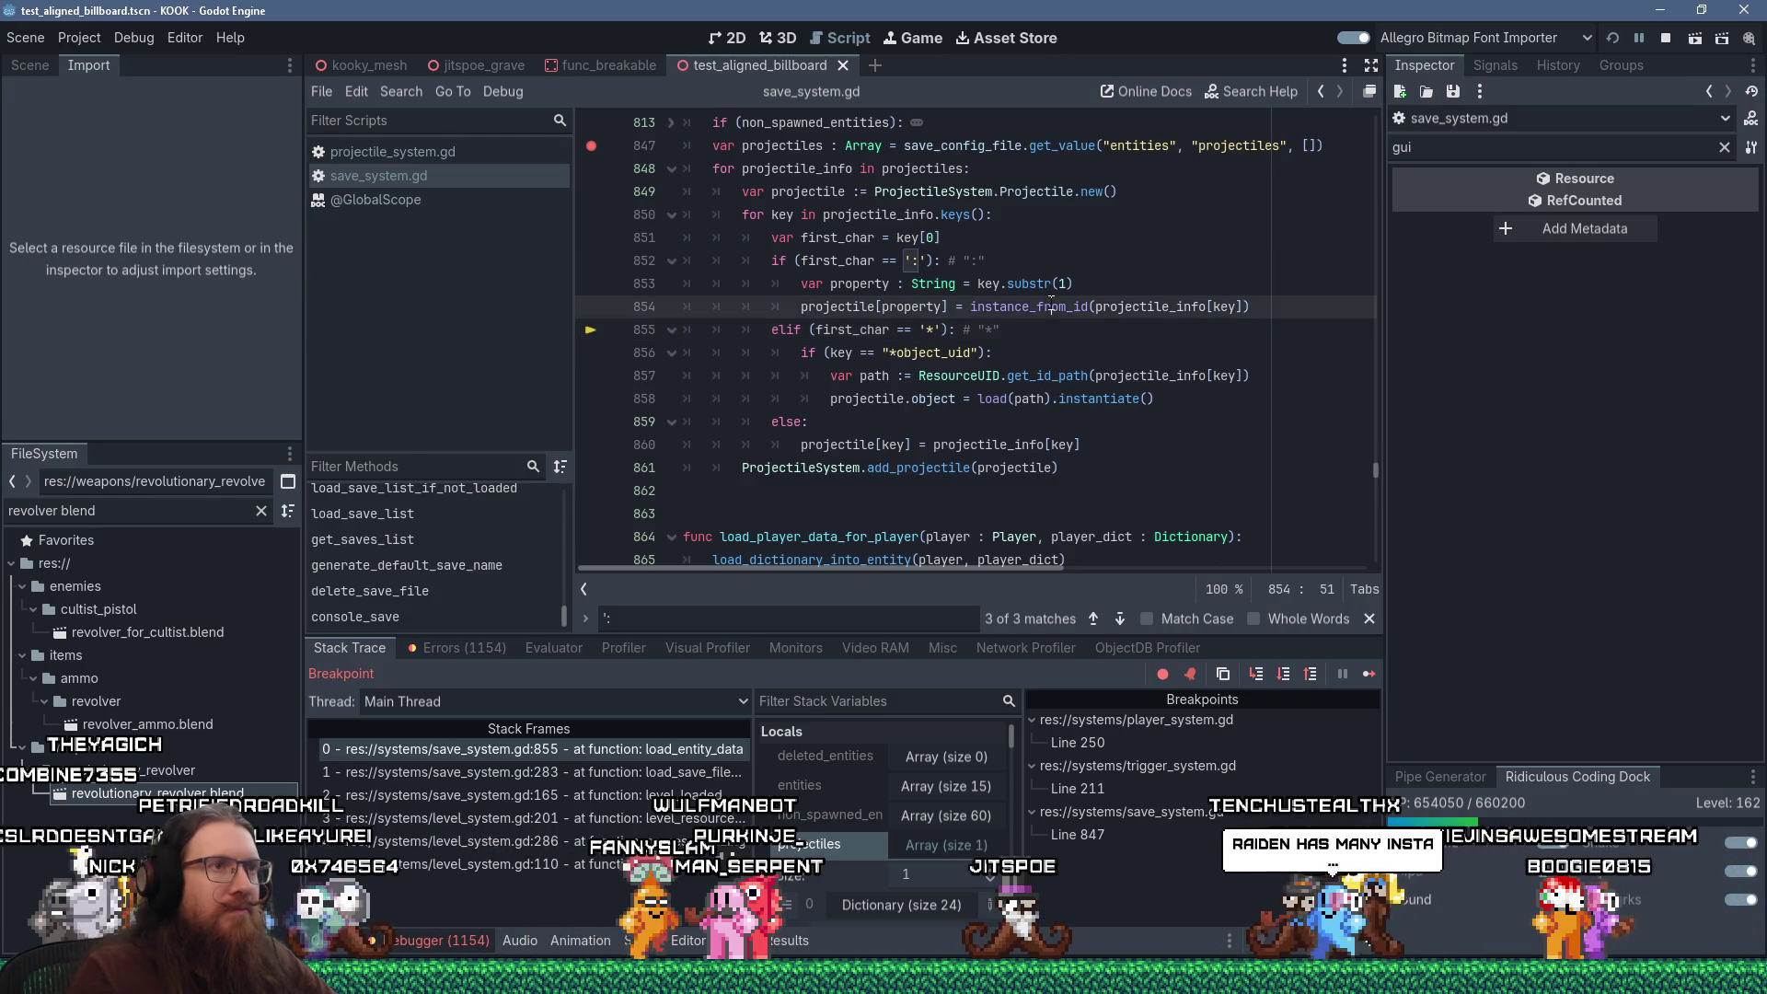
{"action": "key", "text": "shift+Insert"}
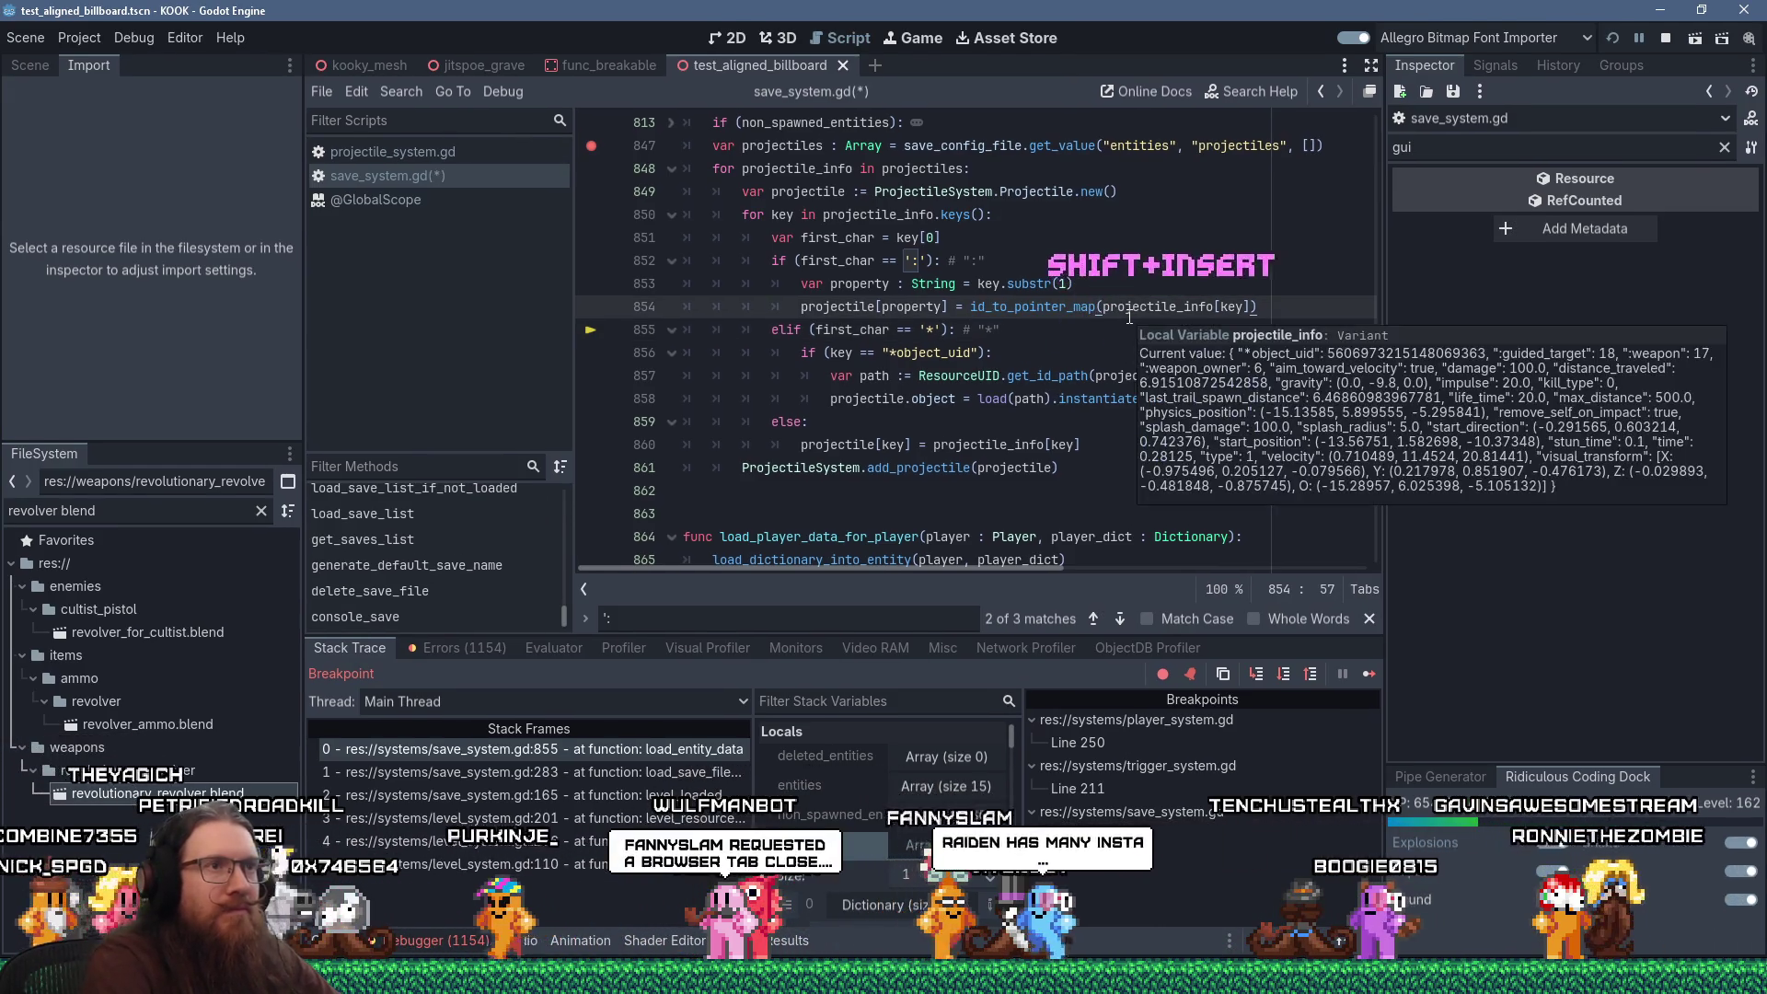
{"action": "key", "text": "Delete"}
{"action": "type", "text": "["}
{"action": "key", "text": "End"}
{"action": "key", "text": "BackSpace"}
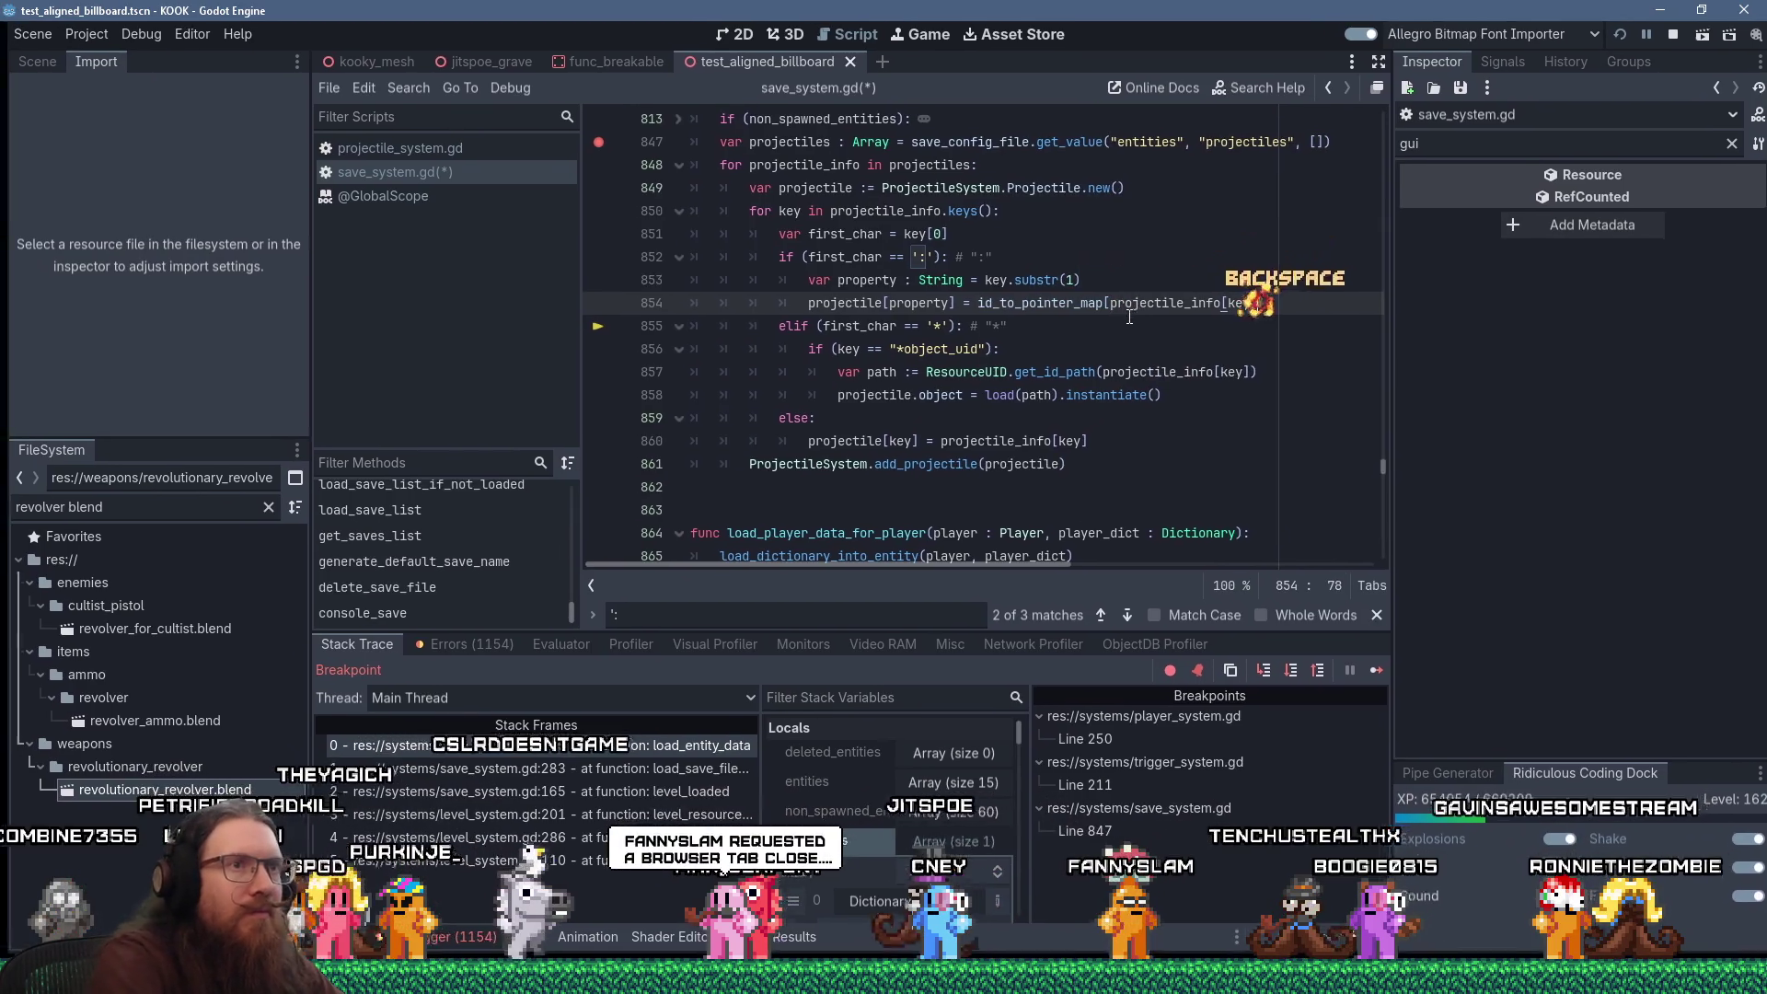
{"action": "type", "text": "]"}
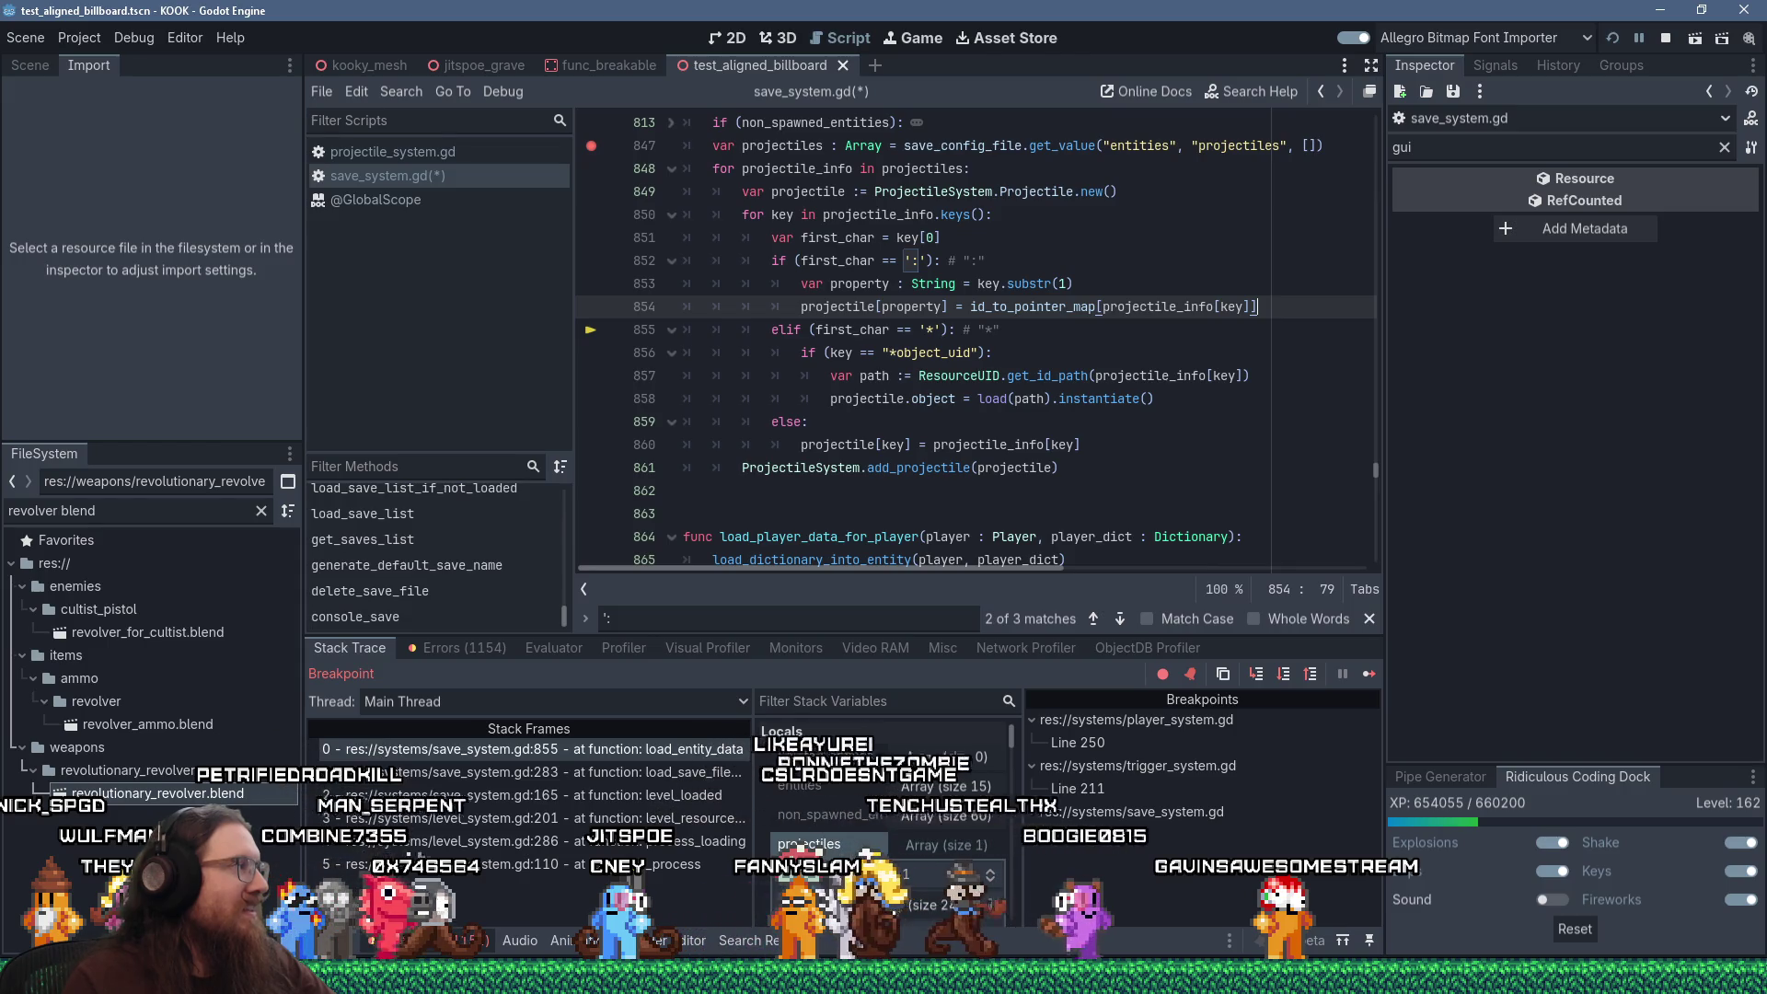
Bring up the 4x4 in a Furniture Store Steam page in Firefox and request its demo
{"action": "mouse_move", "coordinate": [1315, 920]}
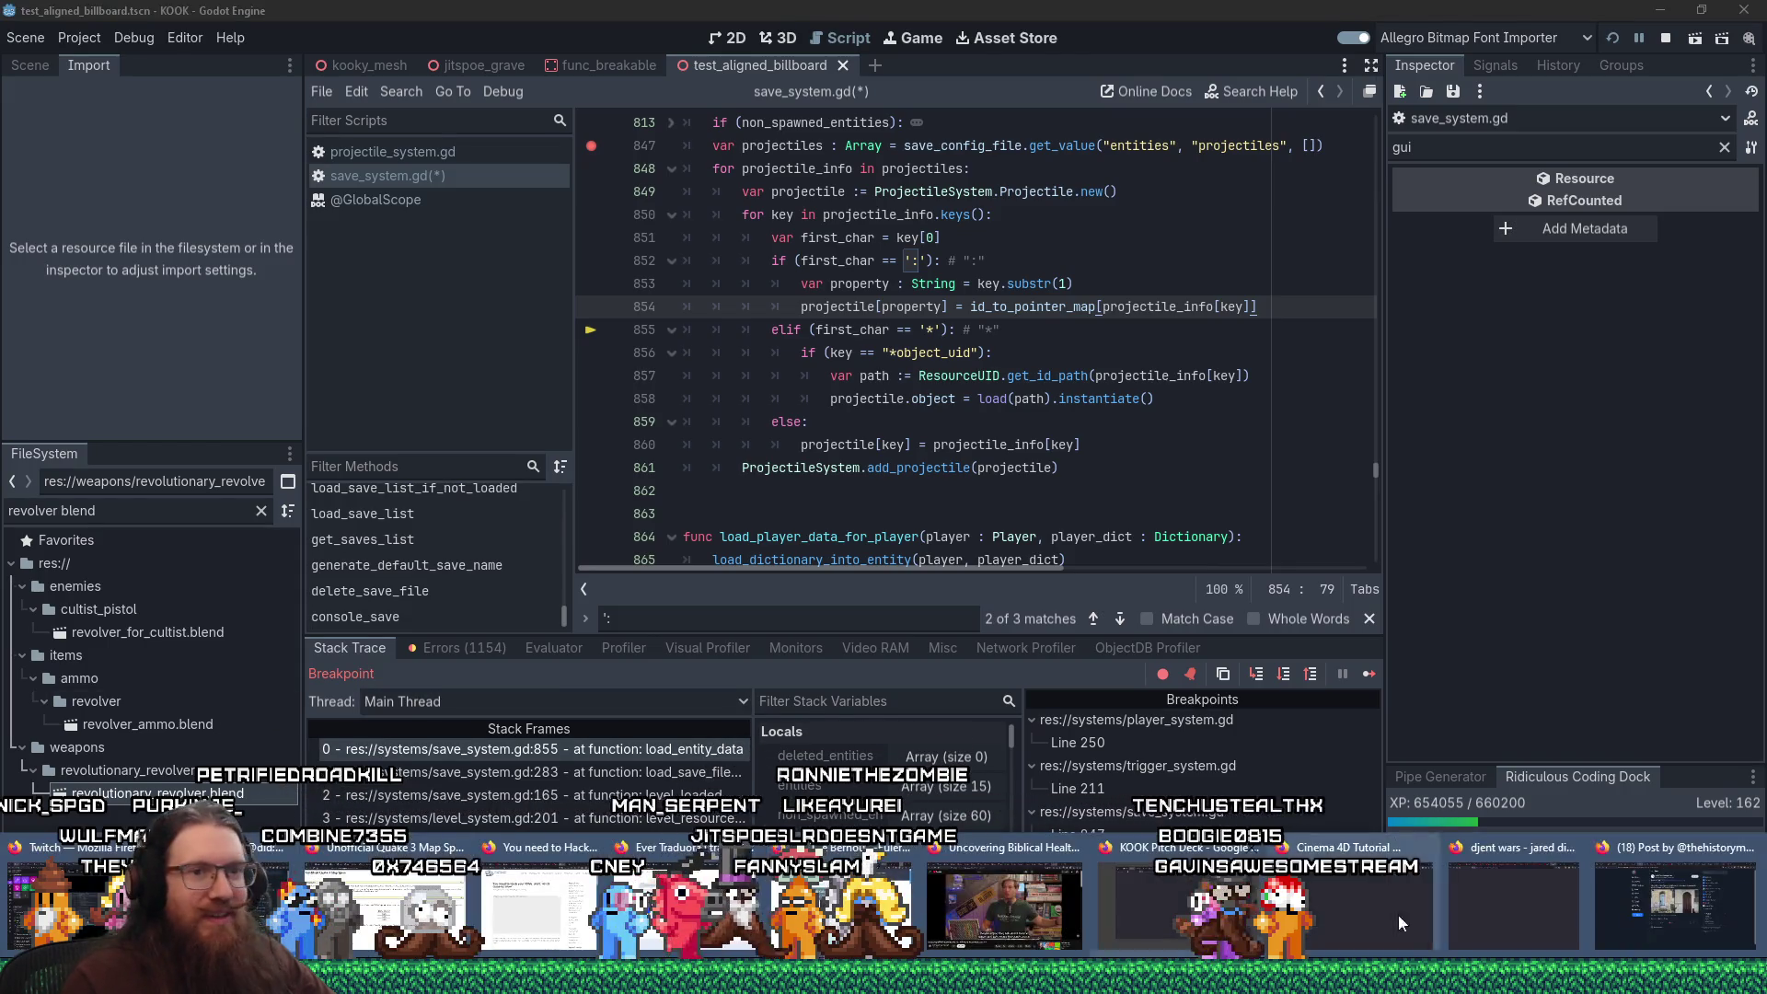
{"action": "left_click", "coordinate": [1624, 908]}
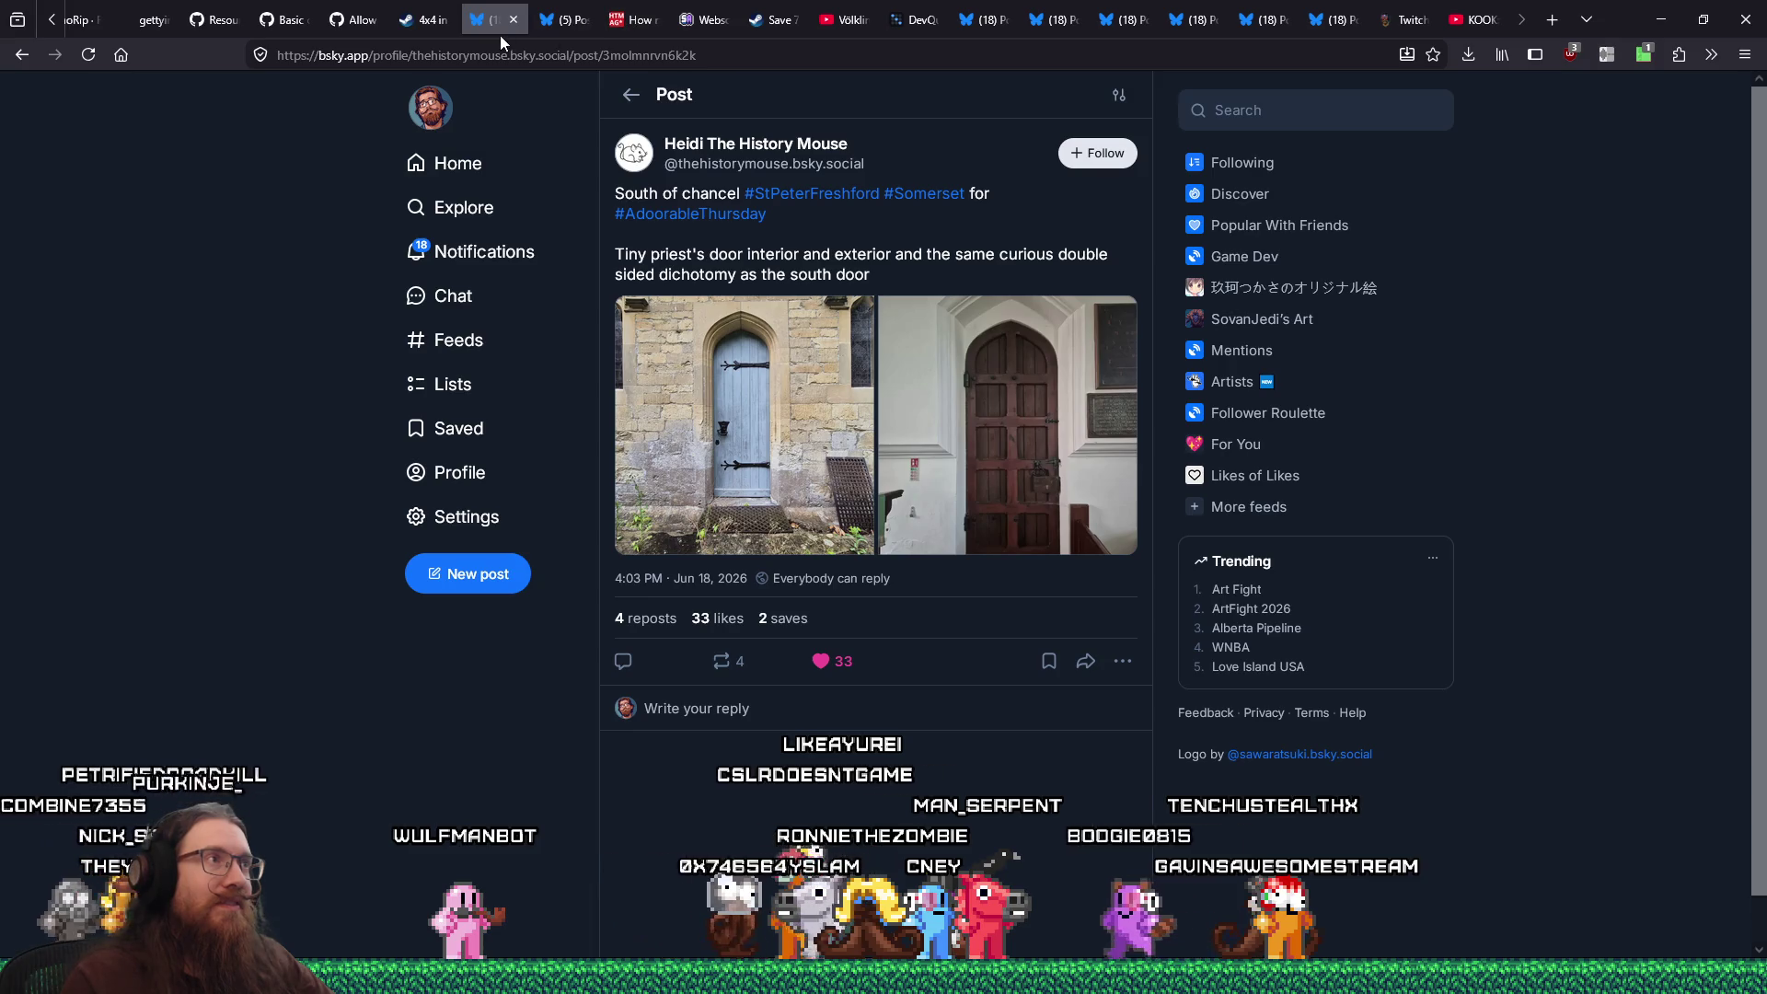
{"action": "left_click", "coordinate": [436, 26]}
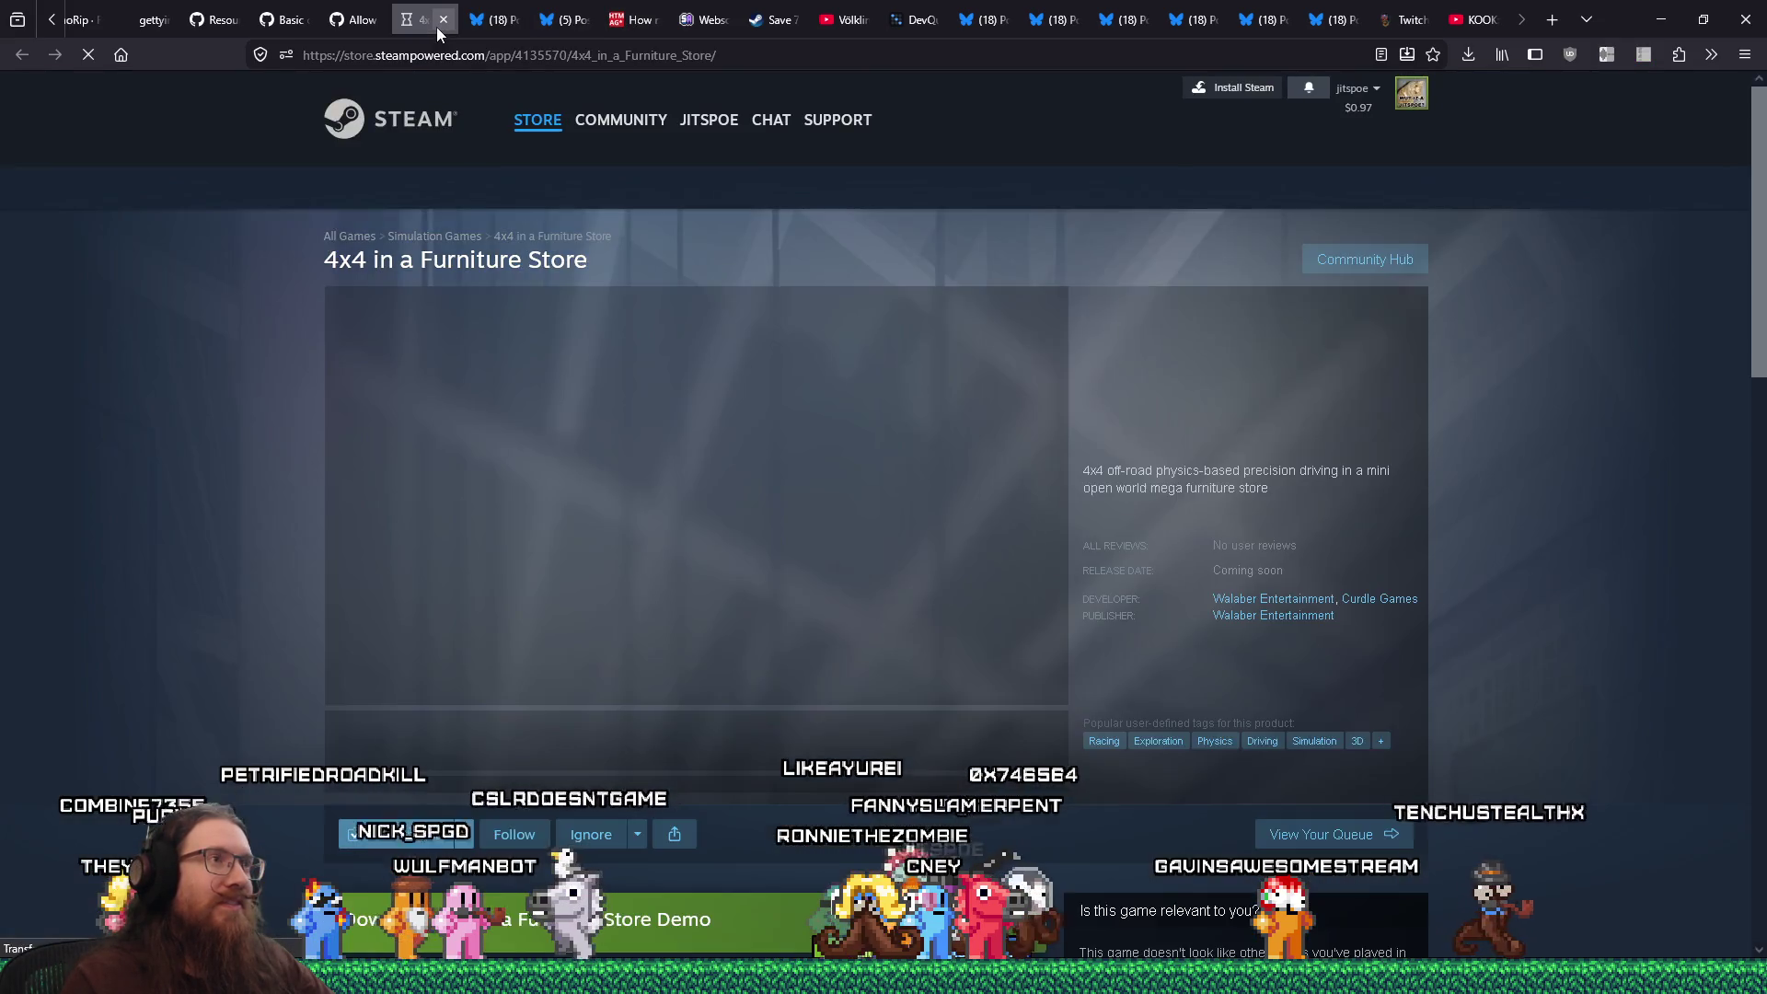
{"action": "scroll", "coordinate": [576, 528], "scroll_direction": "down", "scroll_amount": 2}
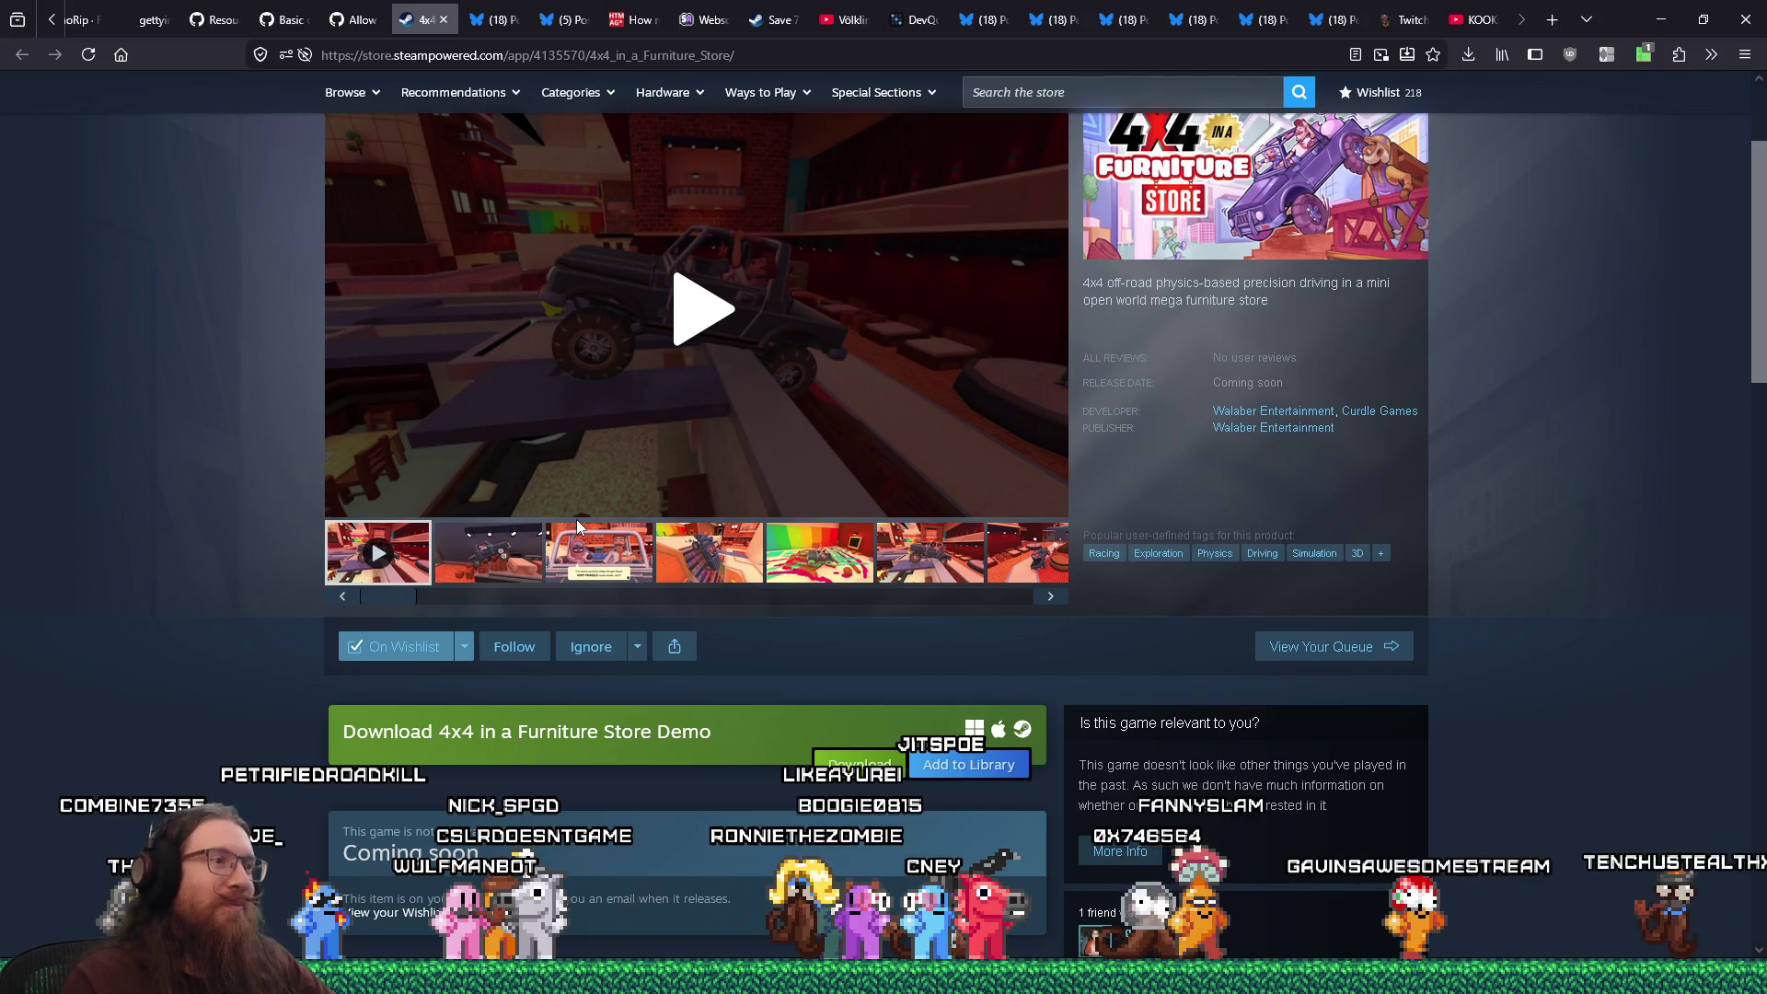
{"action": "scroll", "coordinate": [716, 638], "scroll_direction": "up", "scroll_amount": 2}
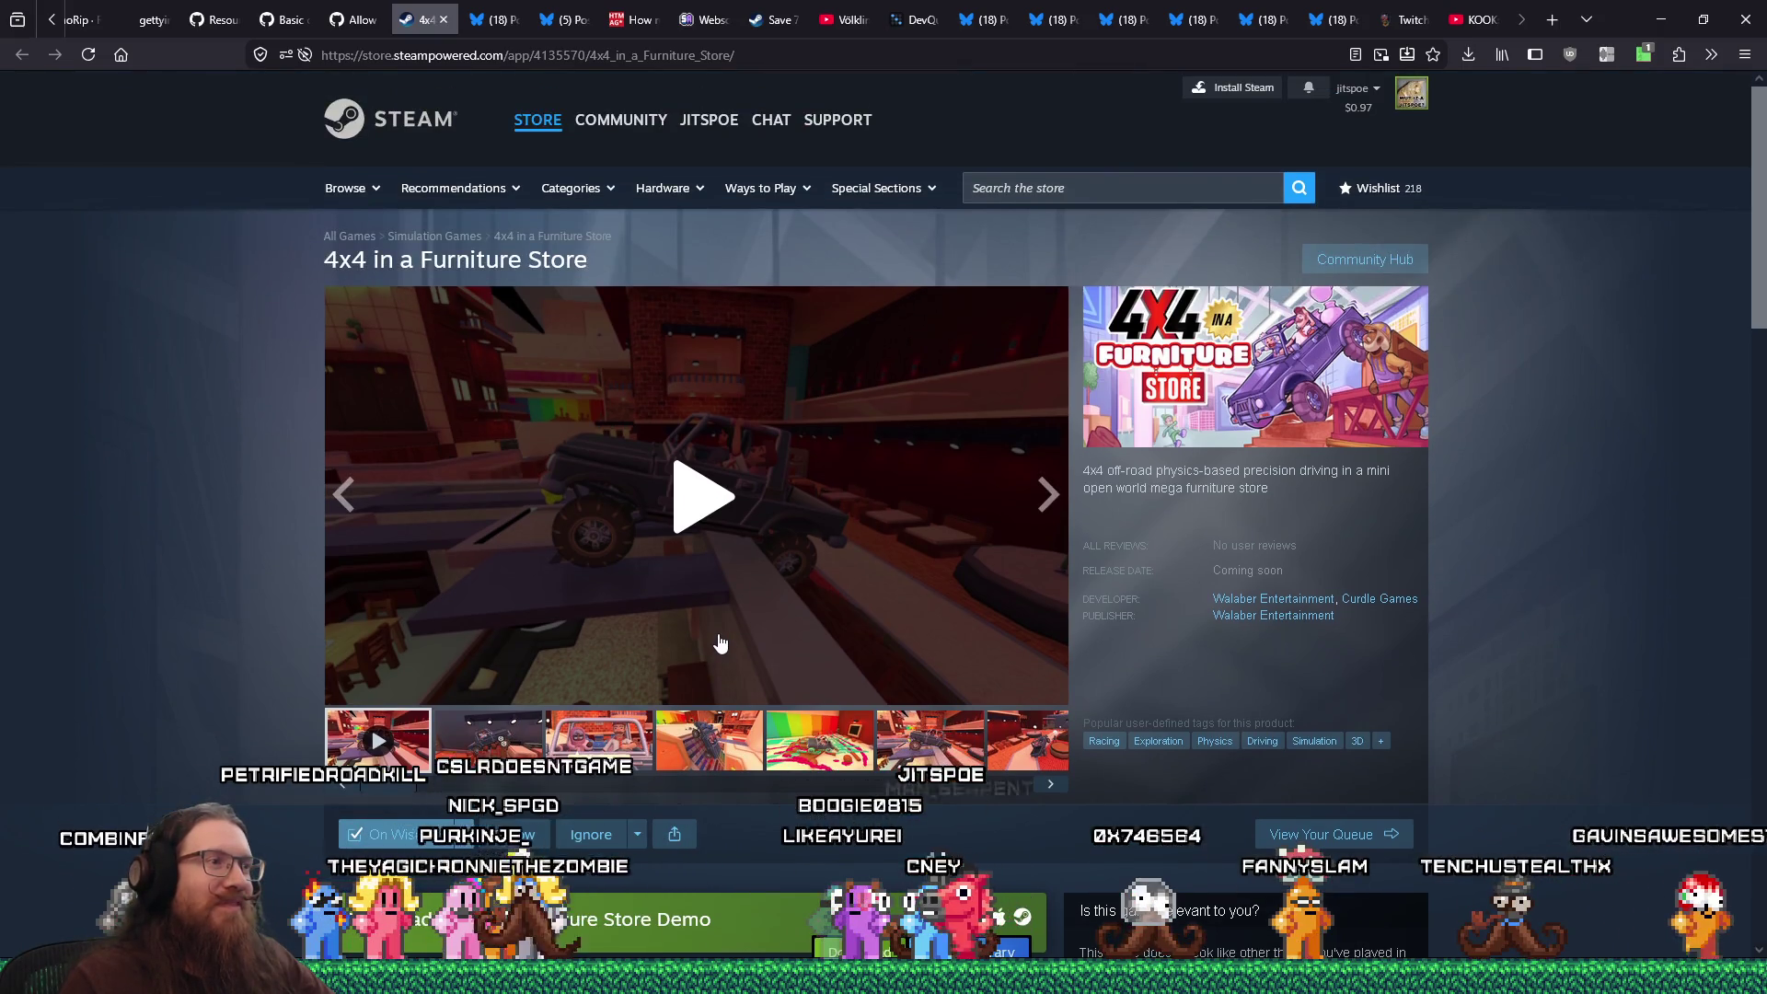
{"action": "scroll", "coordinate": [720, 643], "scroll_direction": "down", "scroll_amount": 5}
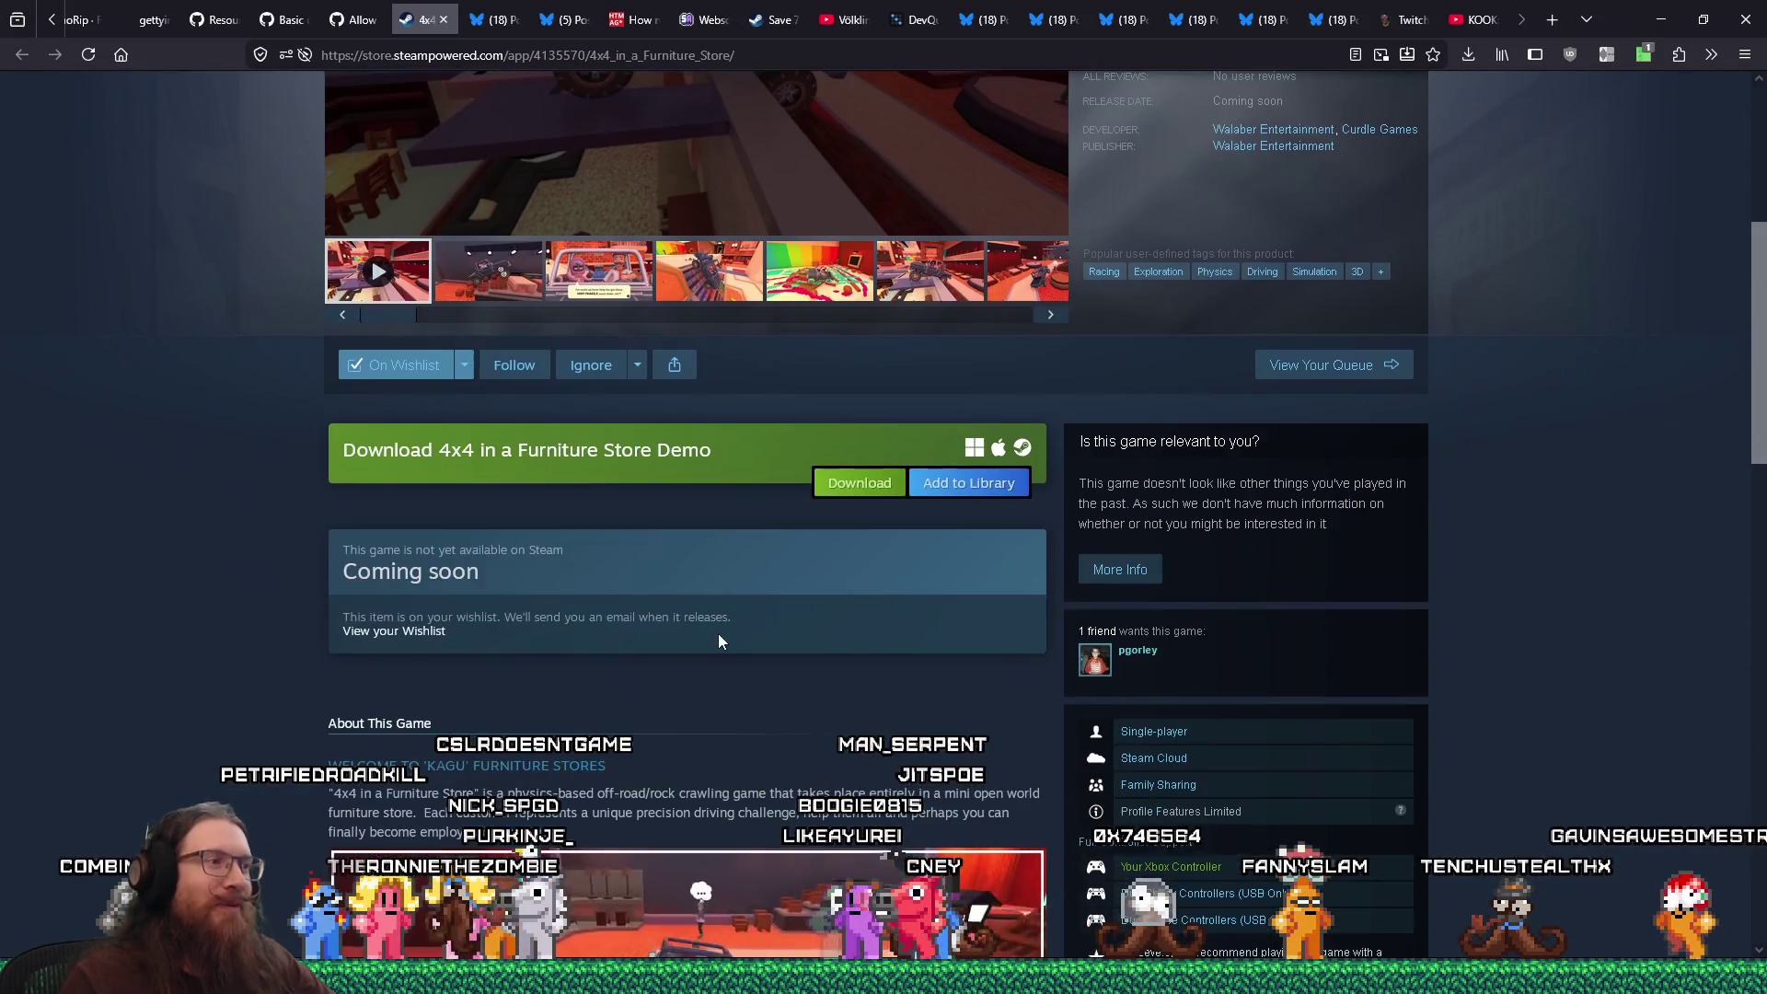
{"action": "left_click", "coordinate": [848, 487]}
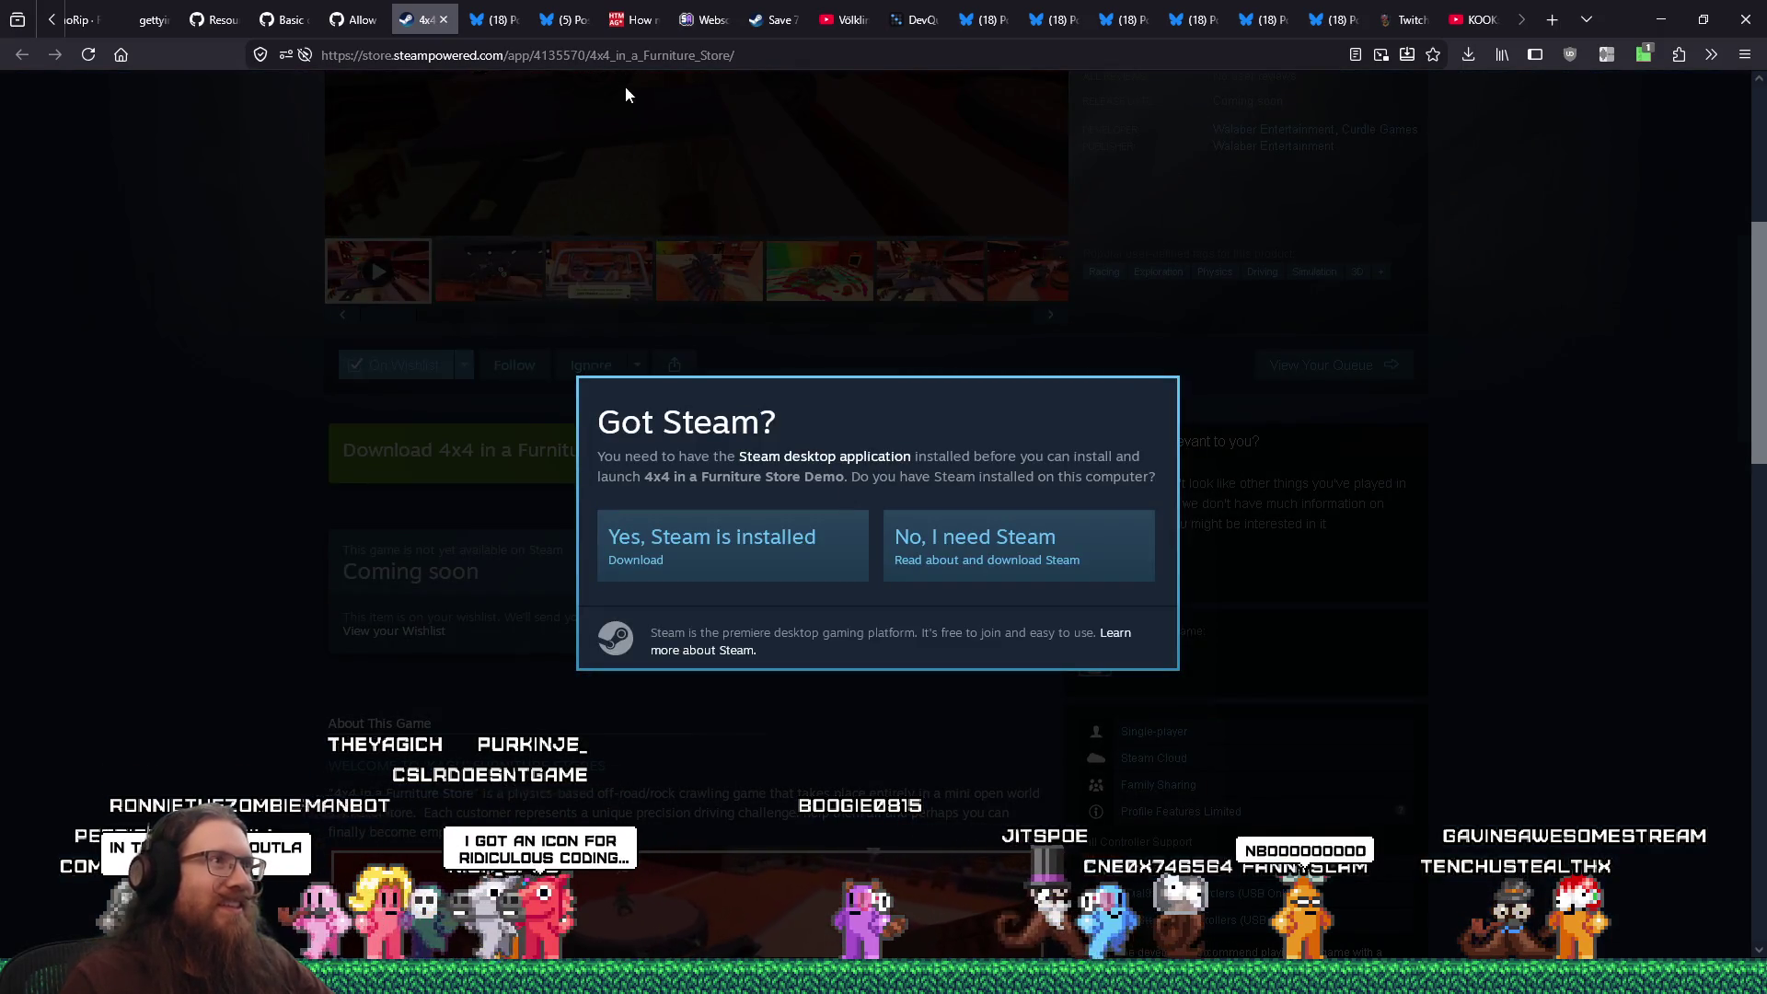
Let the store page open Steam and copy the store page's address
{"action": "left_click", "coordinate": [770, 556]}
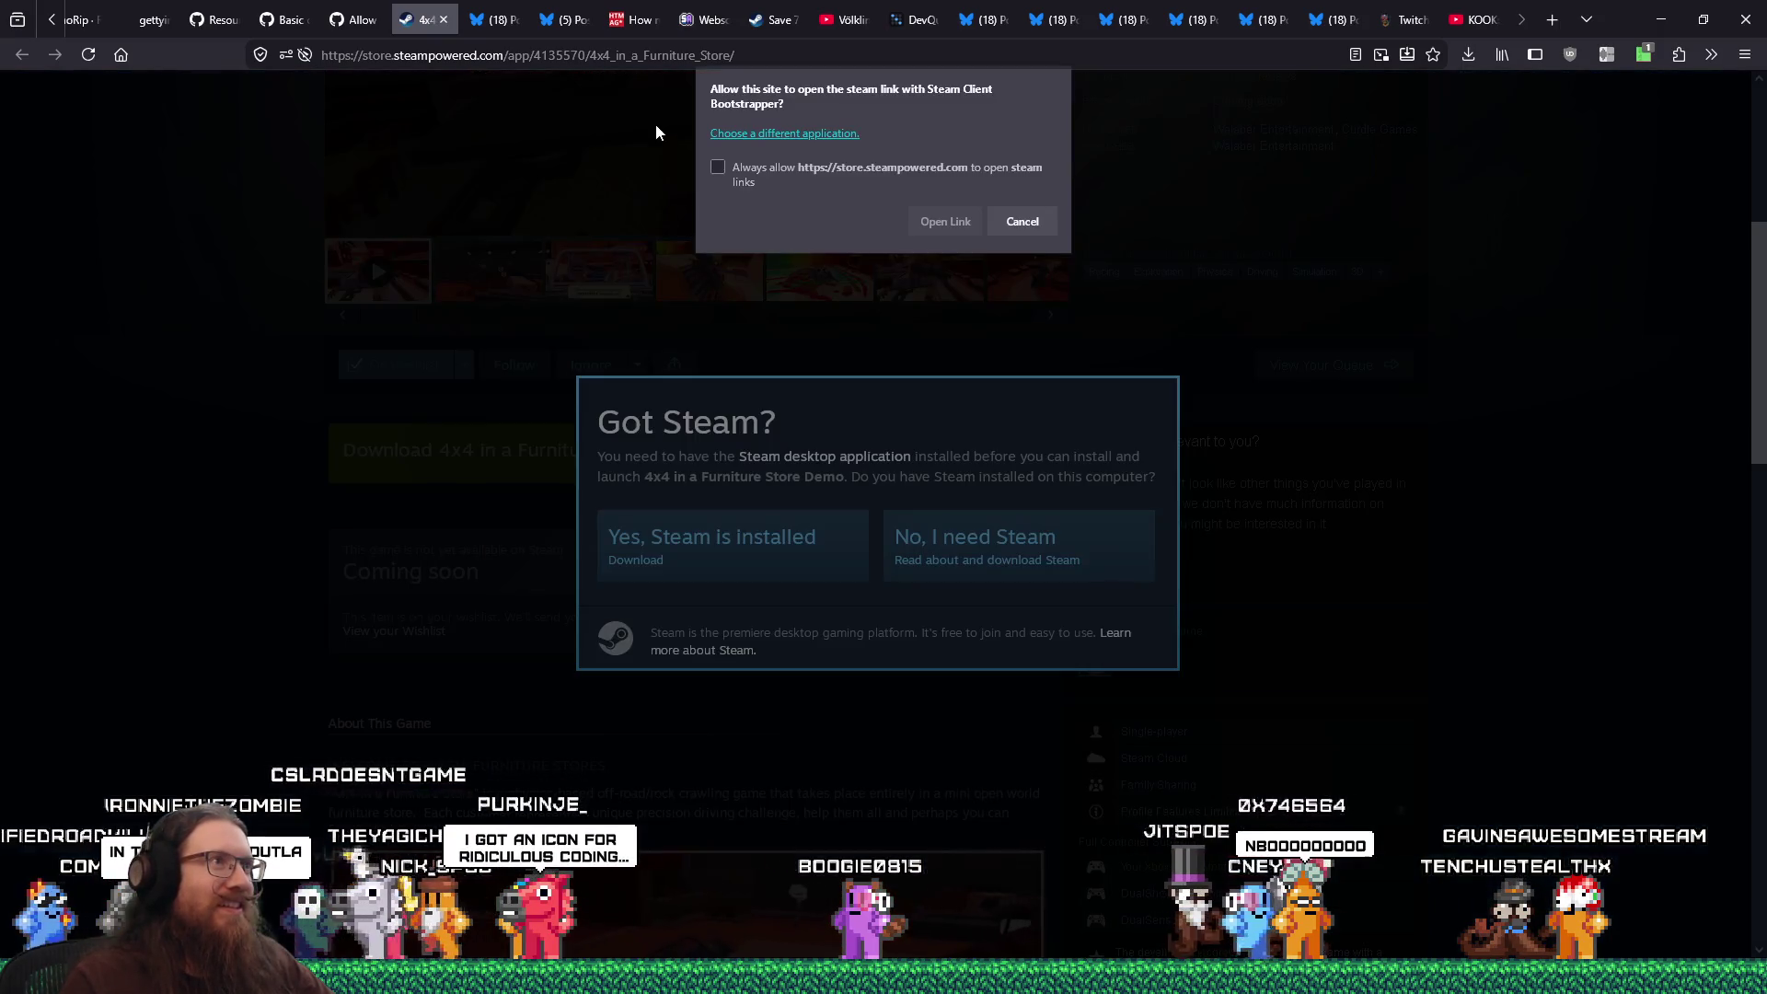
{"action": "left_click", "coordinate": [935, 218]}
{"action": "left_click", "coordinate": [712, 57]}
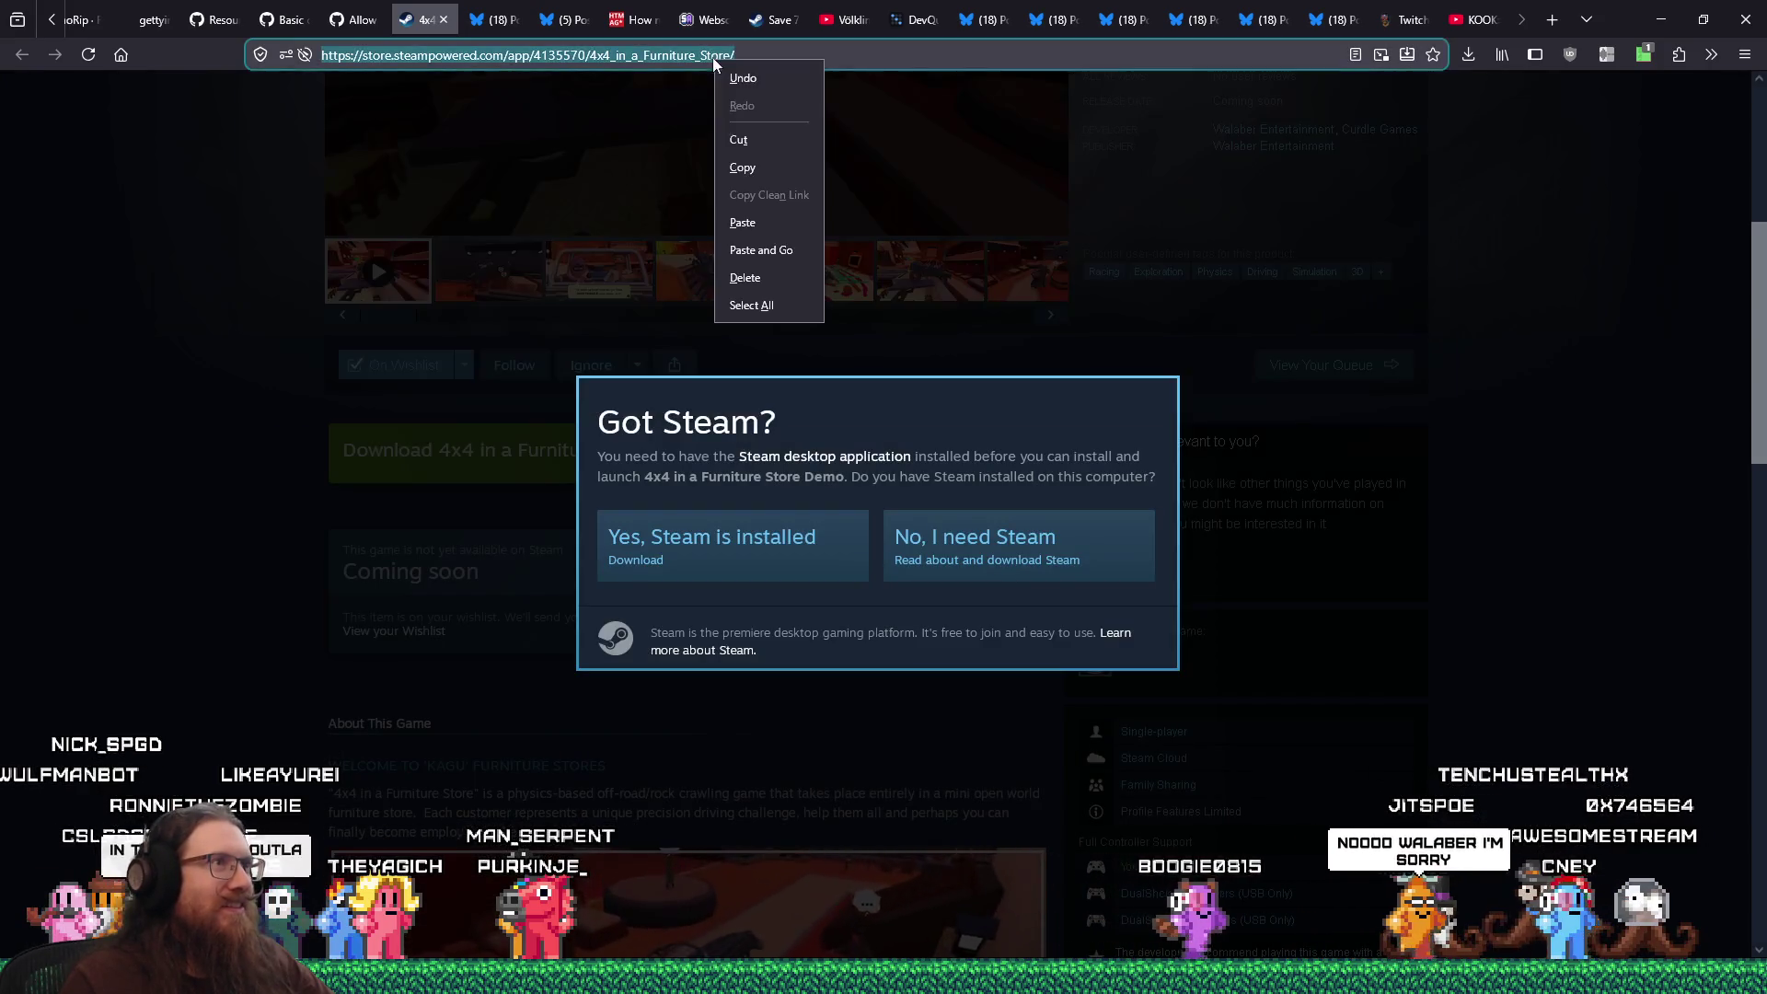
{"action": "right_click", "coordinate": [713, 57]}
{"action": "left_click", "coordinate": [738, 177]}
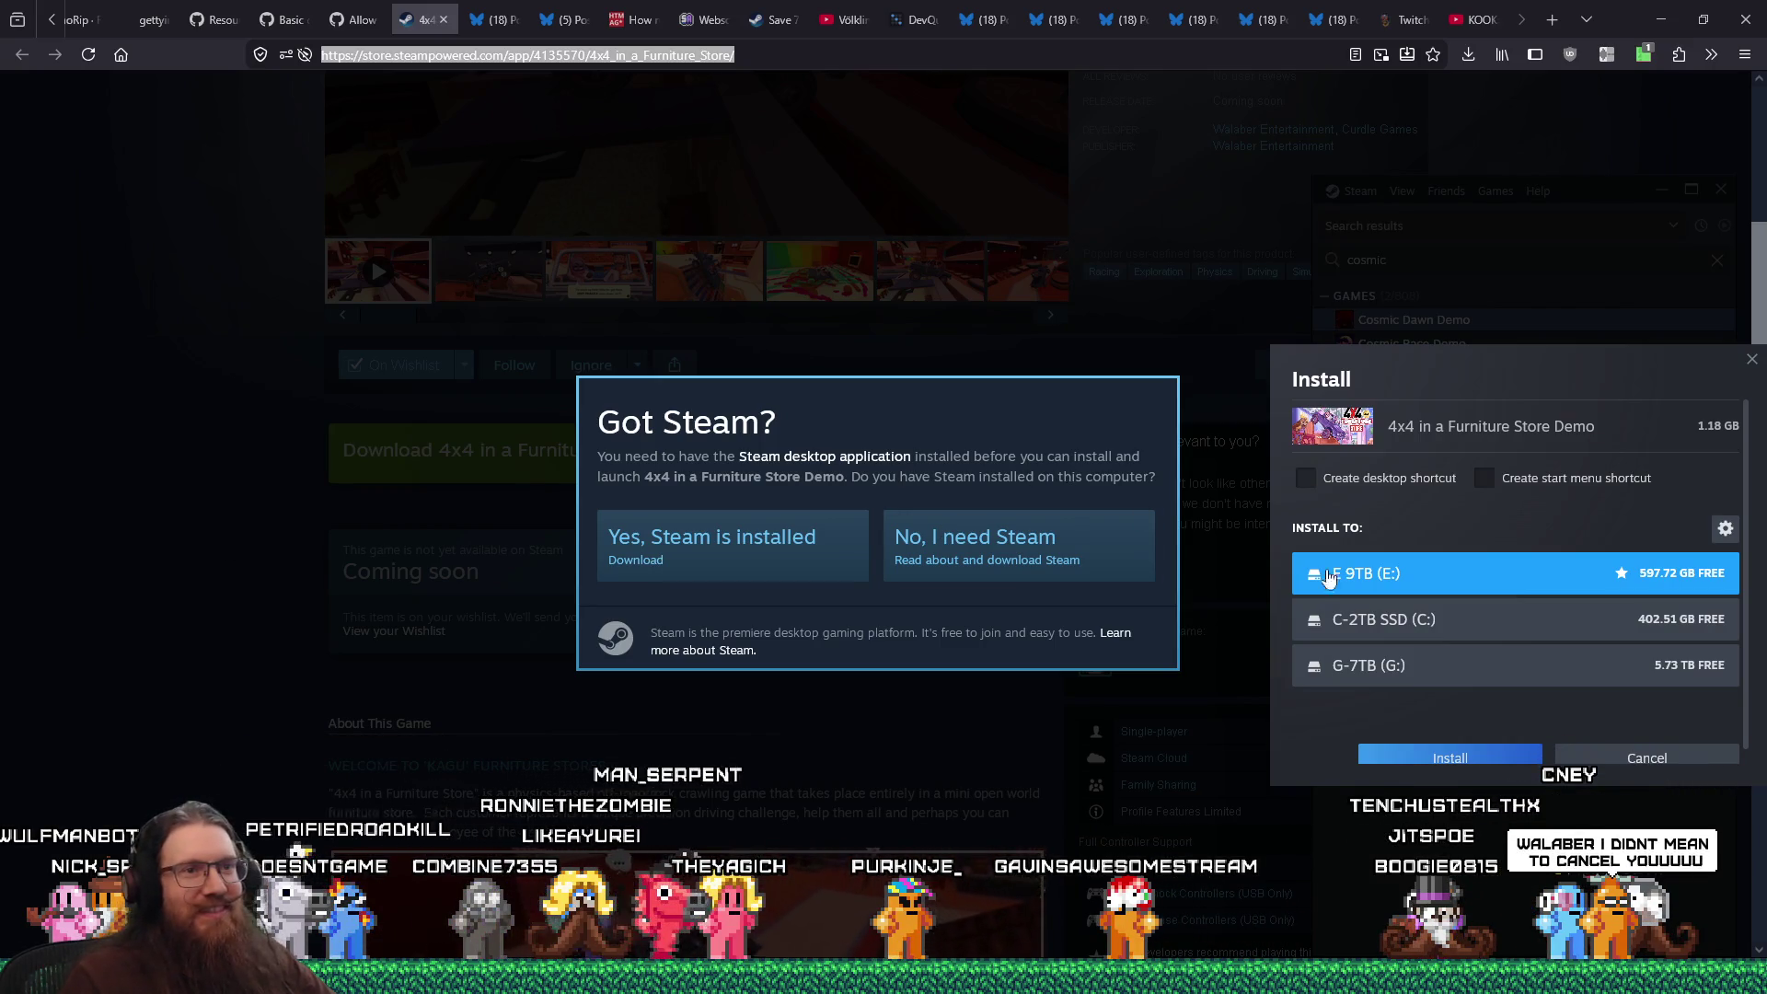
Install the demo on the G-7TB (G:) drive and close the store tab
{"action": "left_click", "coordinate": [1499, 670]}
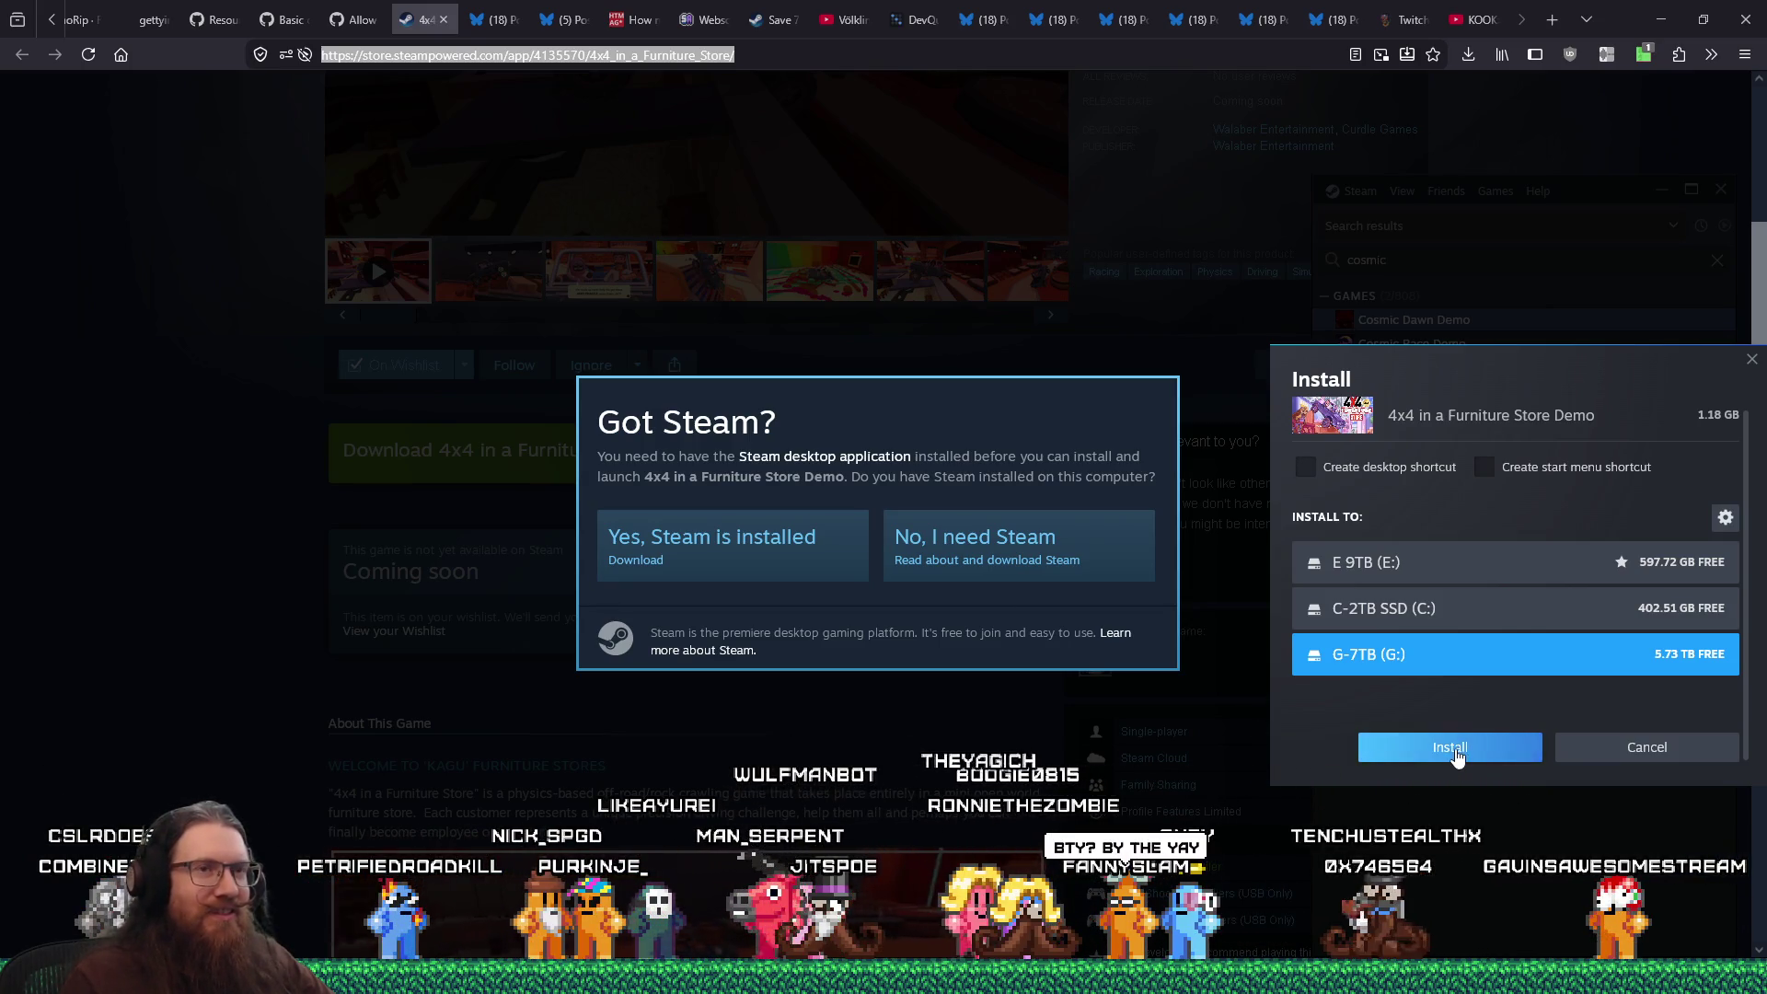
{"action": "left_click_drag", "start_coordinate": [1455, 378], "coordinate": [1184, 295]}
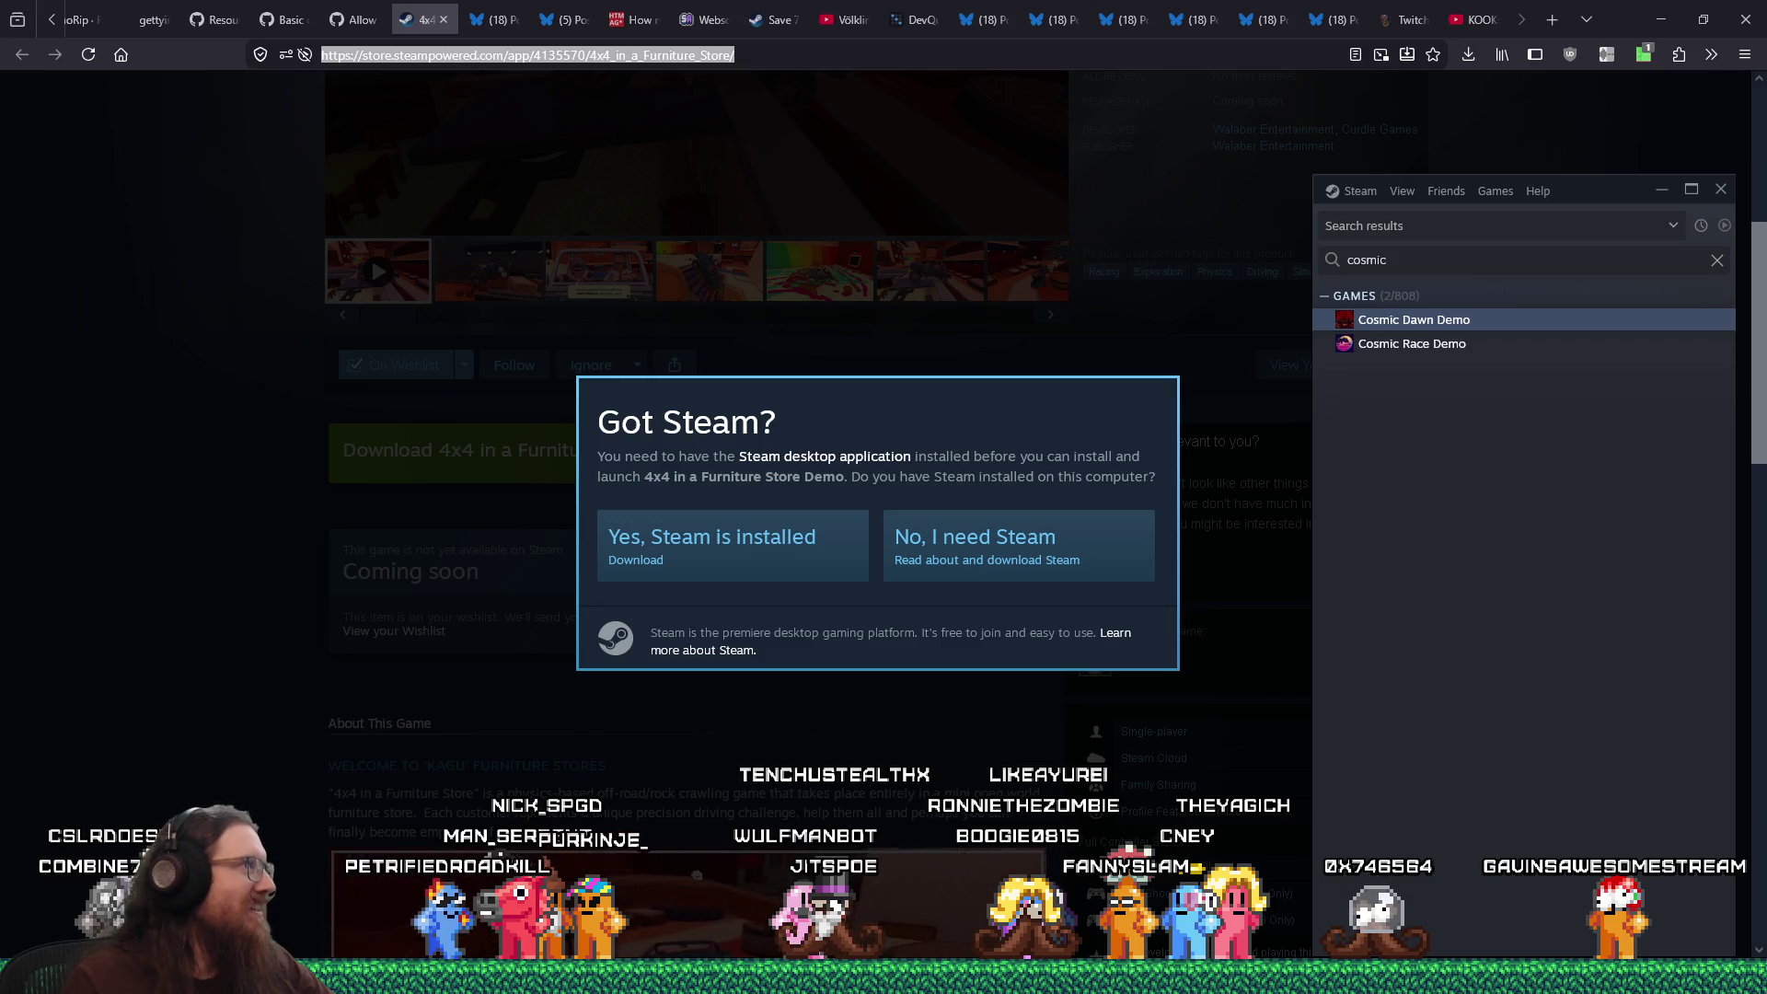
{"action": "left_click", "coordinate": [443, 21]}
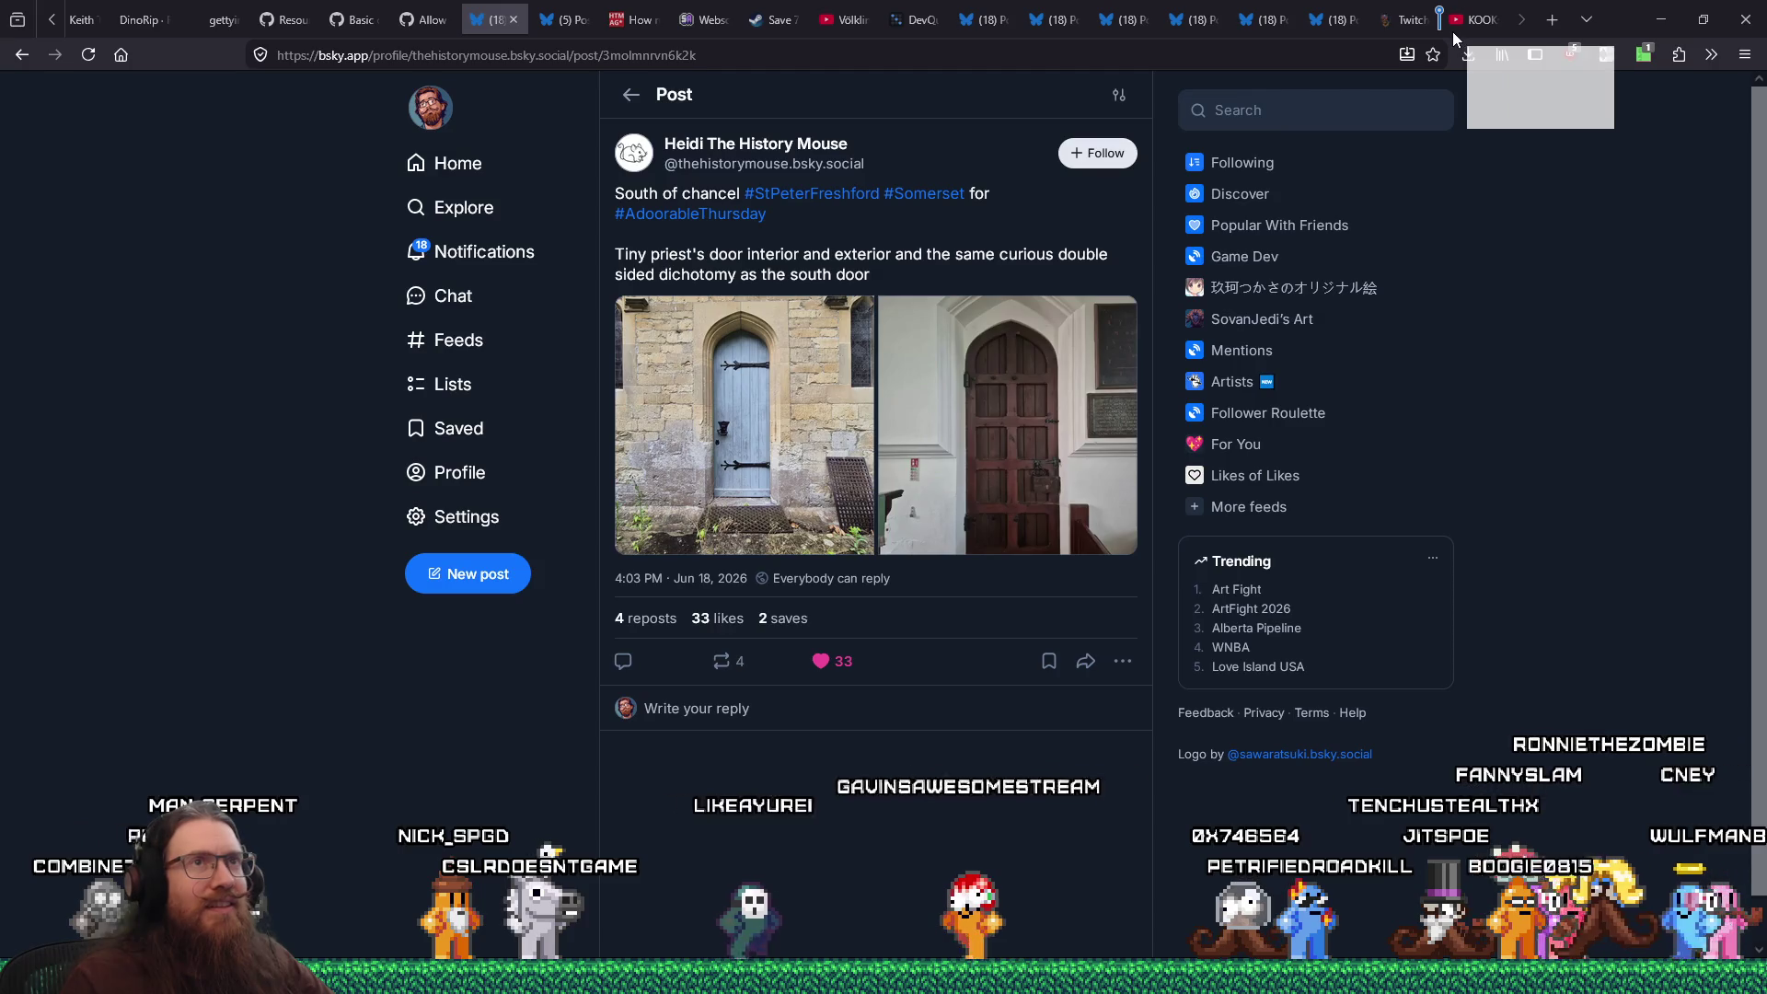
Play the Perfect Brownie pan video and check its quality settings
{"action": "left_click", "coordinate": [1454, 28]}
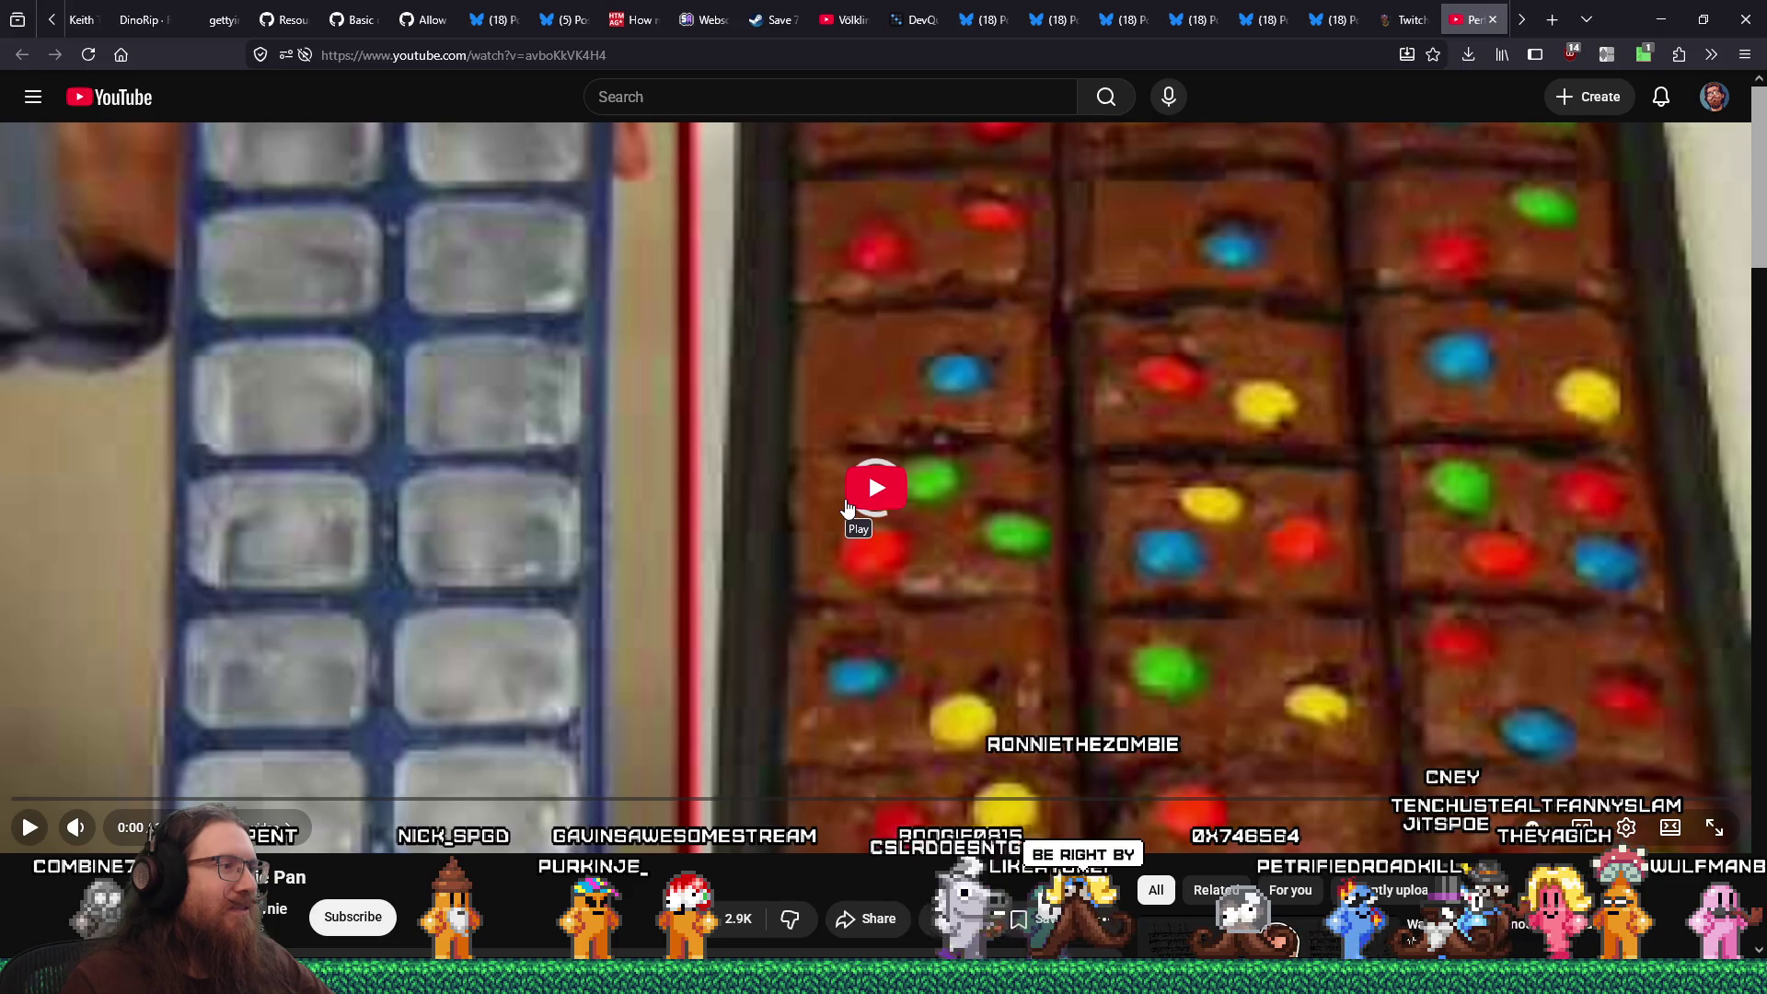
{"action": "left_click", "coordinate": [848, 506]}
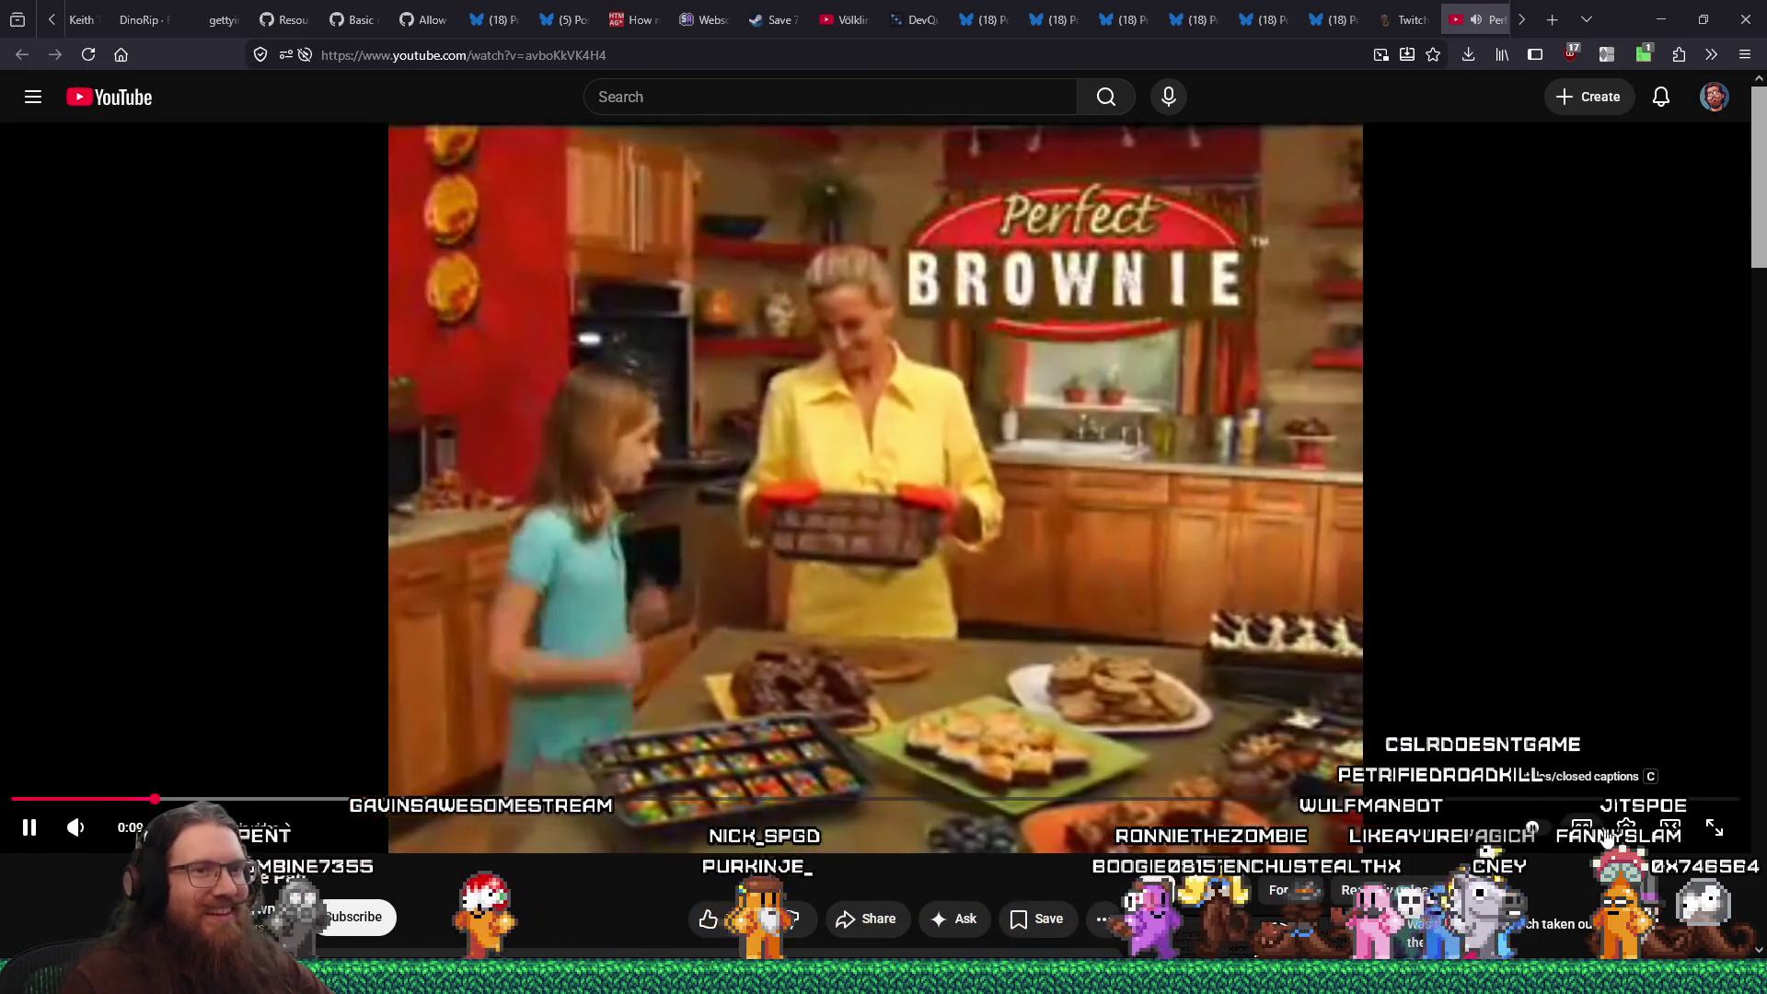
{"action": "left_click", "coordinate": [1625, 827]}
{"action": "left_click", "coordinate": [1671, 780]}
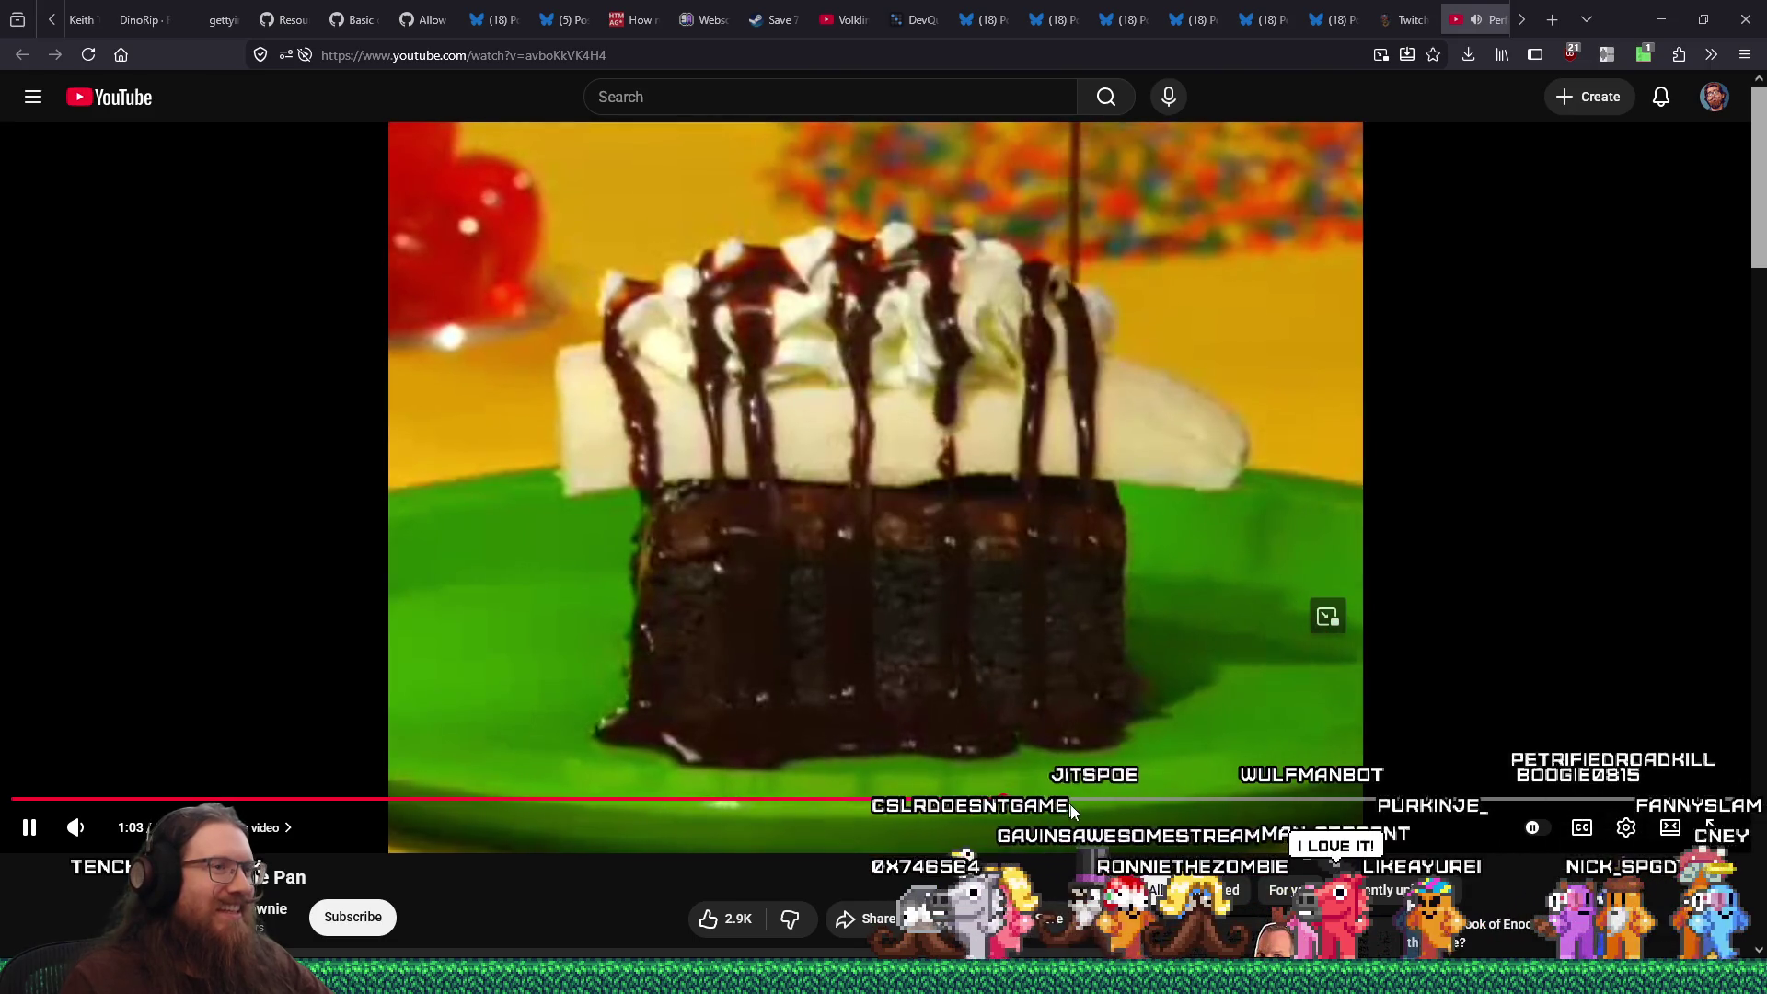
Skip through the video to 1:19, 1:32 and 1:44, pause it, and close the tab
{"action": "left_click_drag", "start_coordinate": [1061, 806], "coordinate": [1279, 802]}
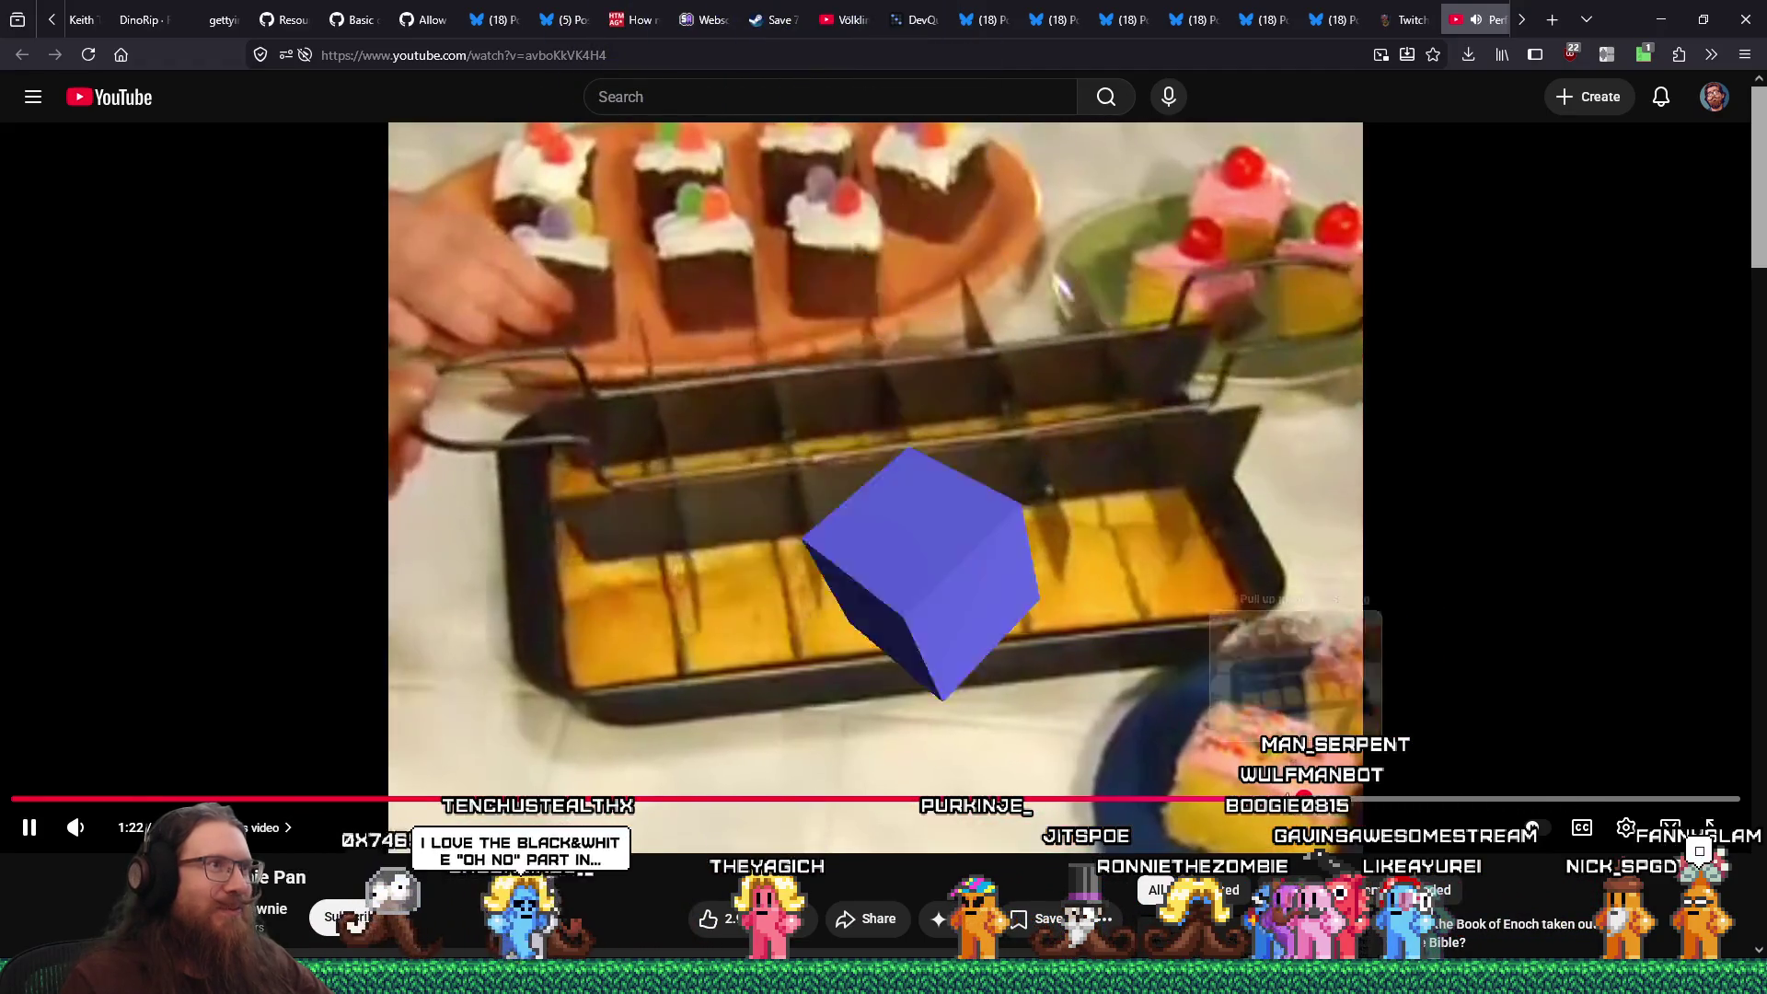
{"action": "left_click", "coordinate": [1266, 801]}
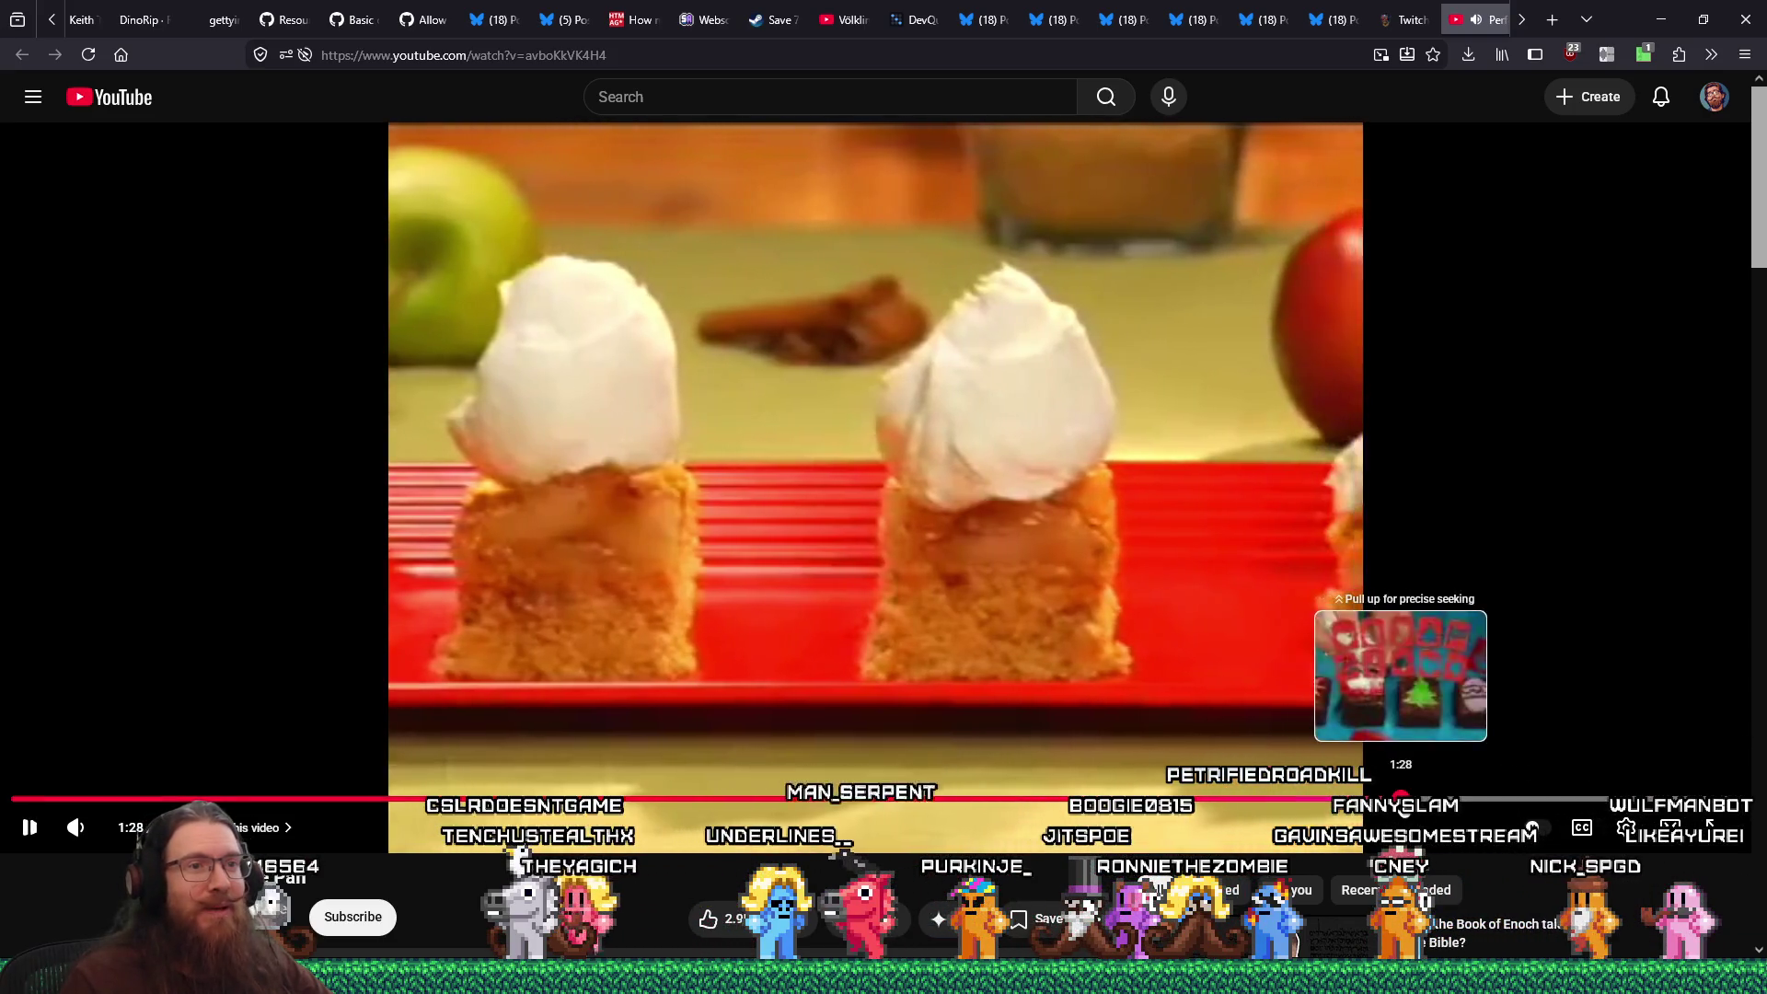
{"action": "left_click", "coordinate": [1463, 800]}
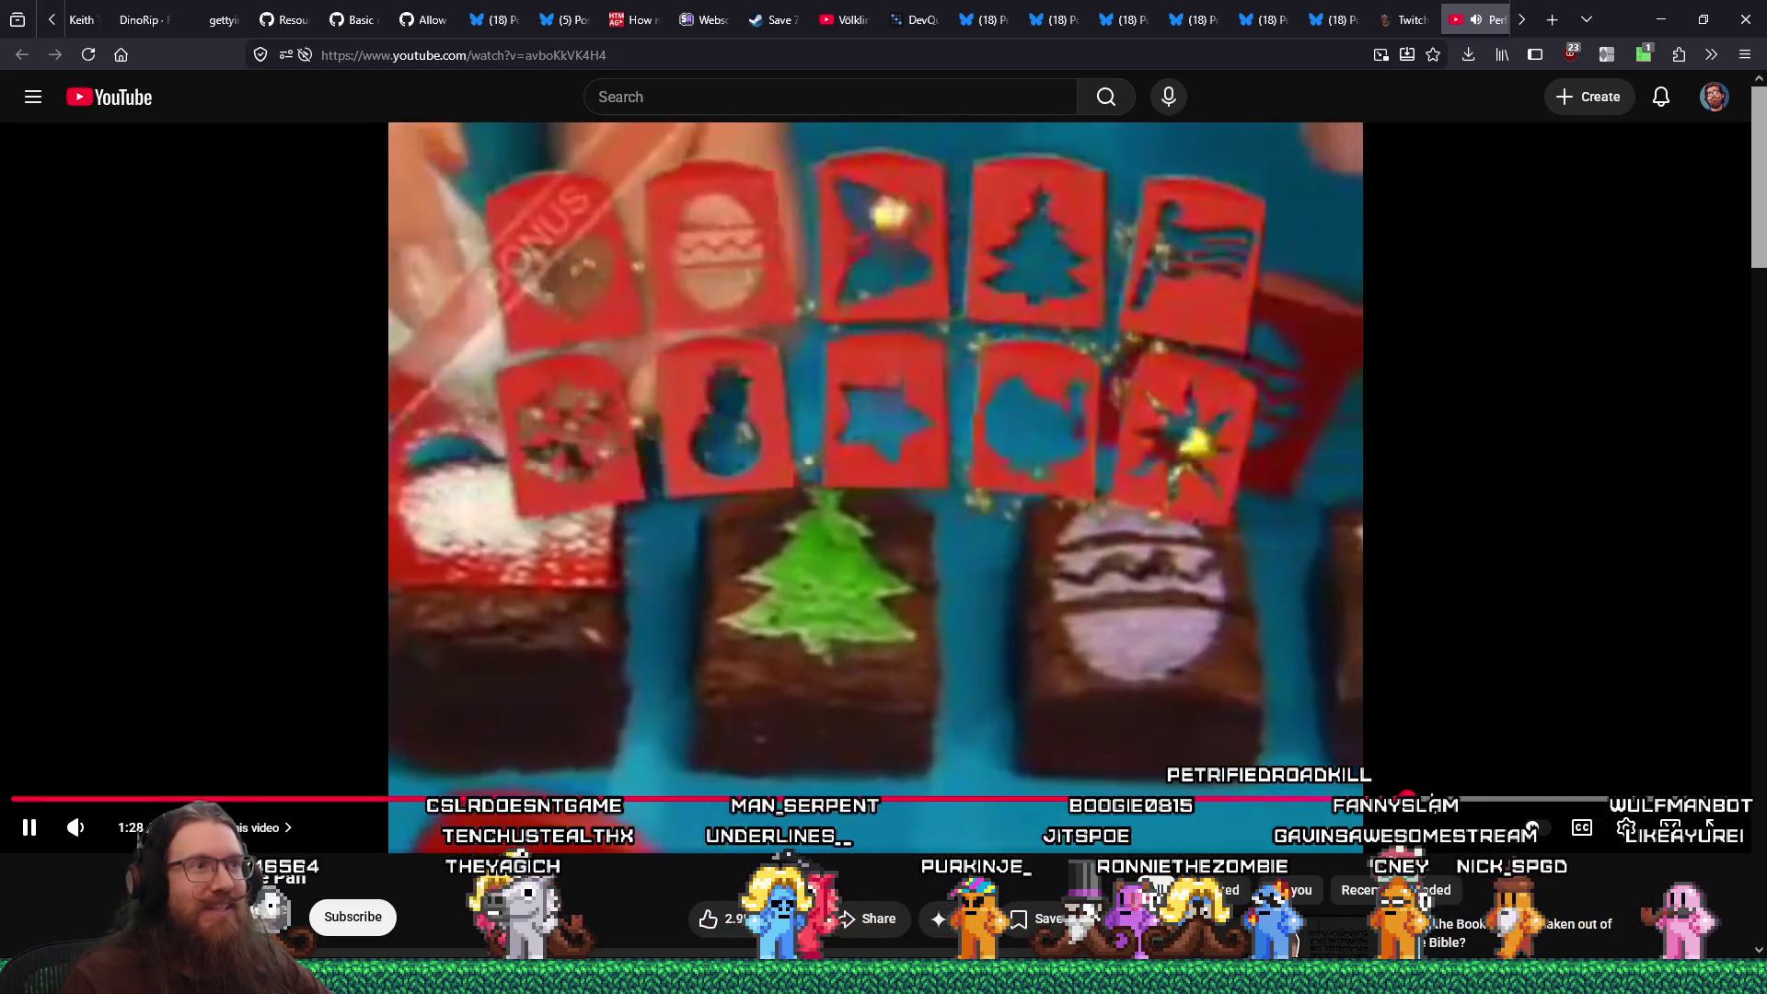
{"action": "left_click_drag", "start_coordinate": [1466, 801], "coordinate": [1708, 801]}
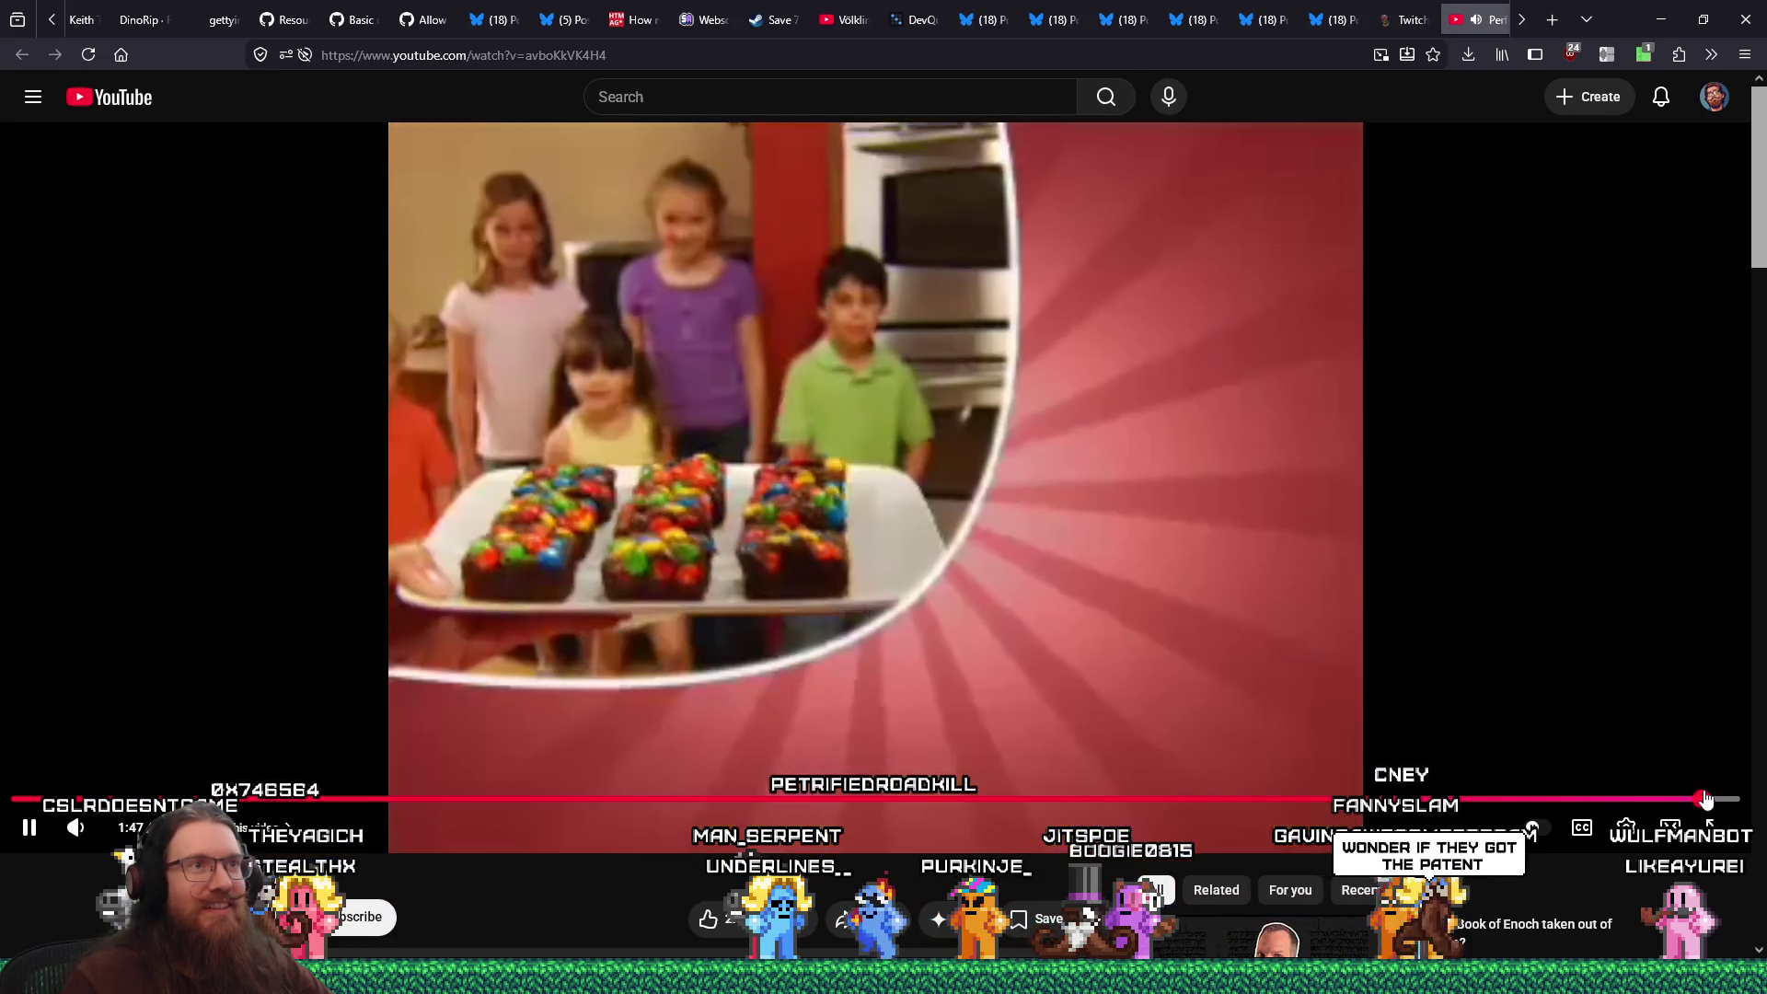
{"action": "left_click", "coordinate": [1426, 608]}
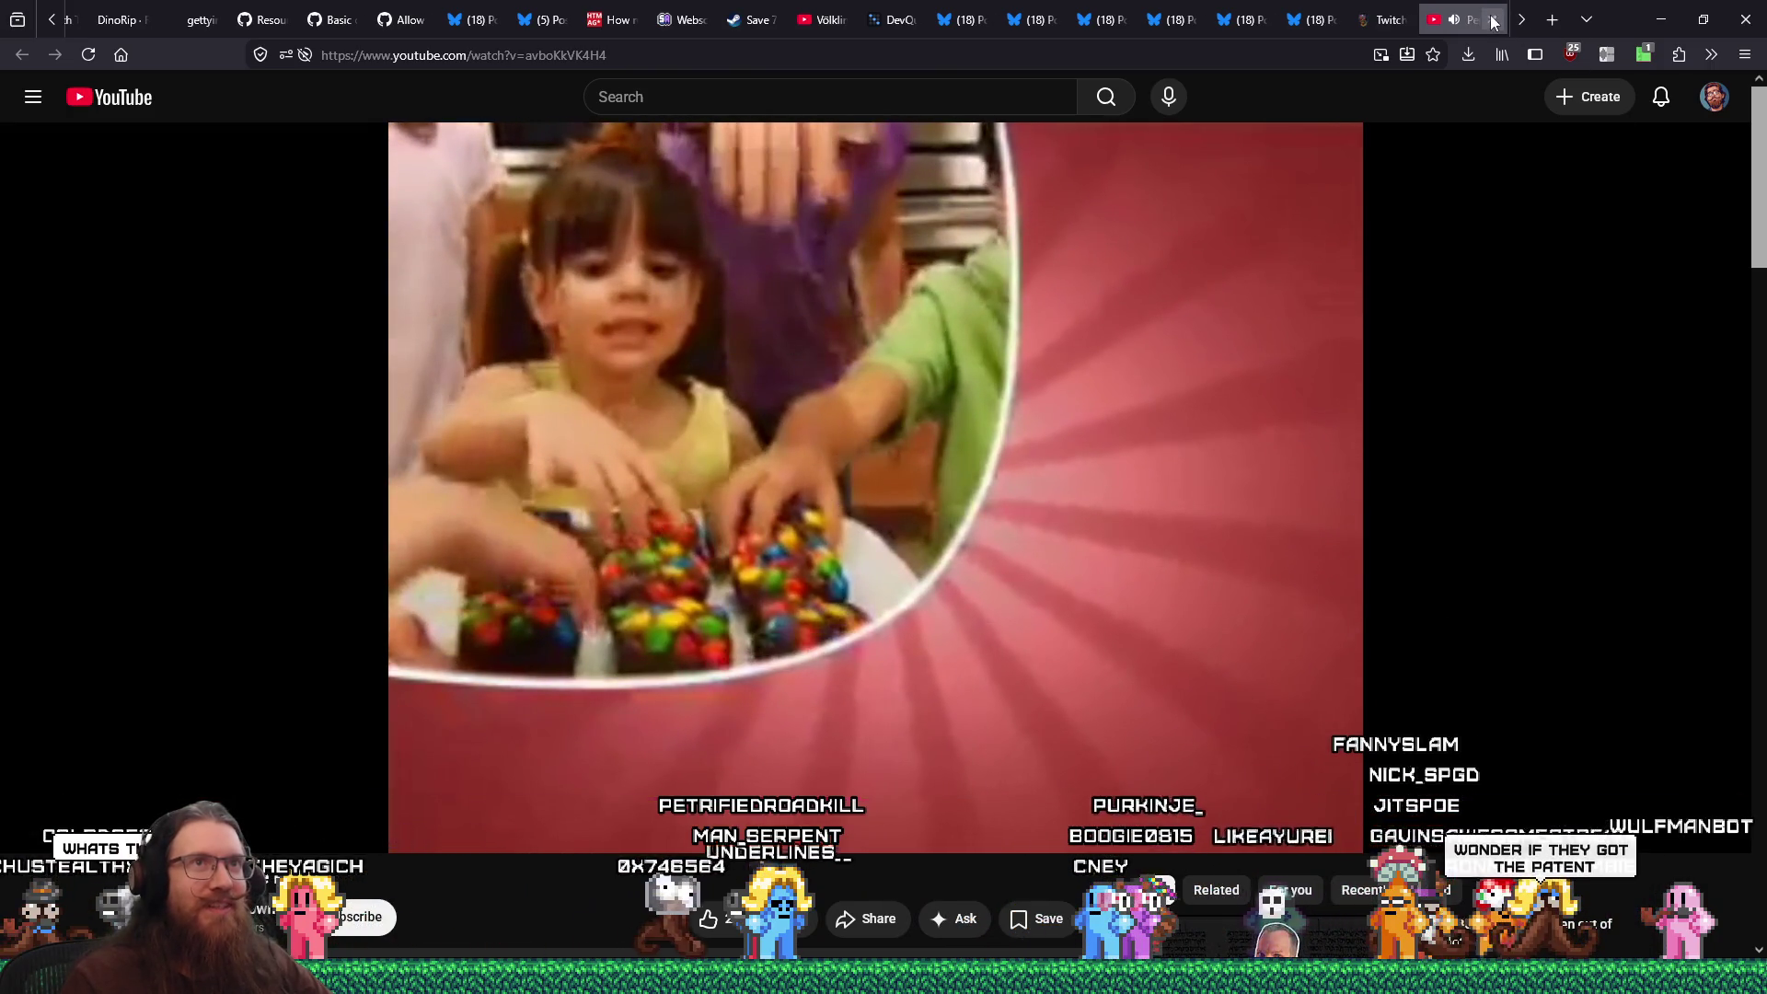
{"action": "left_click", "coordinate": [1492, 19]}
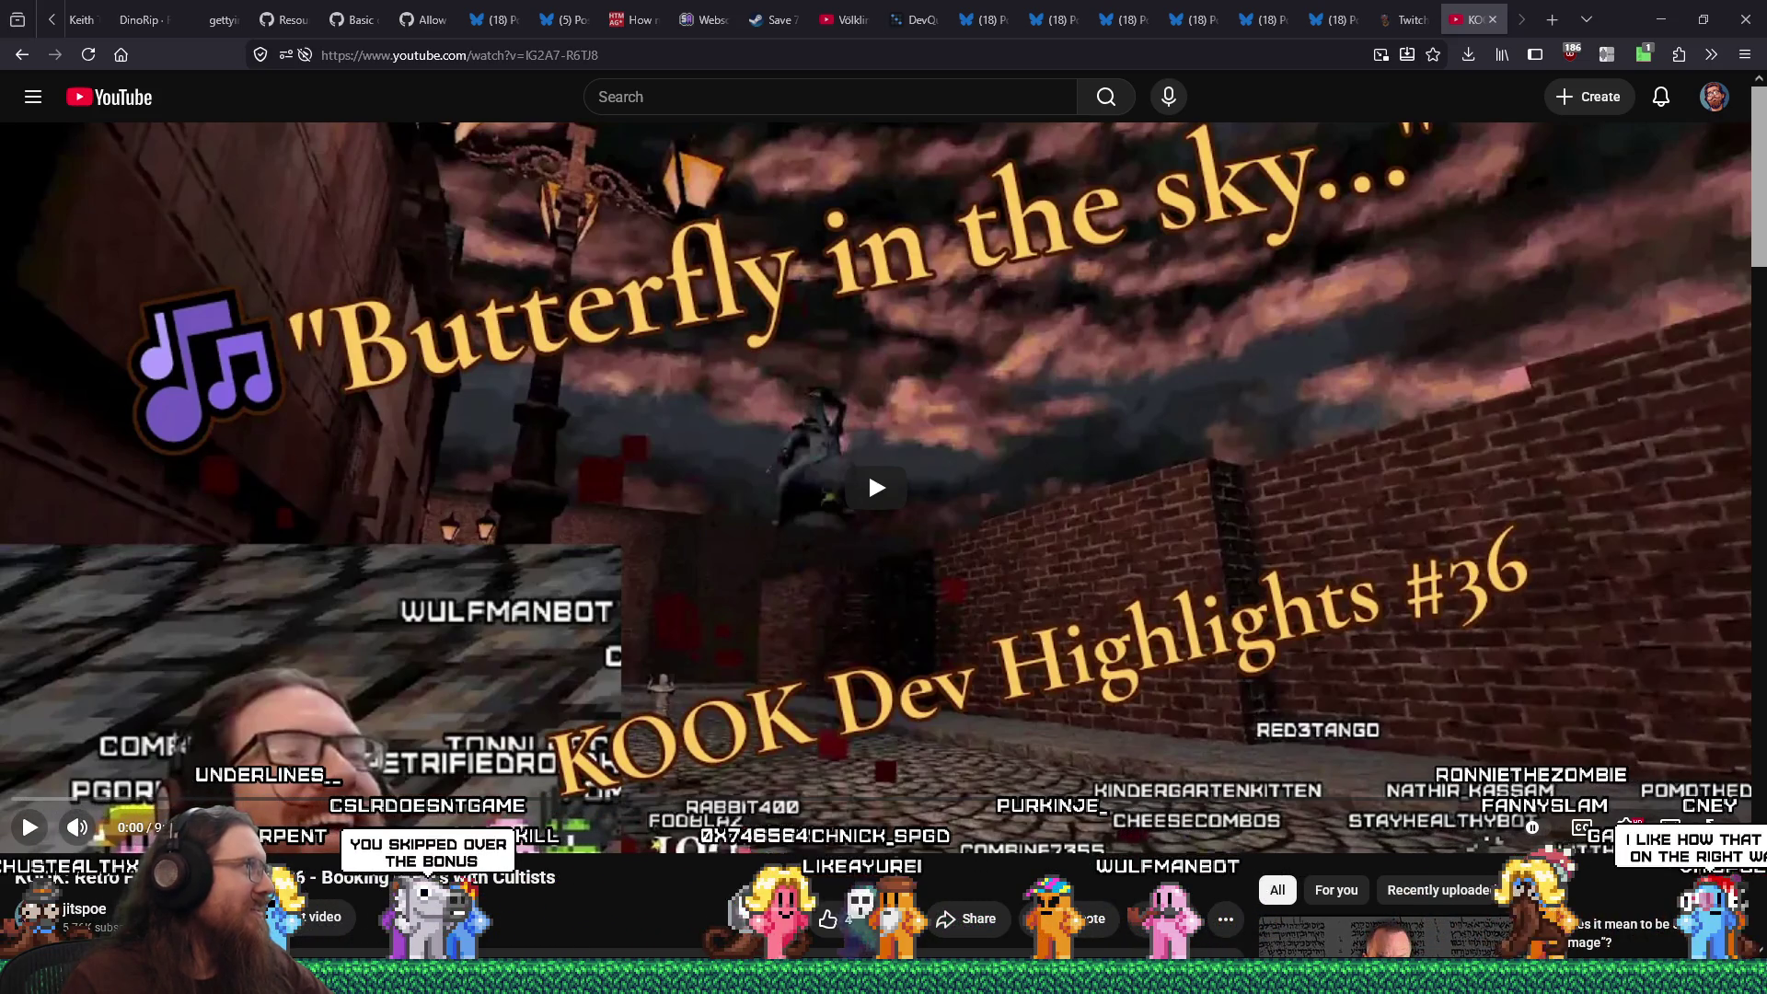
{"action": "mouse_move", "coordinate": [0, 92]}
{"action": "left_mouse_down"}
{"action": "mouse_move", "coordinate": [598, 101]}
{"action": "mouse_move", "coordinate": [589, 48]}
{"action": "left_mouse_up"}
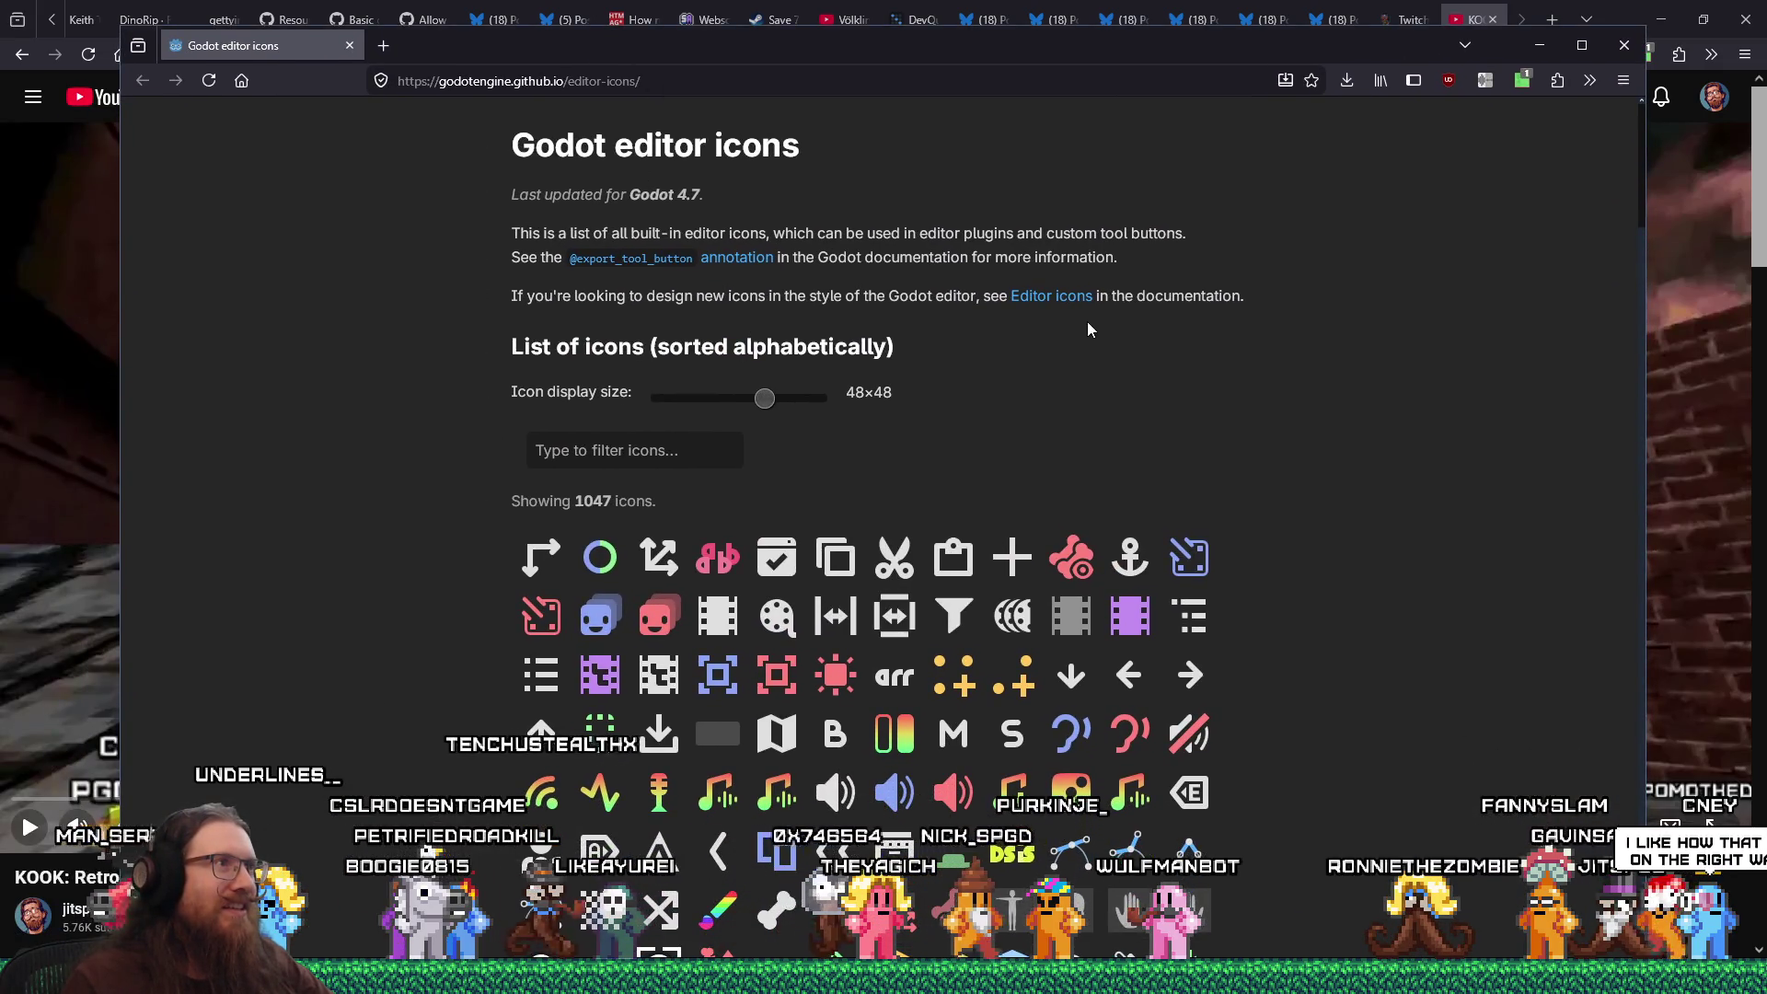
{"action": "scroll", "coordinate": [1089, 329], "scroll_direction": "down", "scroll_amount": 12}
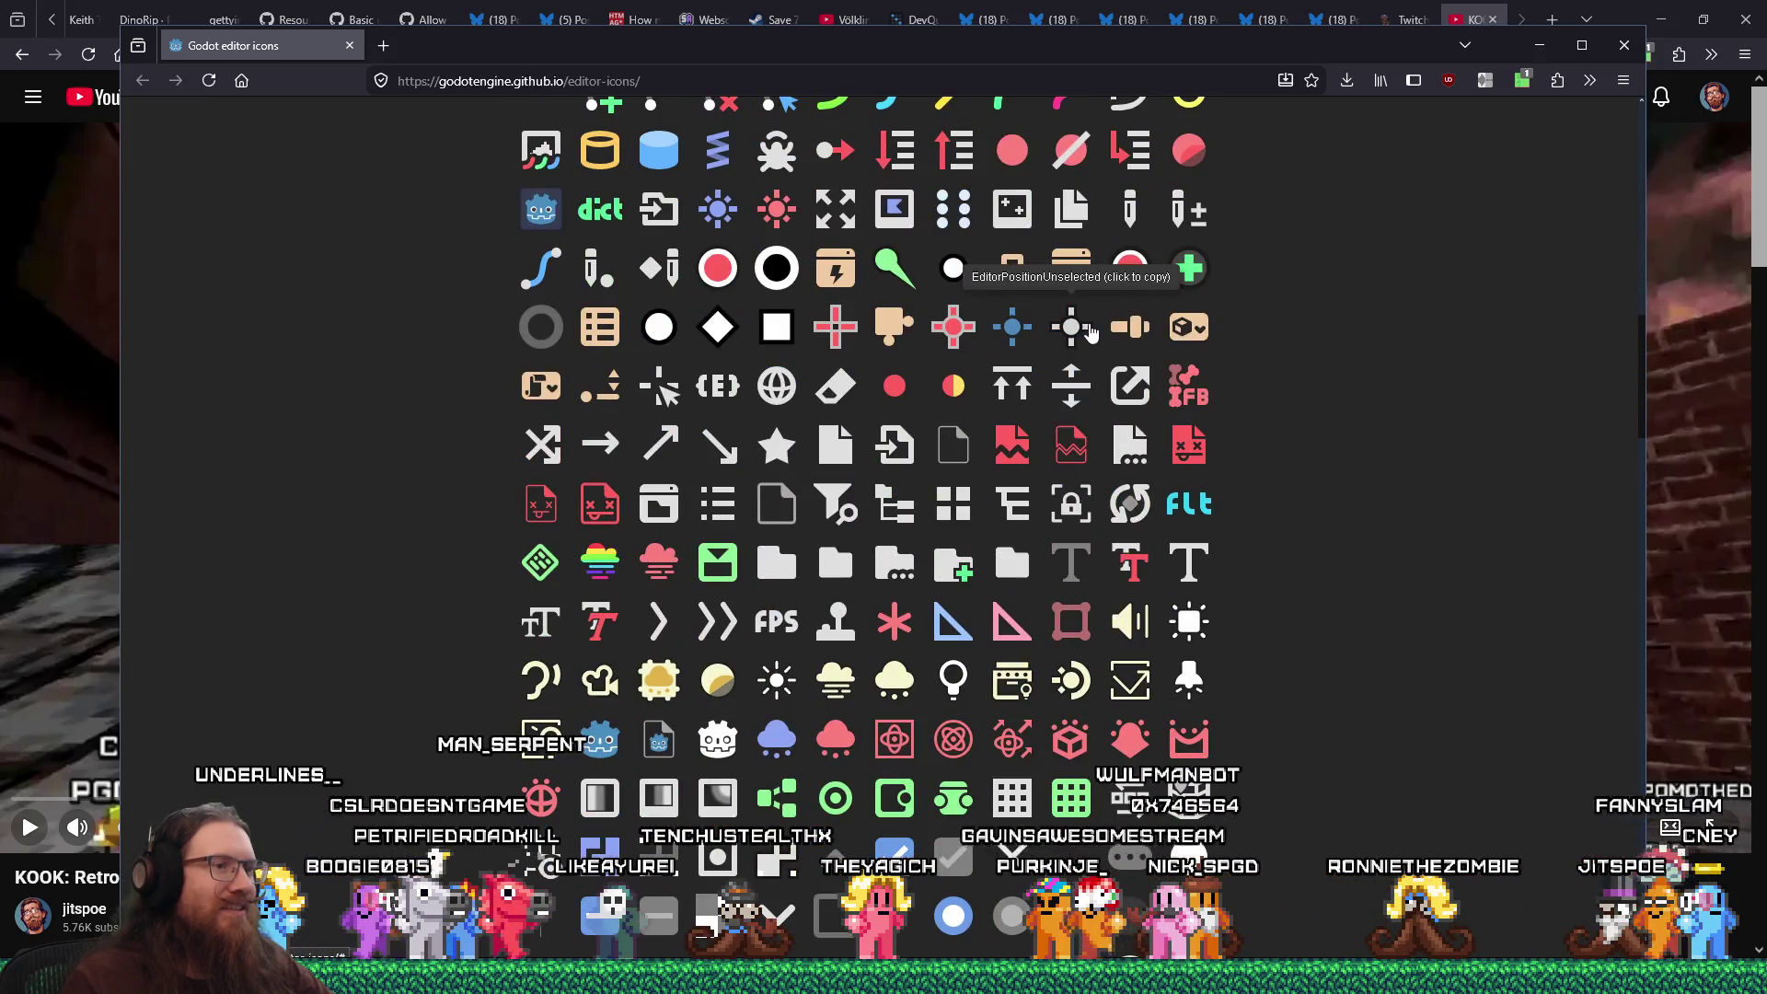
{"action": "scroll", "coordinate": [1089, 331], "scroll_direction": "down", "scroll_amount": 10}
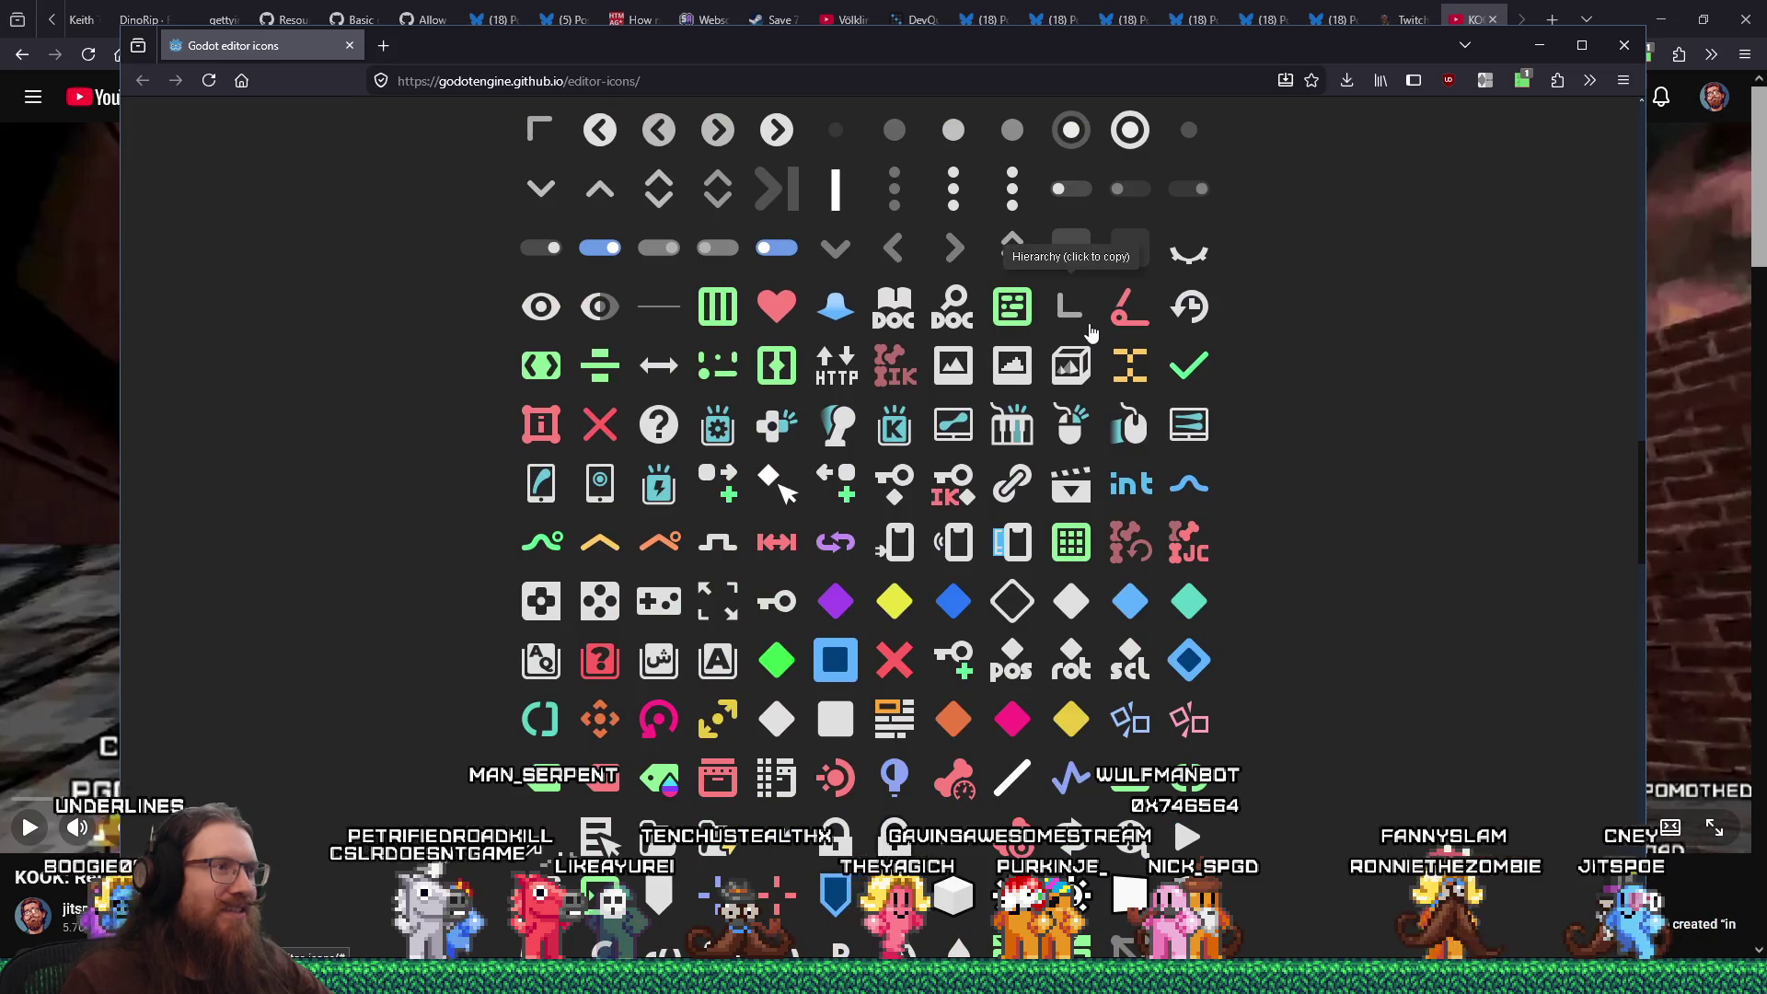
{"action": "scroll", "coordinate": [1091, 331], "scroll_direction": "down", "scroll_amount": 5}
{"action": "scroll", "coordinate": [1090, 331], "scroll_direction": "down", "scroll_amount": 15}
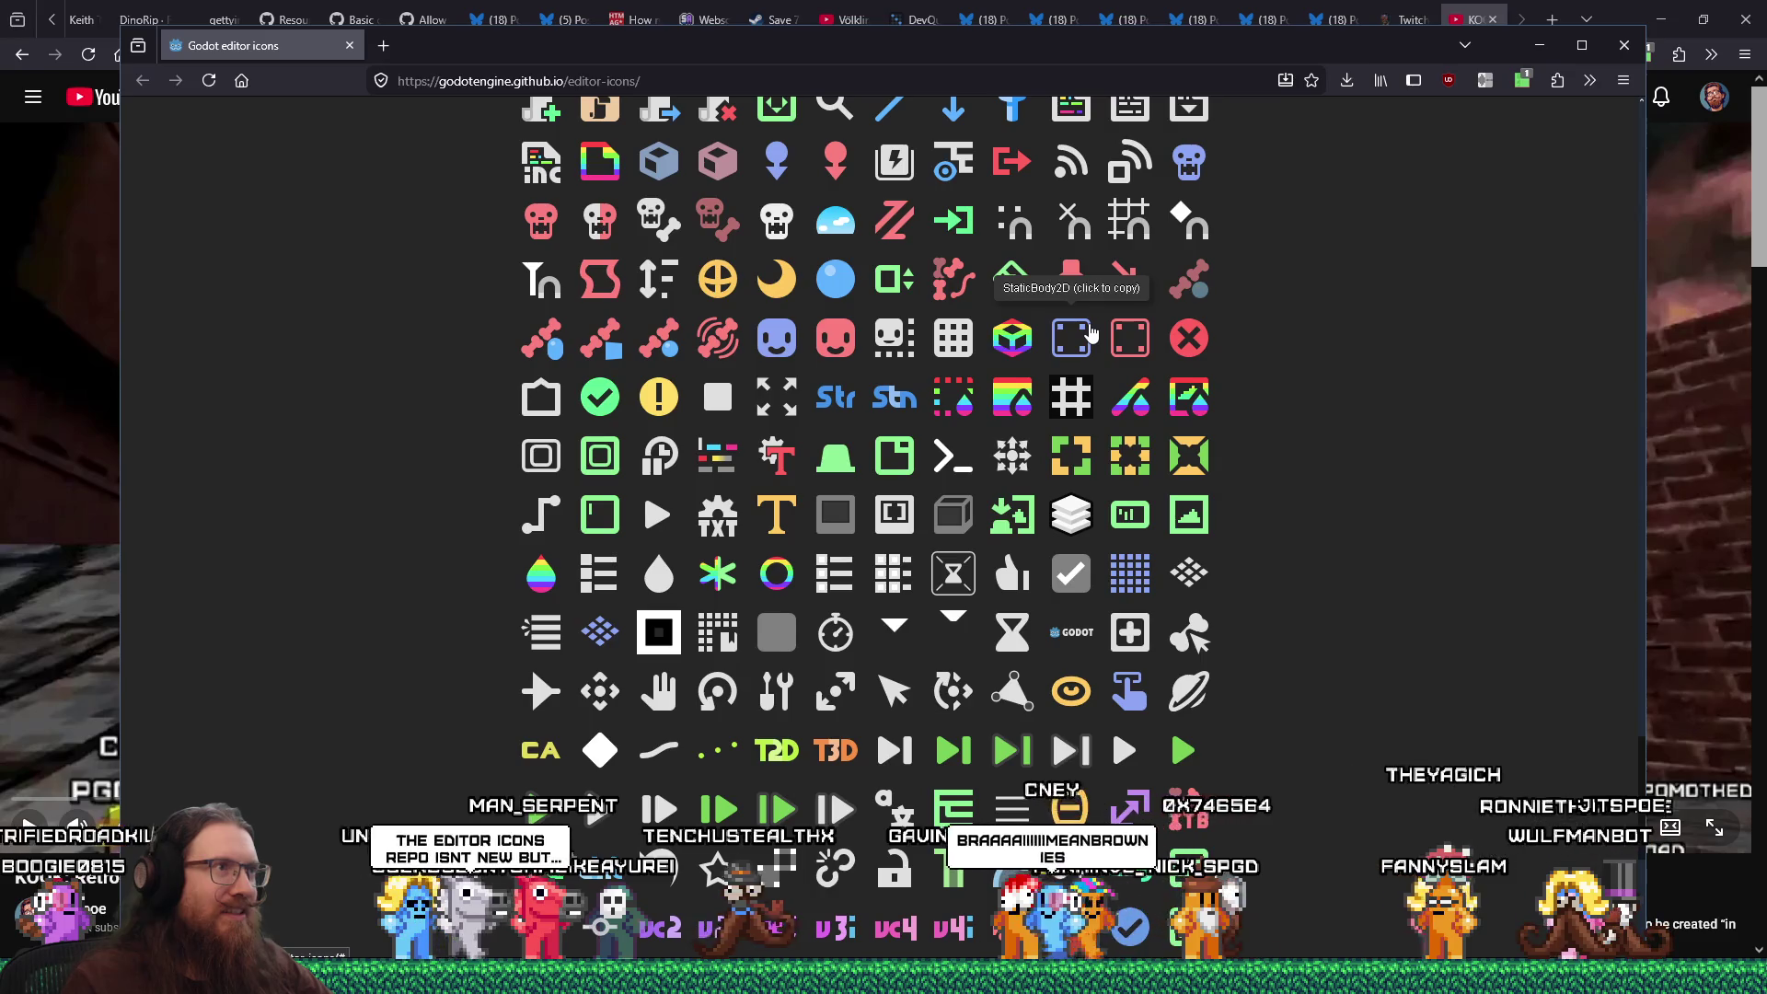
{"action": "scroll", "coordinate": [1090, 331], "scroll_direction": "down", "scroll_amount": 7}
{"action": "scroll", "coordinate": [1090, 331], "scroll_direction": "down", "scroll_amount": 20}
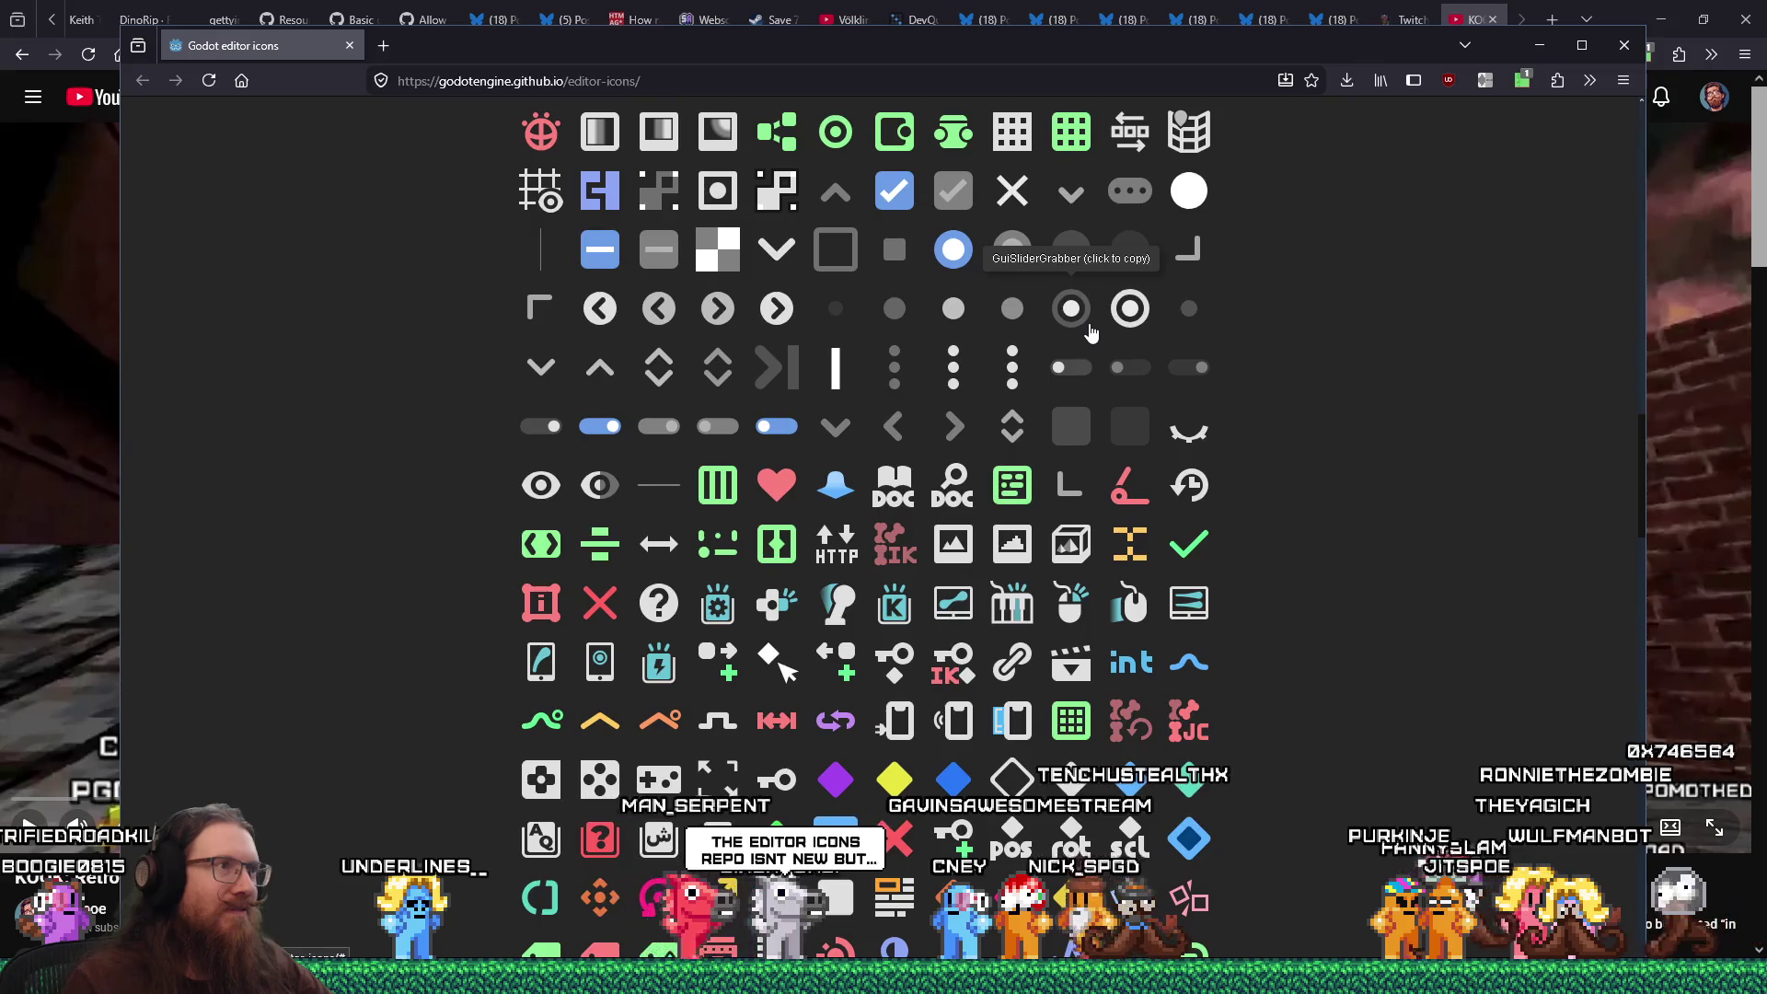
{"action": "scroll", "coordinate": [1090, 333], "scroll_direction": "down", "scroll_amount": 10}
{"action": "scroll", "coordinate": [1090, 331], "scroll_direction": "up", "scroll_amount": 20}
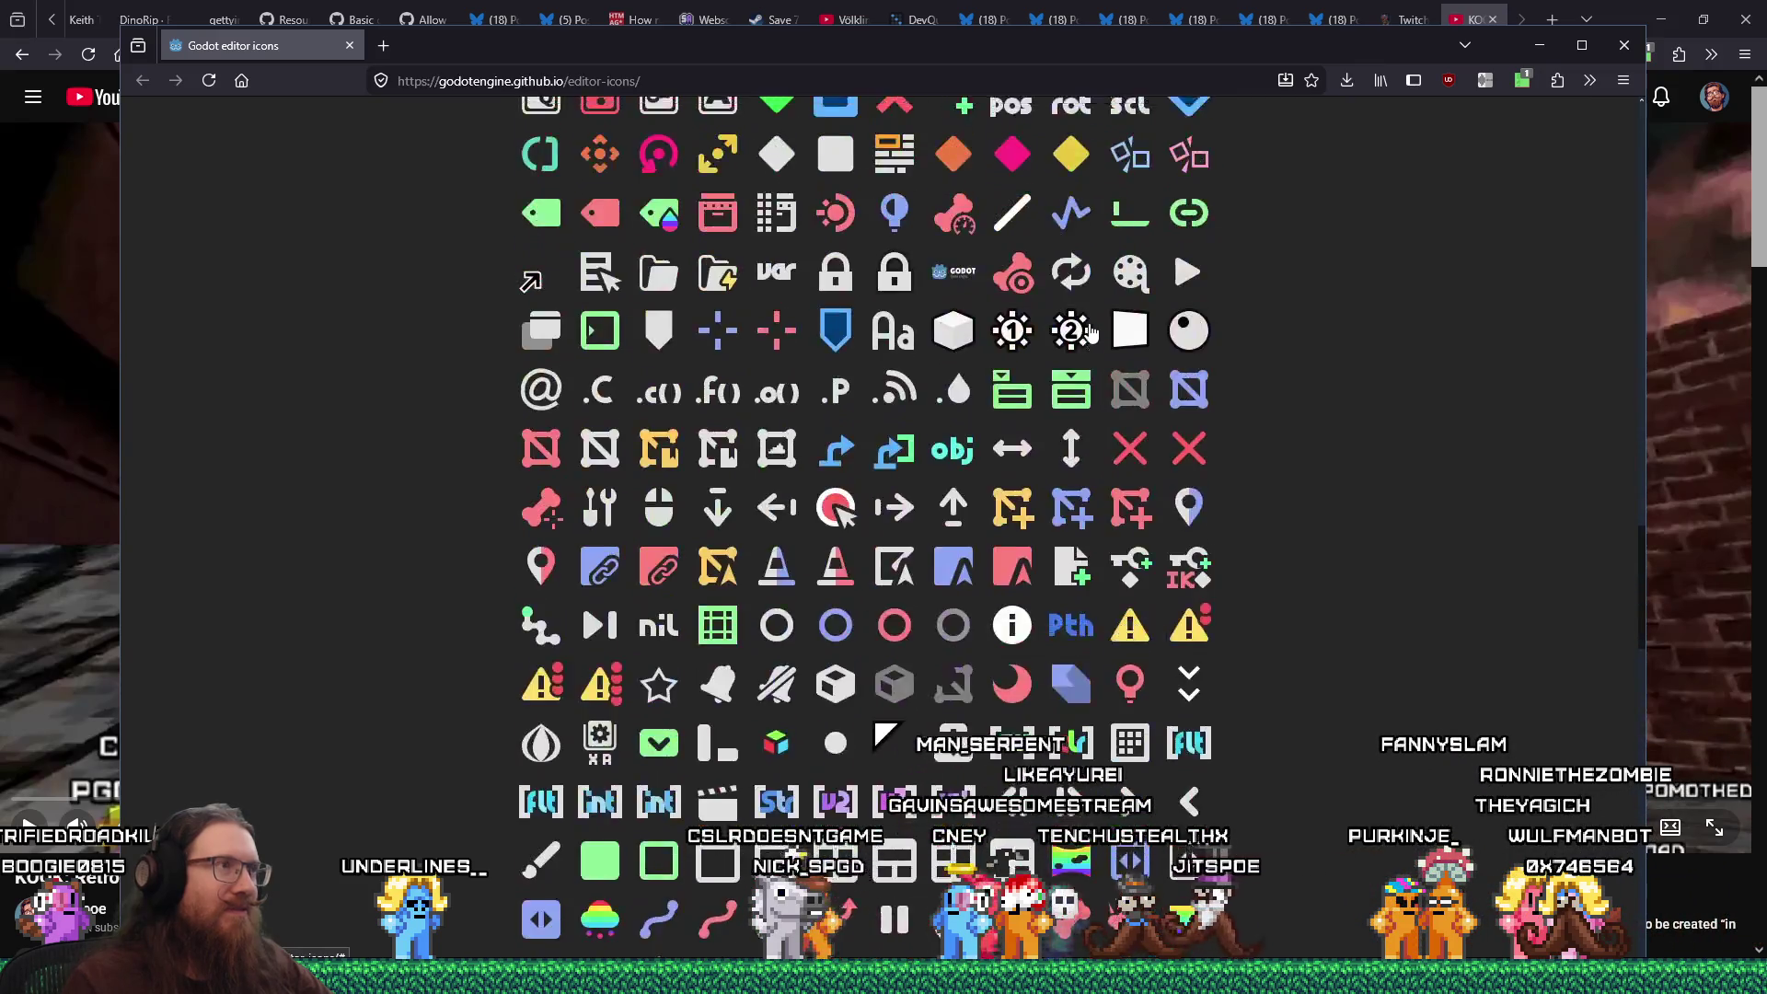
{"action": "scroll", "coordinate": [1091, 332], "scroll_direction": "up", "scroll_amount": 2}
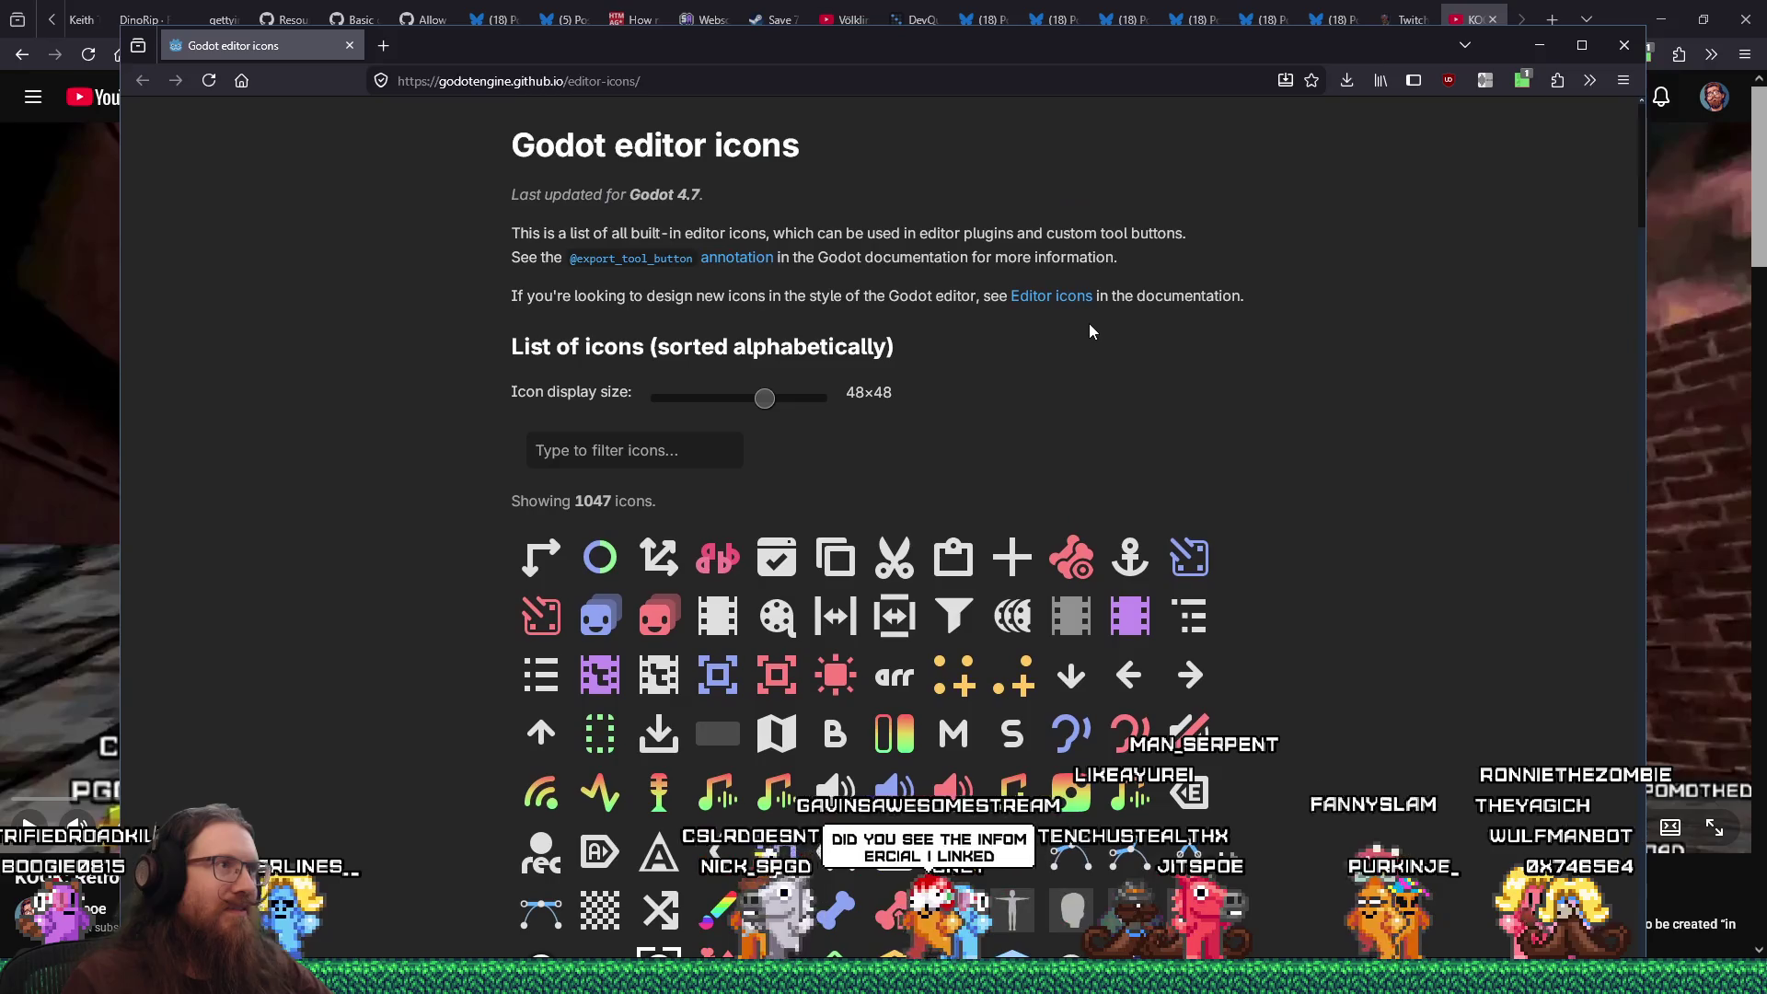
{"action": "left_click_drag", "start_coordinate": [543, 228], "coordinate": [957, 232]}
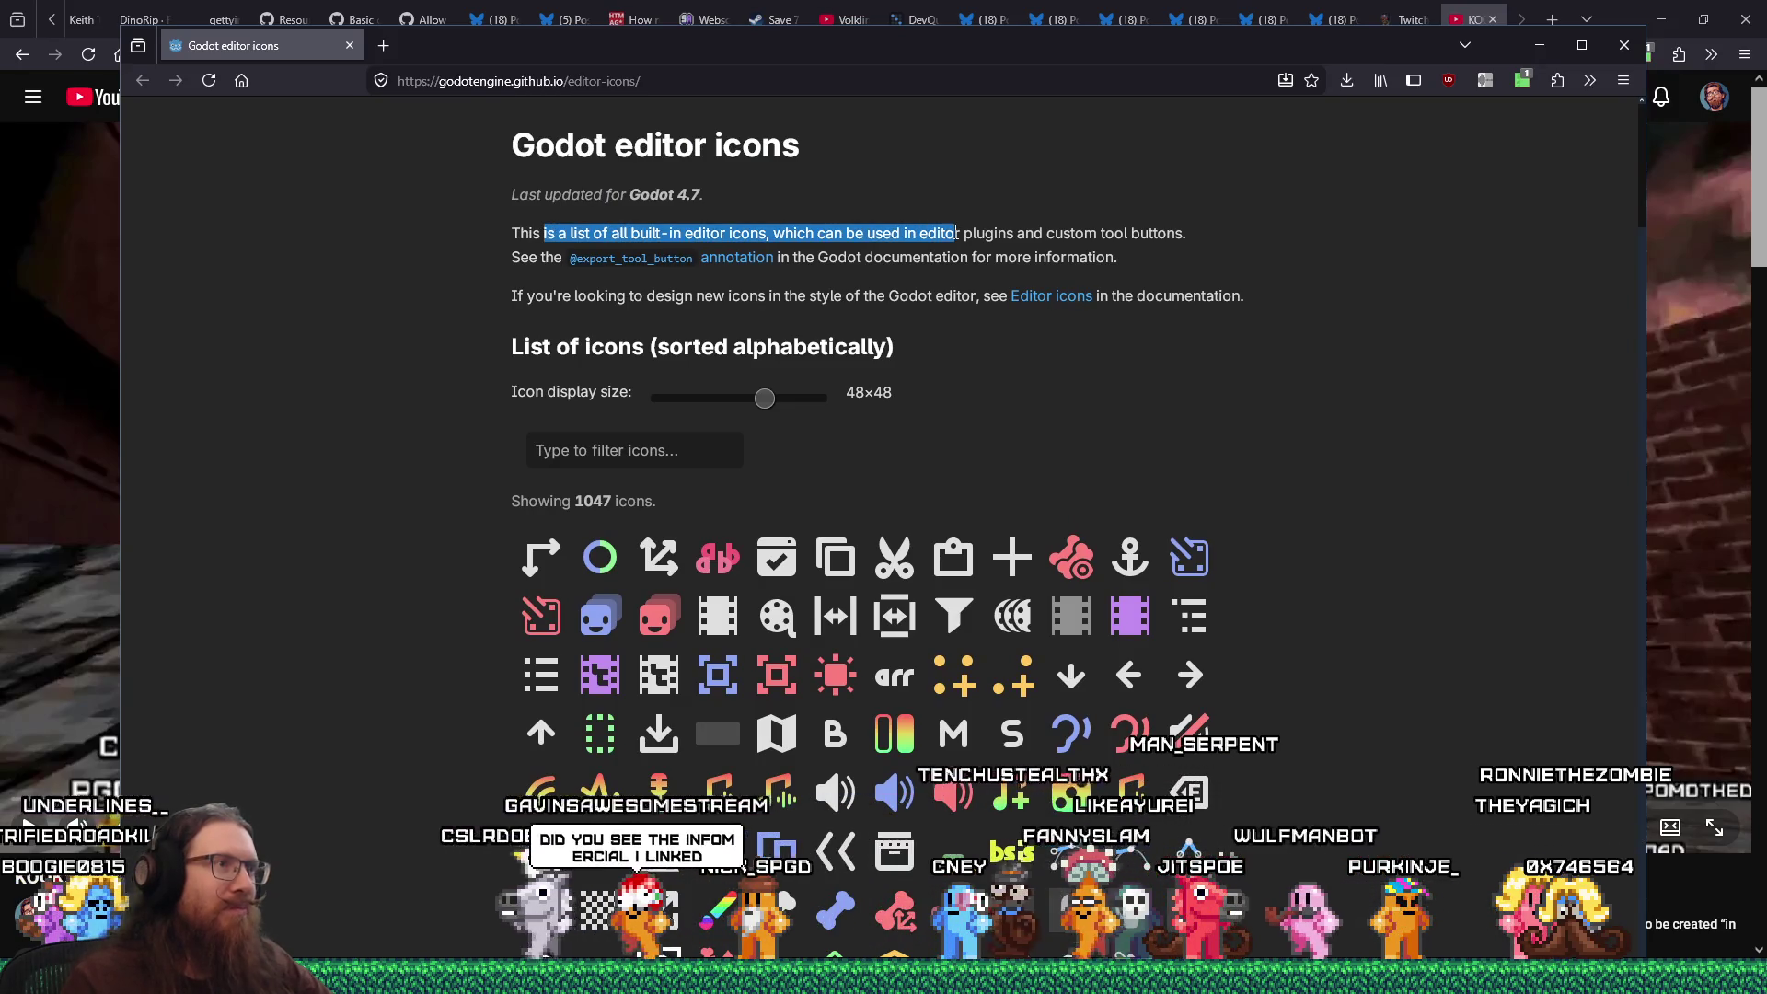
{"action": "left_click", "coordinate": [350, 46]}
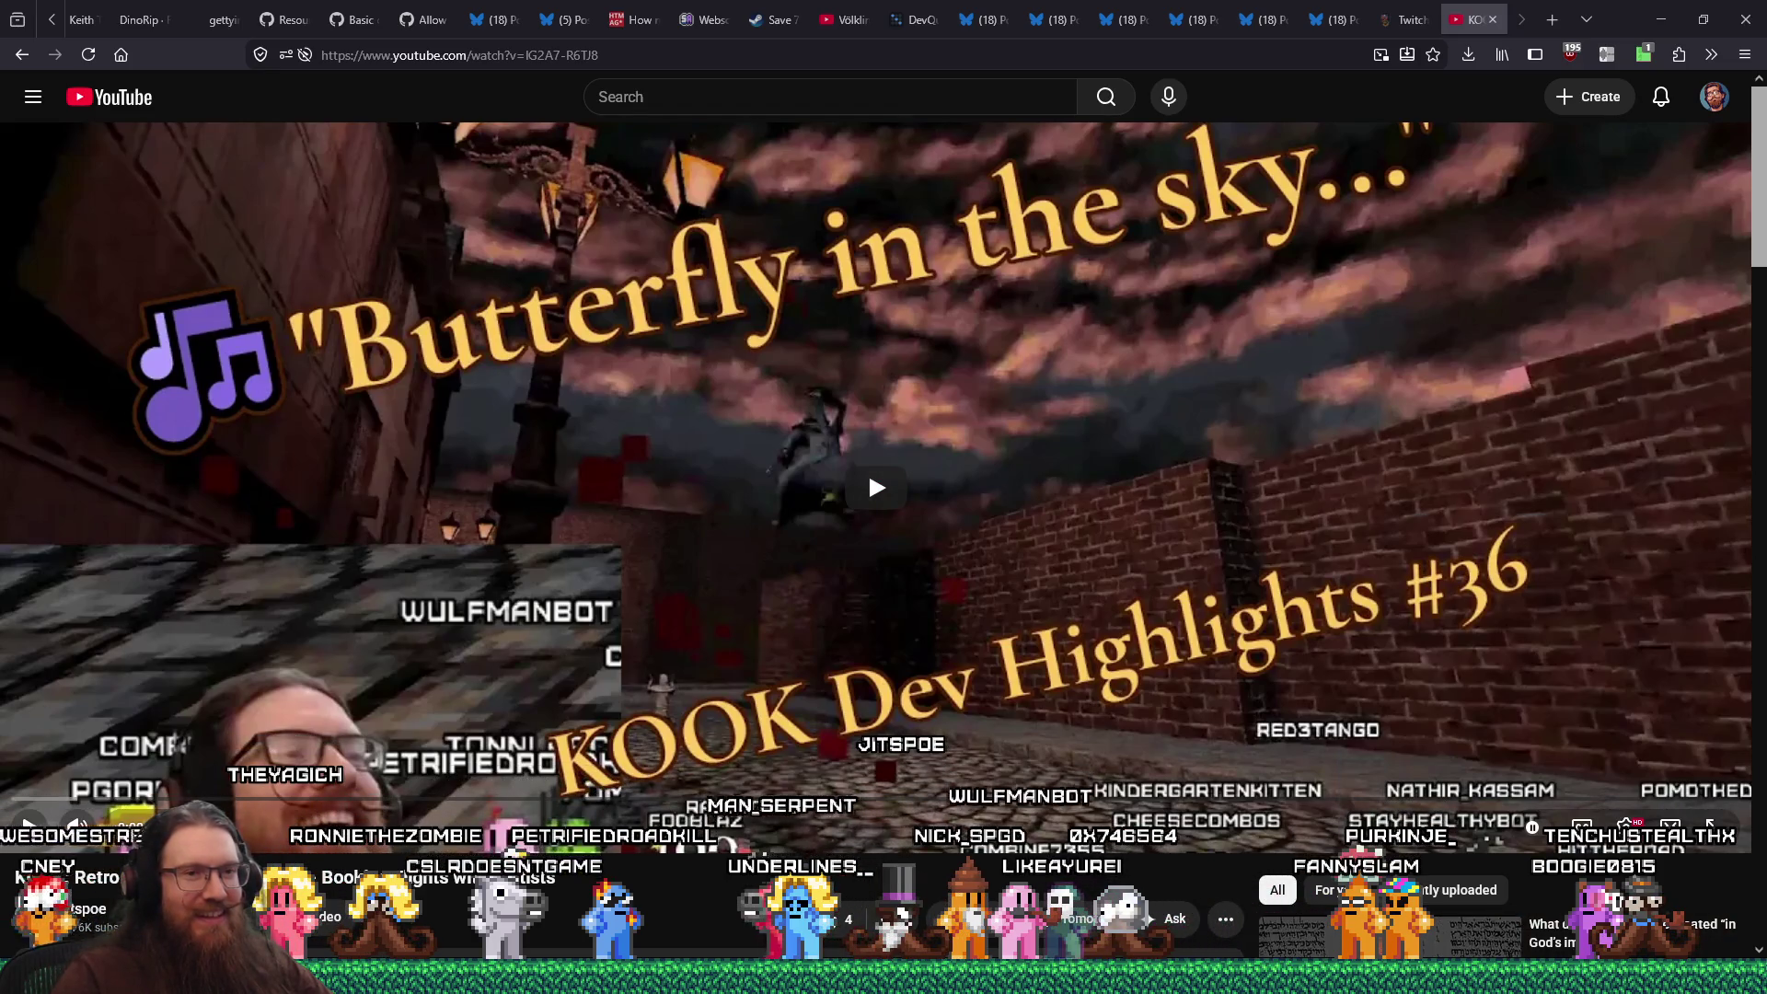
Launch 4x4 in a Furniture Store Demo from Steam's recent games list
{"action": "left_click", "coordinate": [1454, 533]}
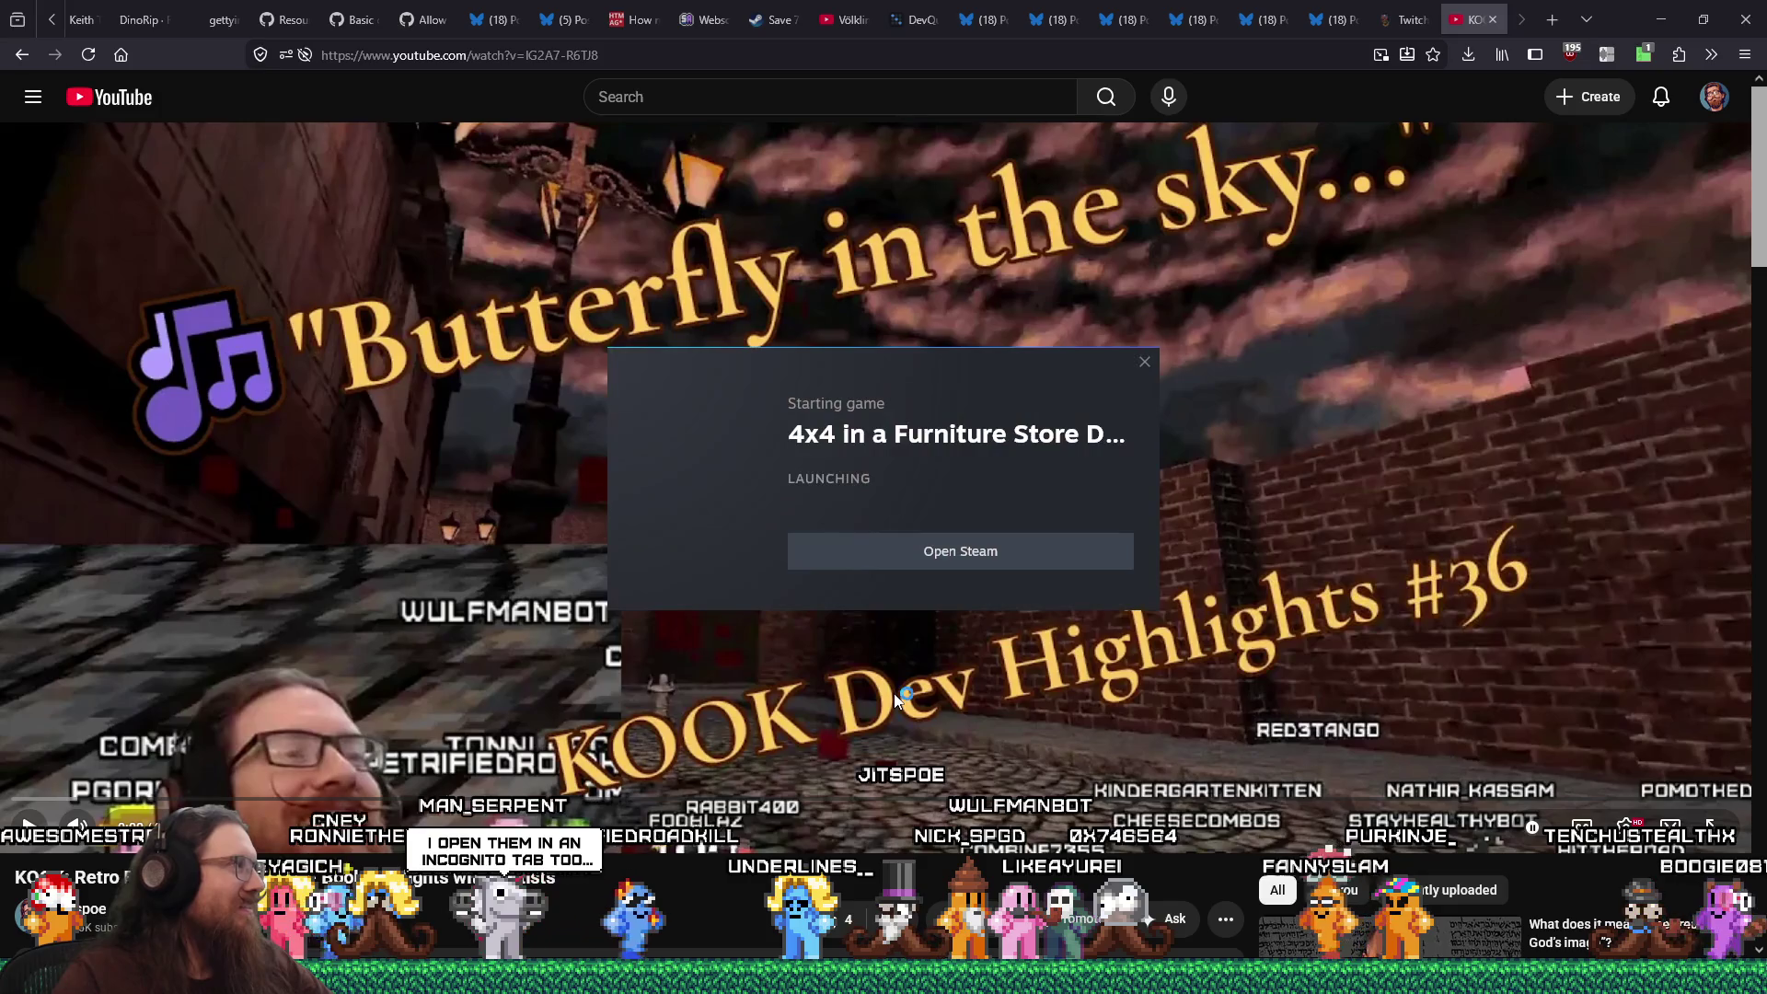
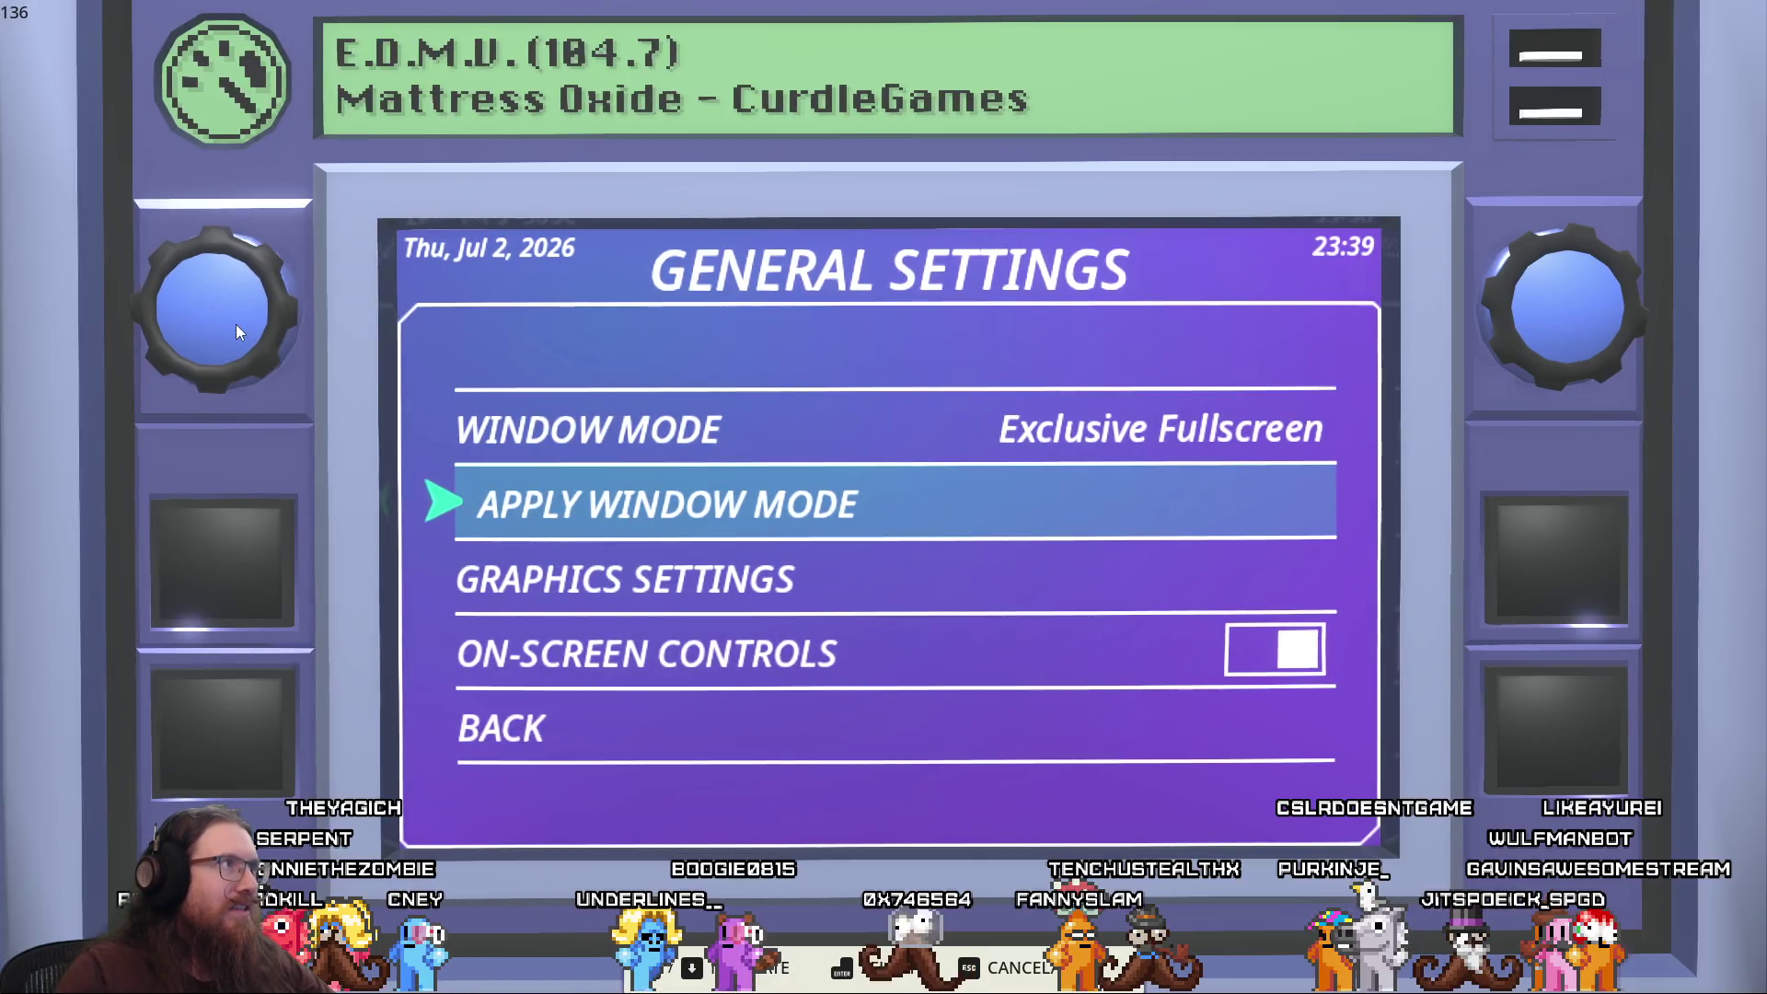
Back out of General Settings to the title screen, revisit General Settings, then return to the Home Menu
{"action": "key", "text": "Escape"}
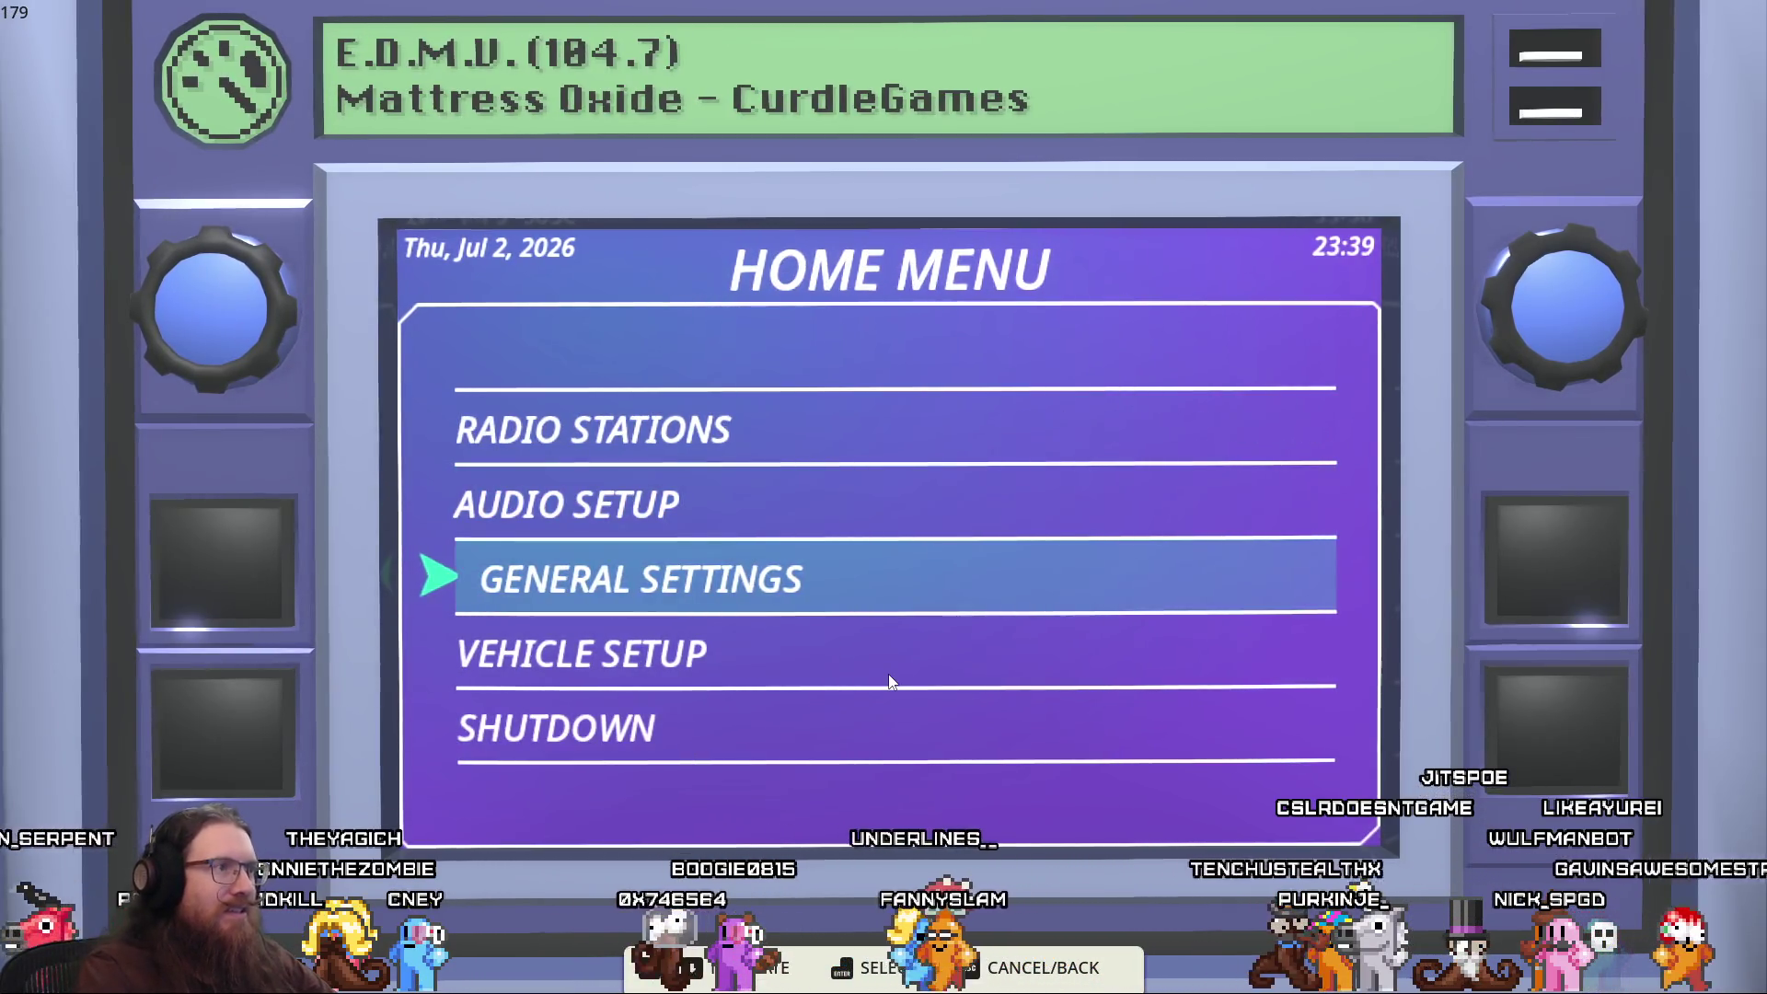
{"action": "key", "text": "Escape"}
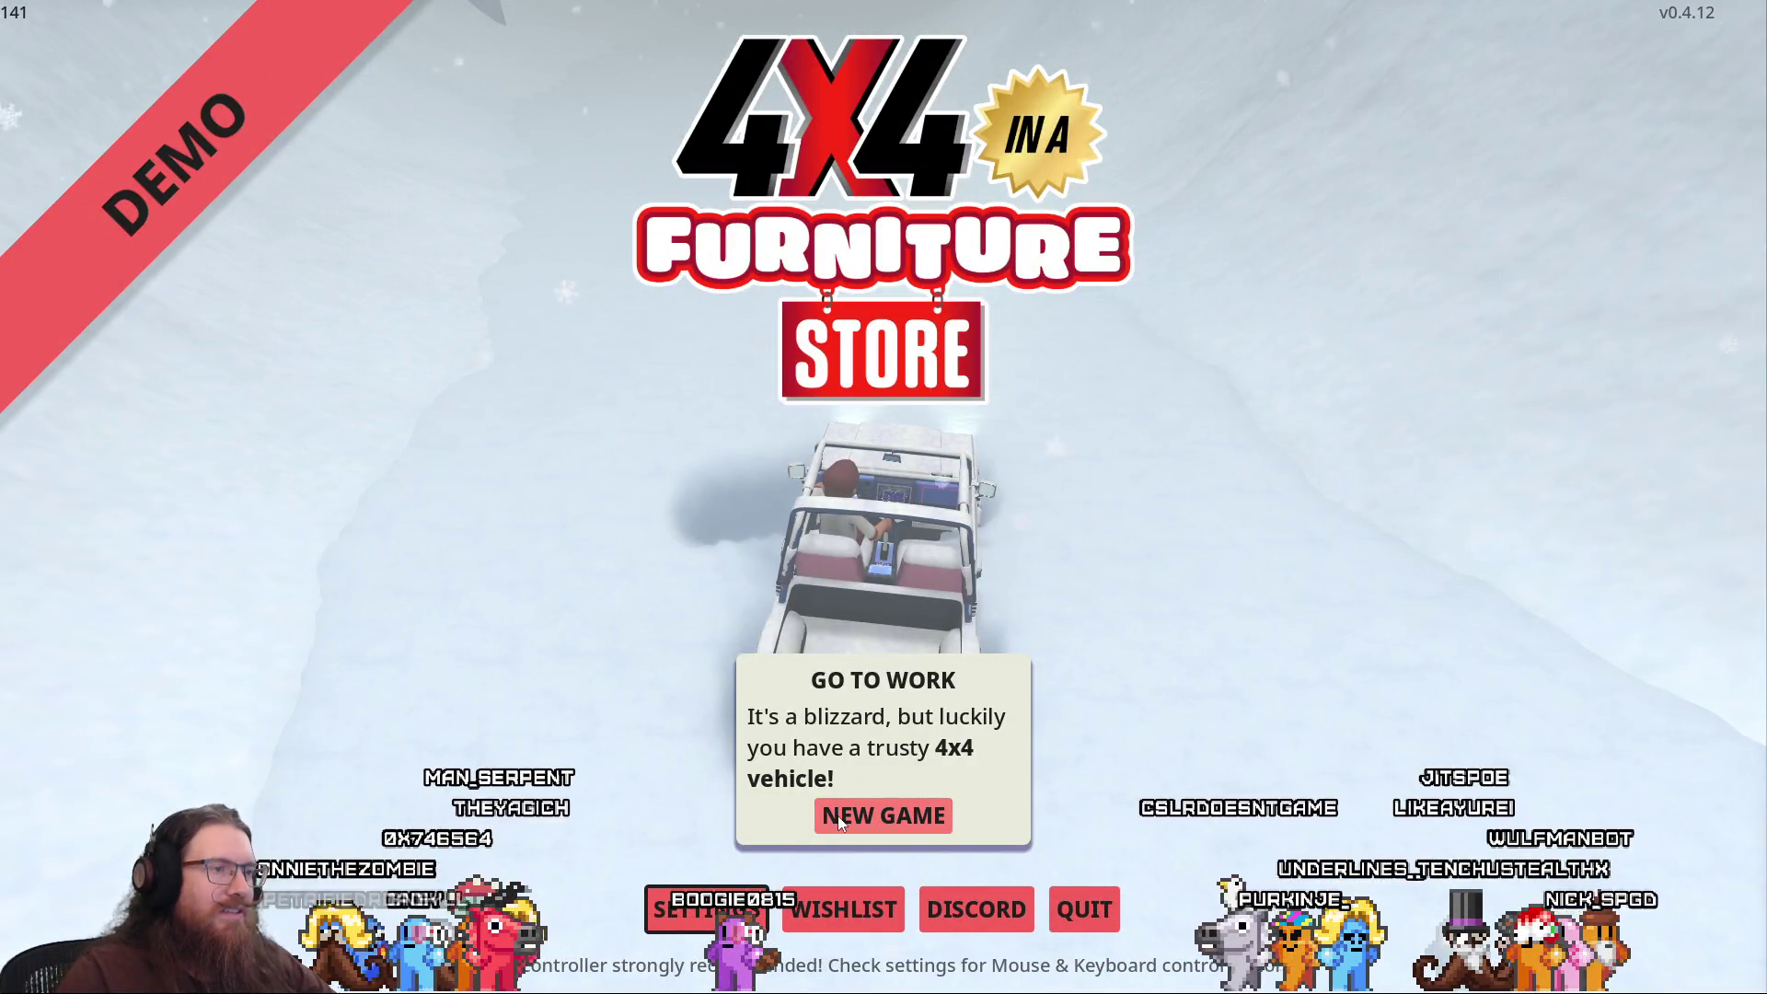
{"action": "key", "text": "Return"}
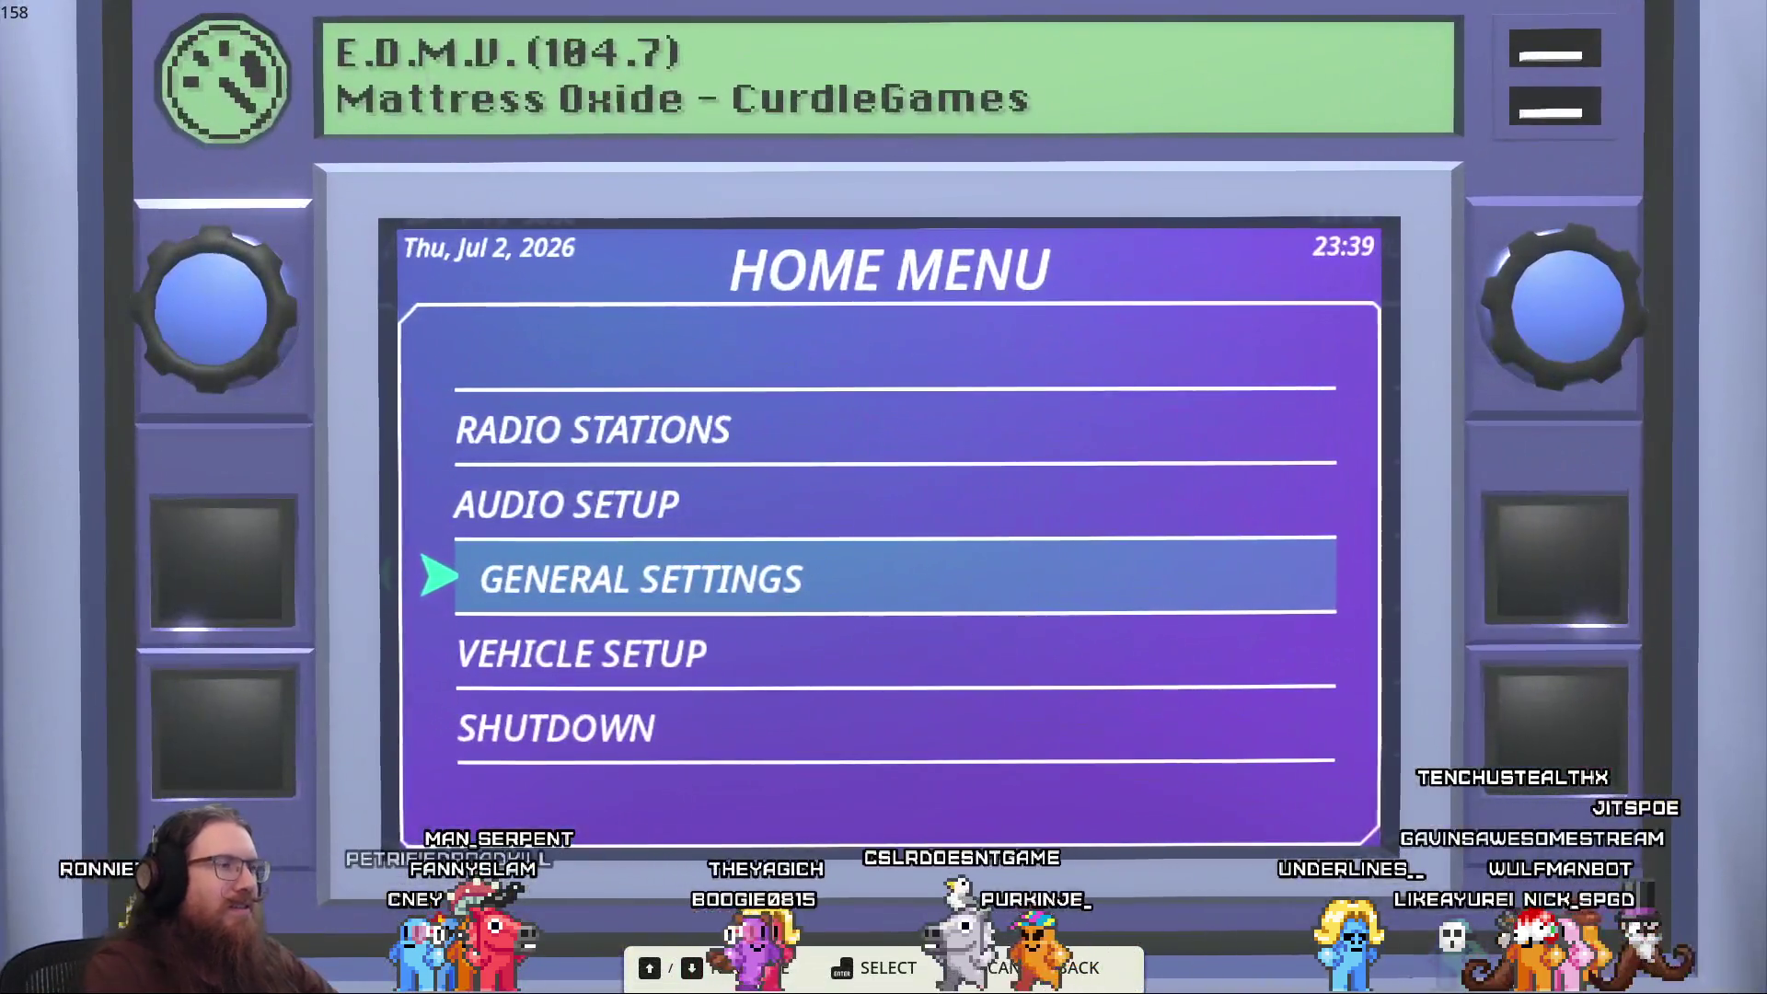
{"action": "key", "text": "Down"}
{"action": "key", "text": "Up"}
{"action": "key", "text": "Return"}
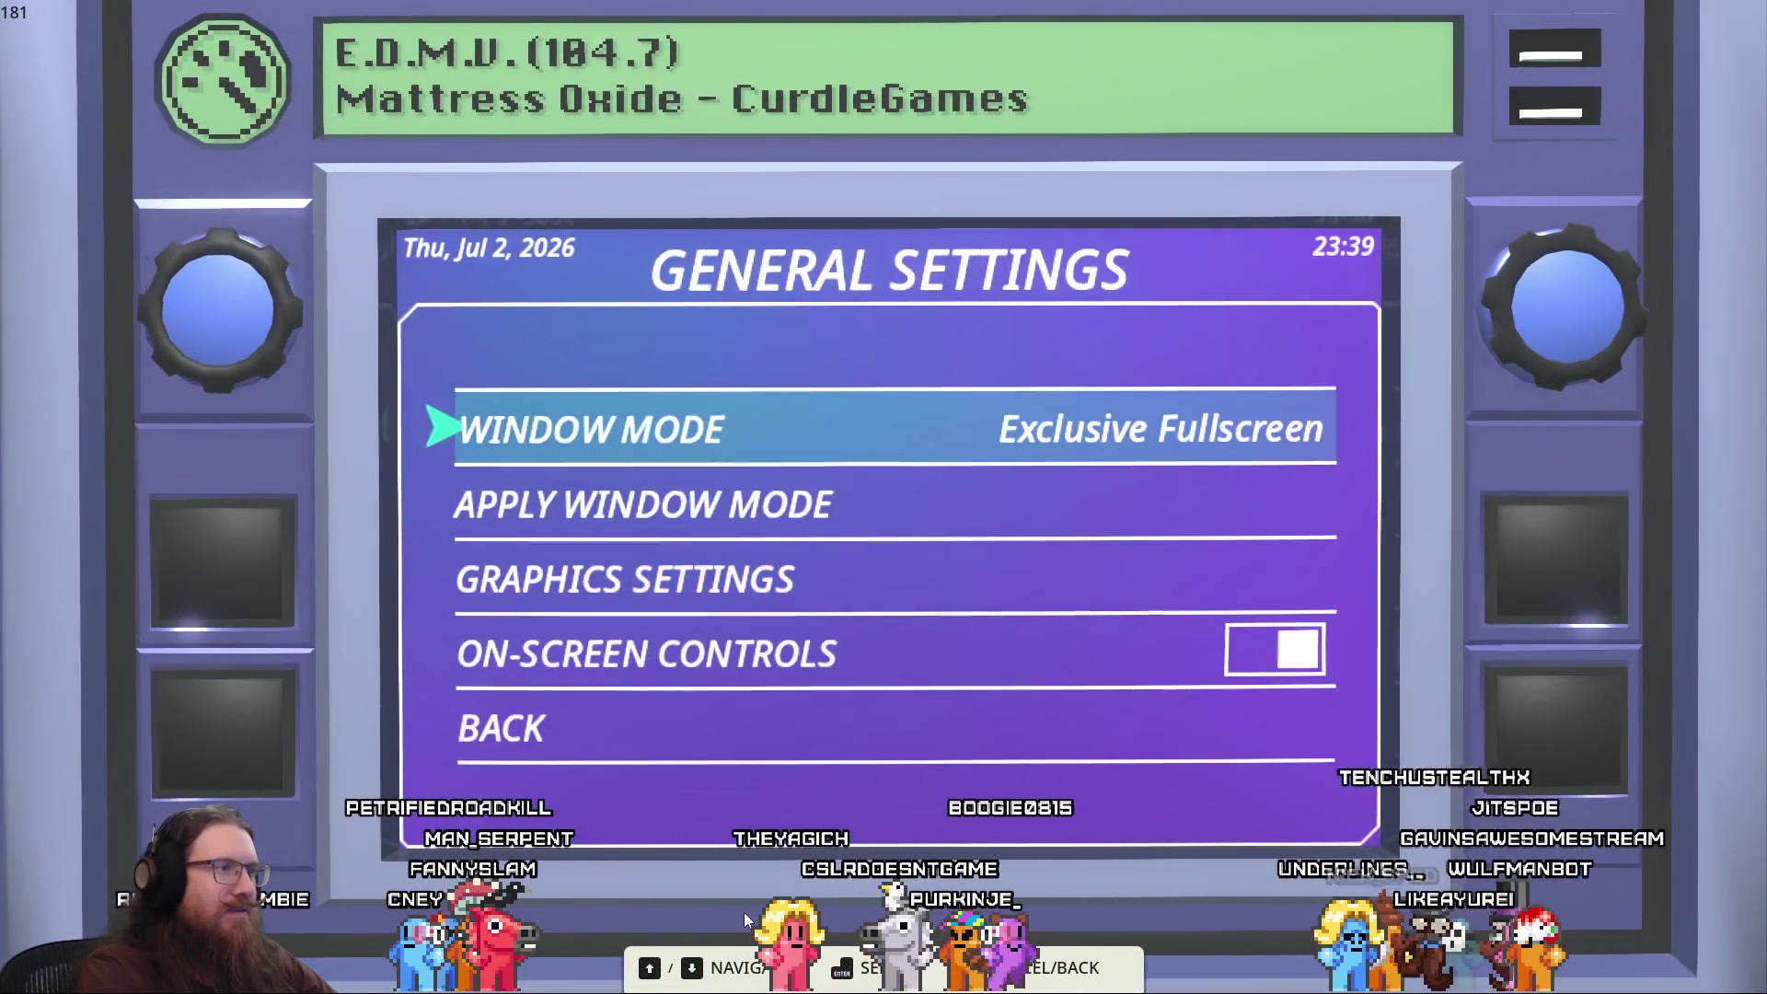
{"action": "key", "text": "Down"}
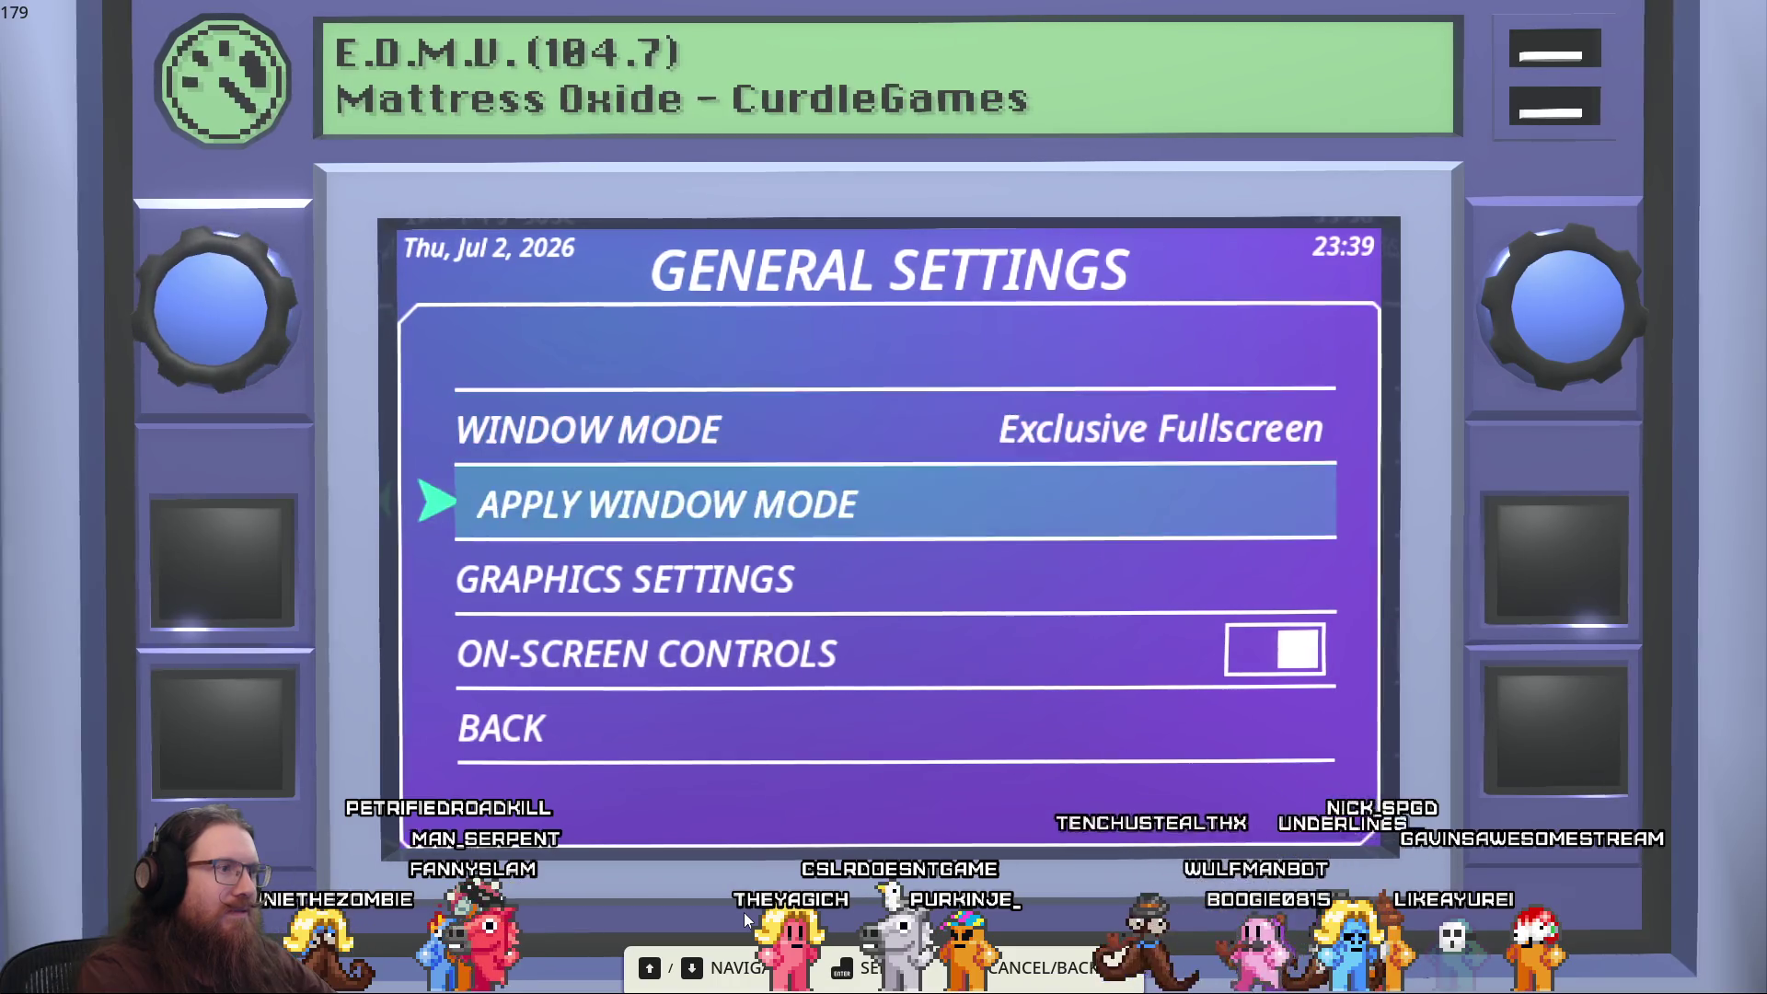
{"action": "key", "text": "Escape"}
{"action": "key", "text": "Up"}
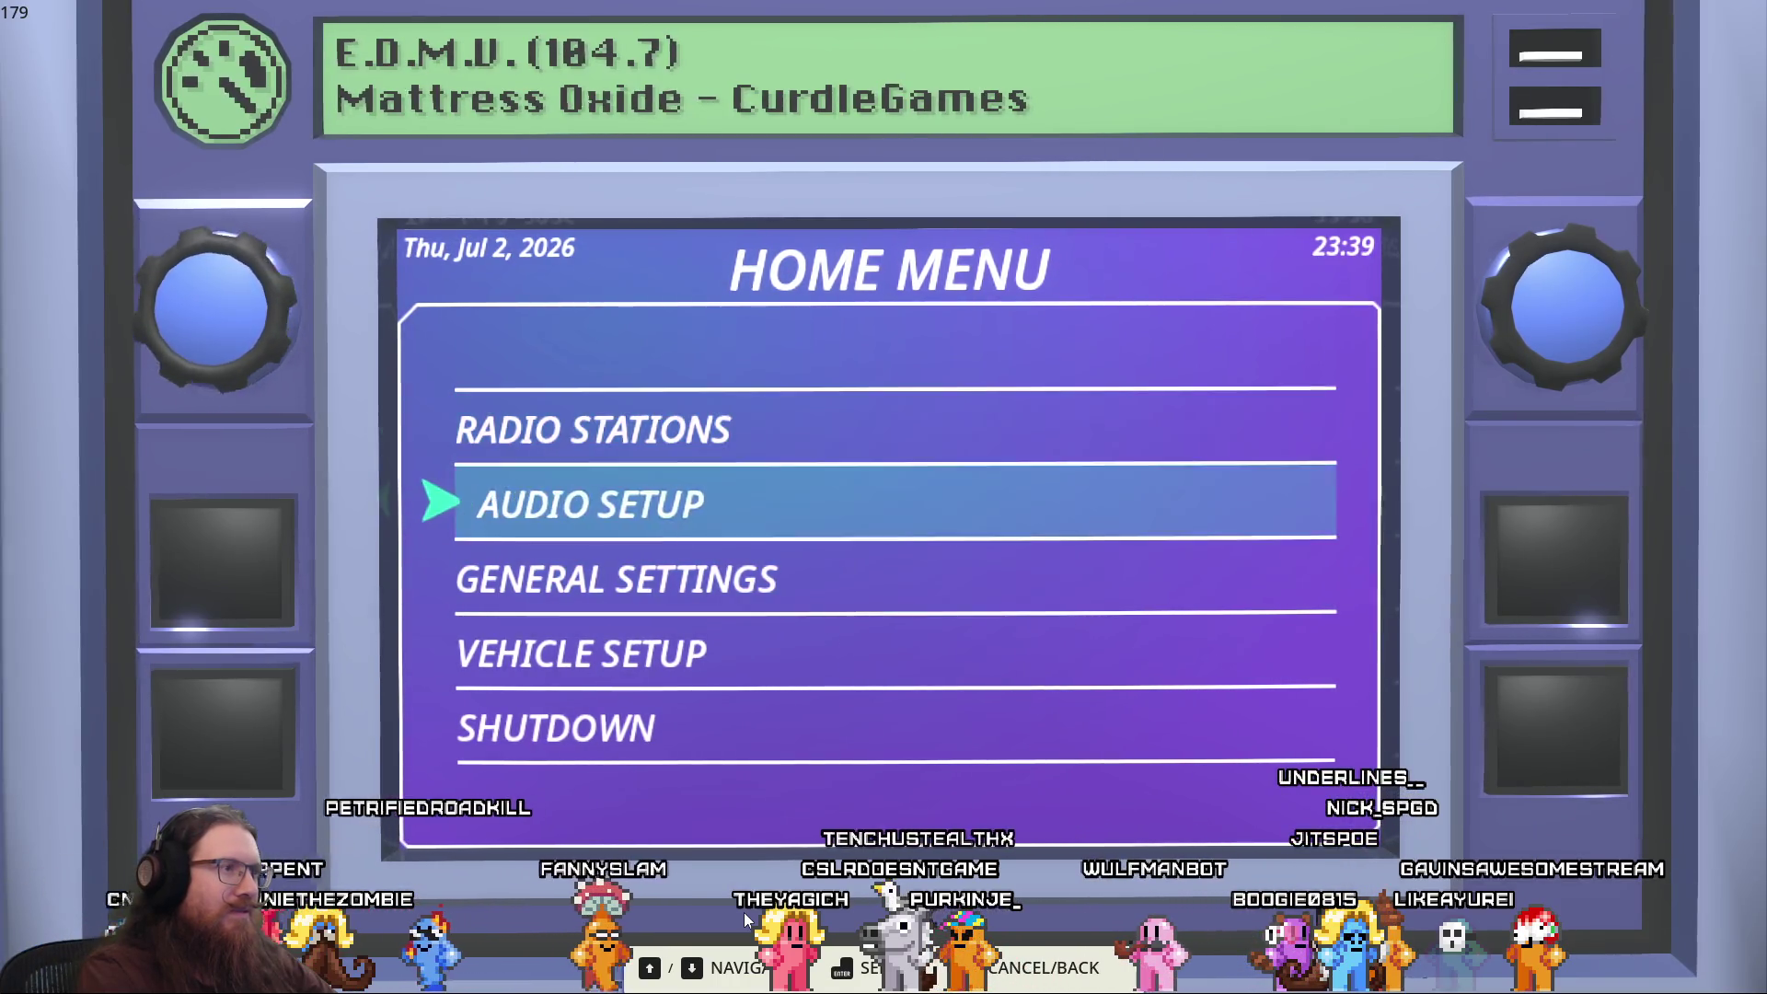
Open Vehicle Setup from the Home Menu to view the steering modes and camera settings
{"action": "key", "text": "Down"}
{"action": "key", "text": "Down"}
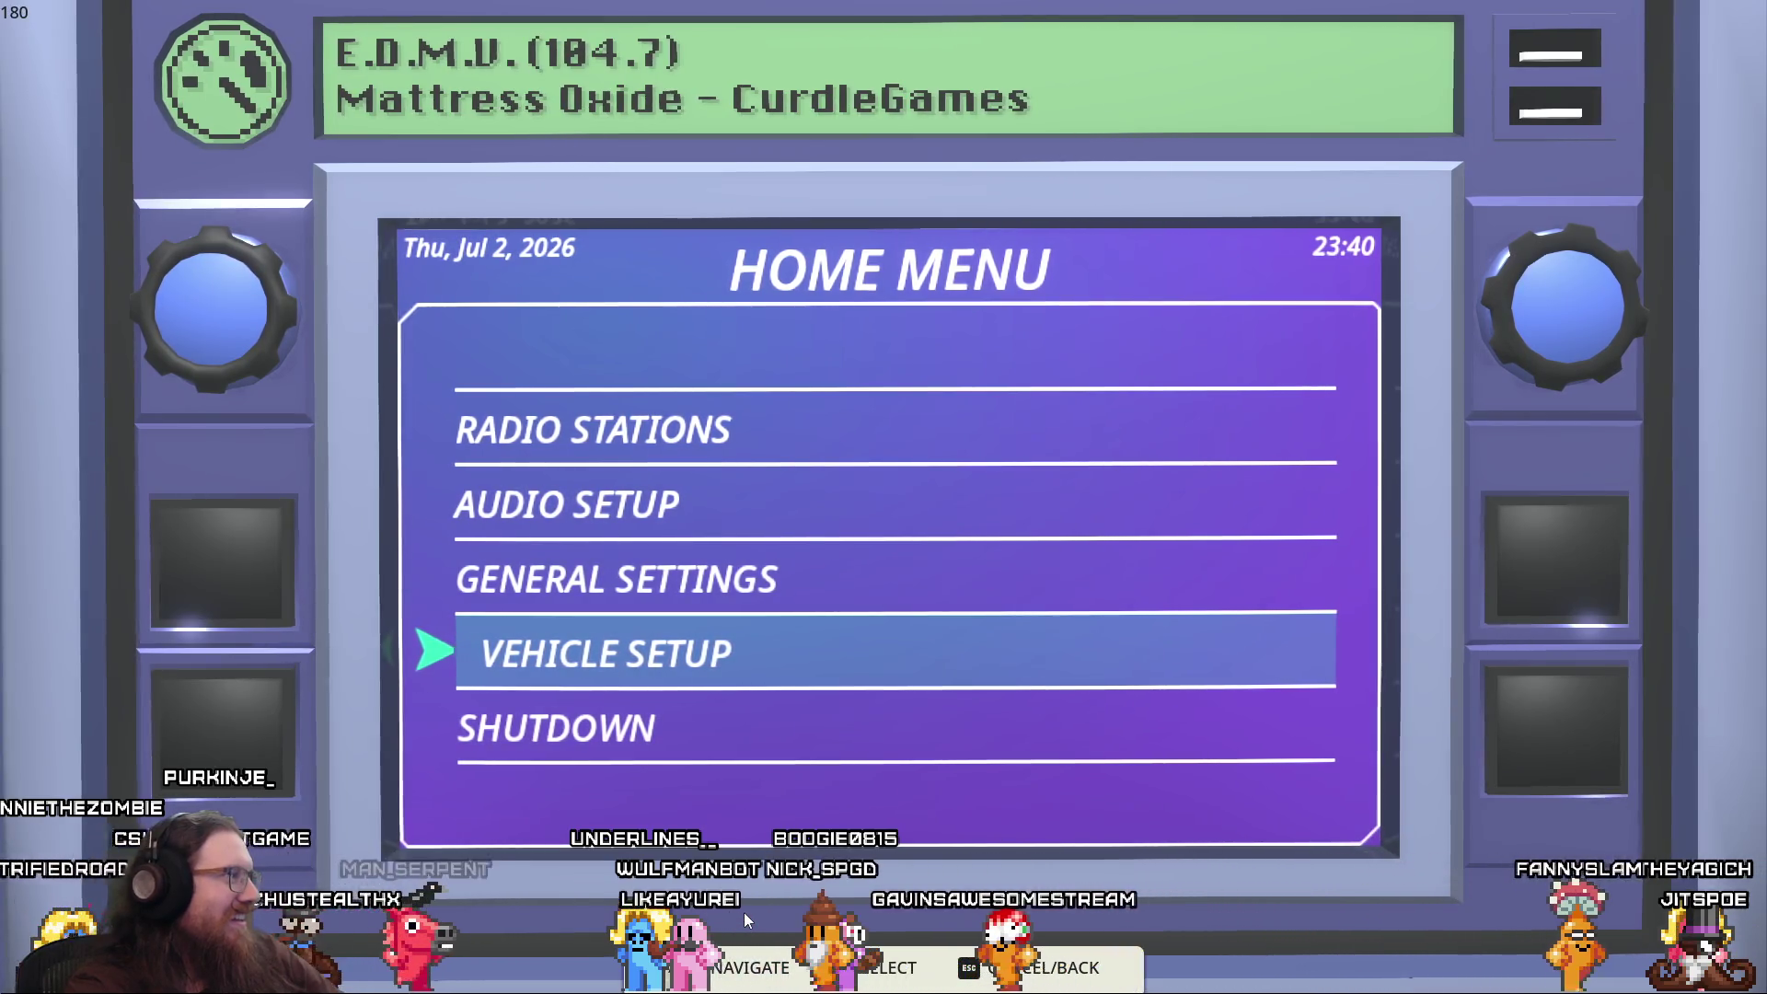
{"action": "key", "text": "Return"}
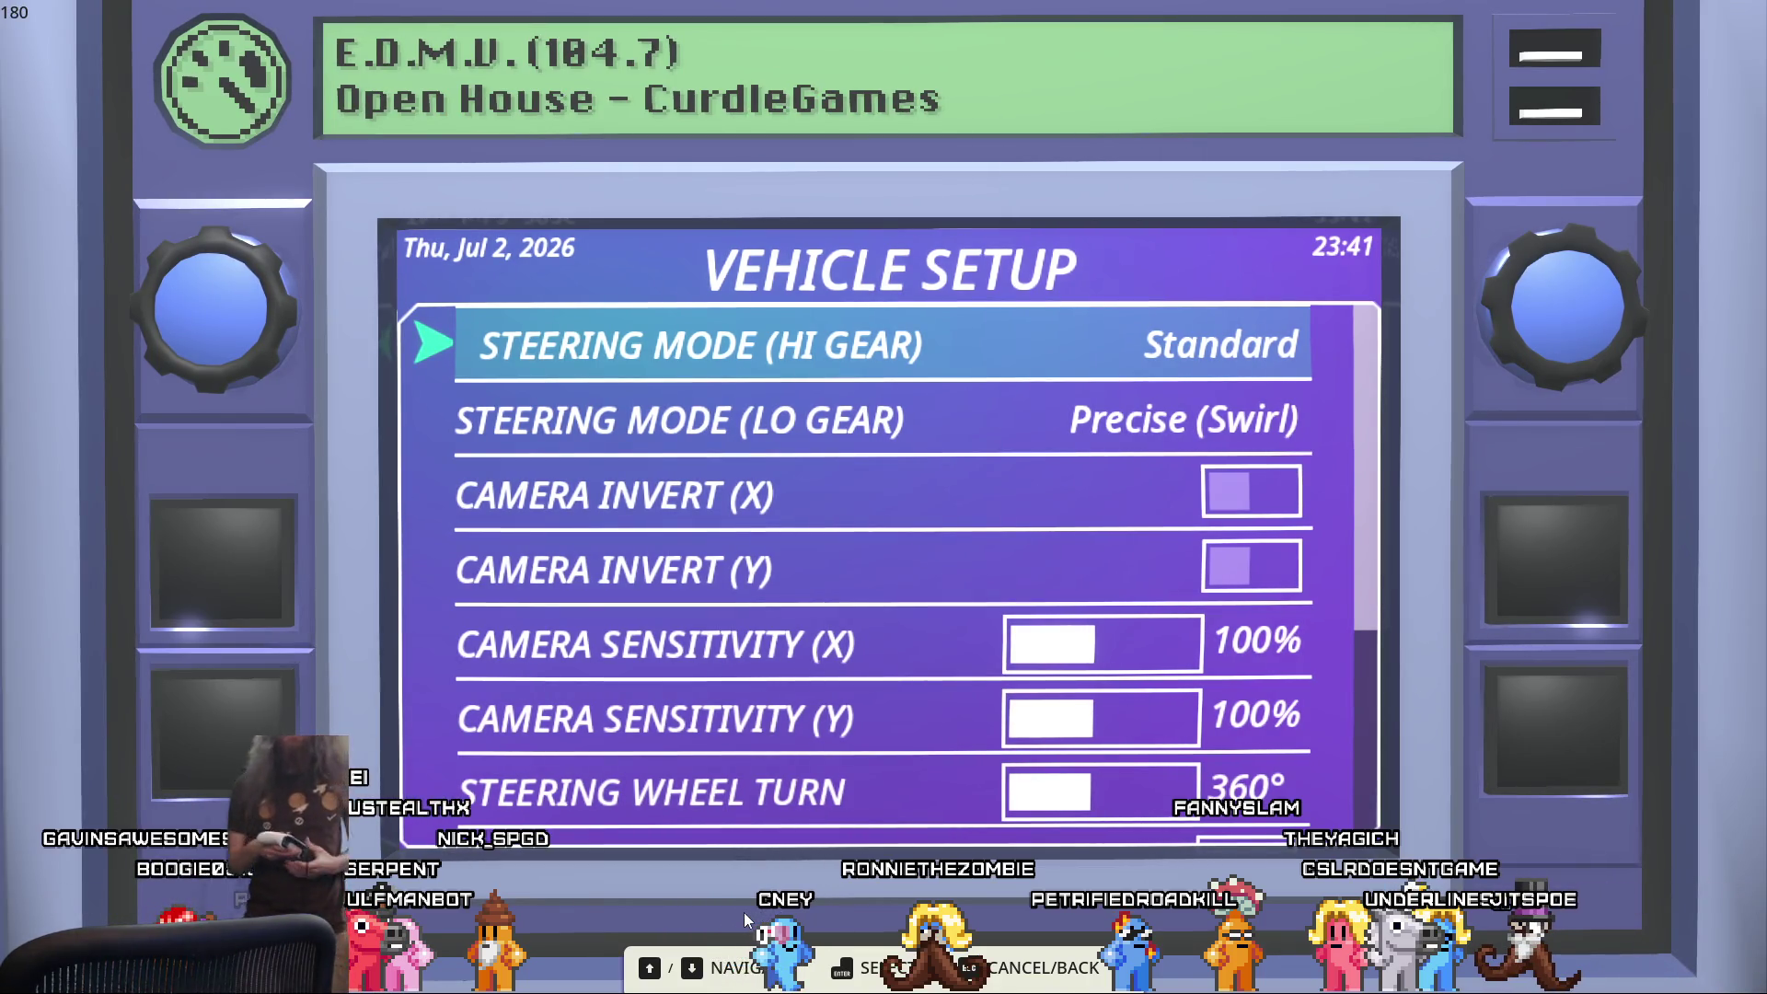
Switch Camera Invert (X) on in Vehicle Setup, then exit to the title screen
{"action": "key", "text": "Down"}
{"action": "key", "text": "Down"}
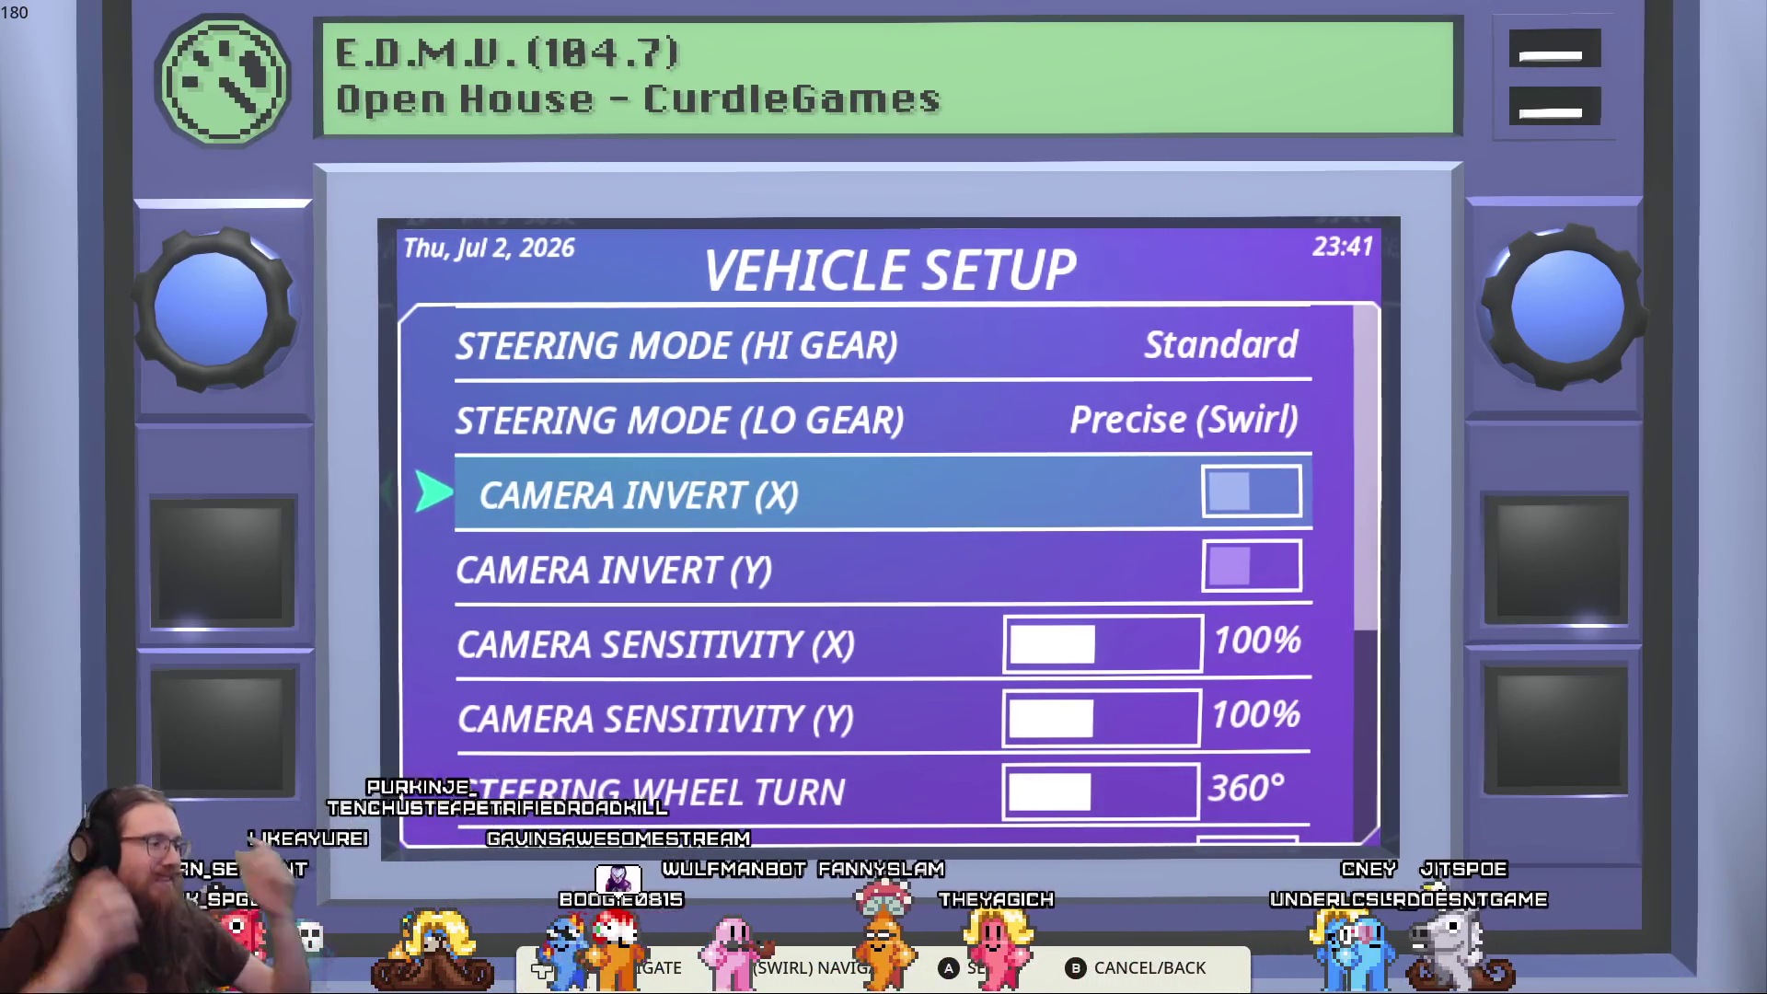
{"action": "key", "text": "Return"}
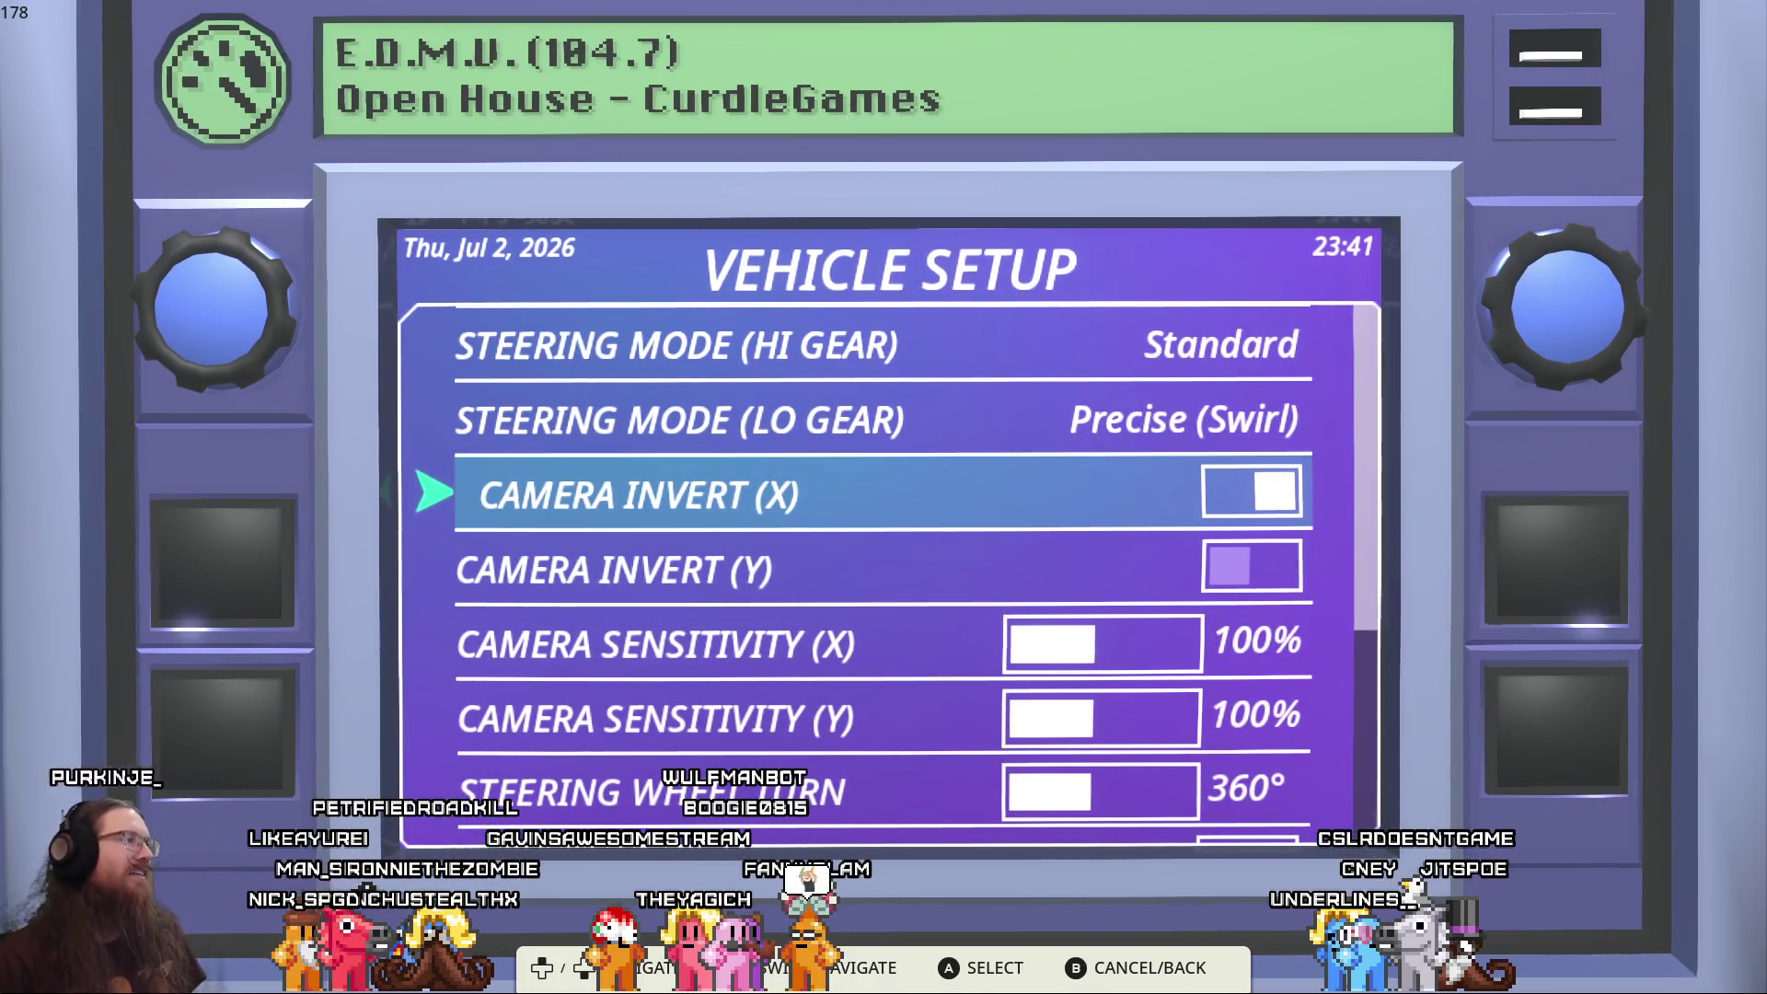
{"action": "key", "text": "Down"}
{"action": "key", "text": "Down"}
{"action": "key", "text": "Escape"}
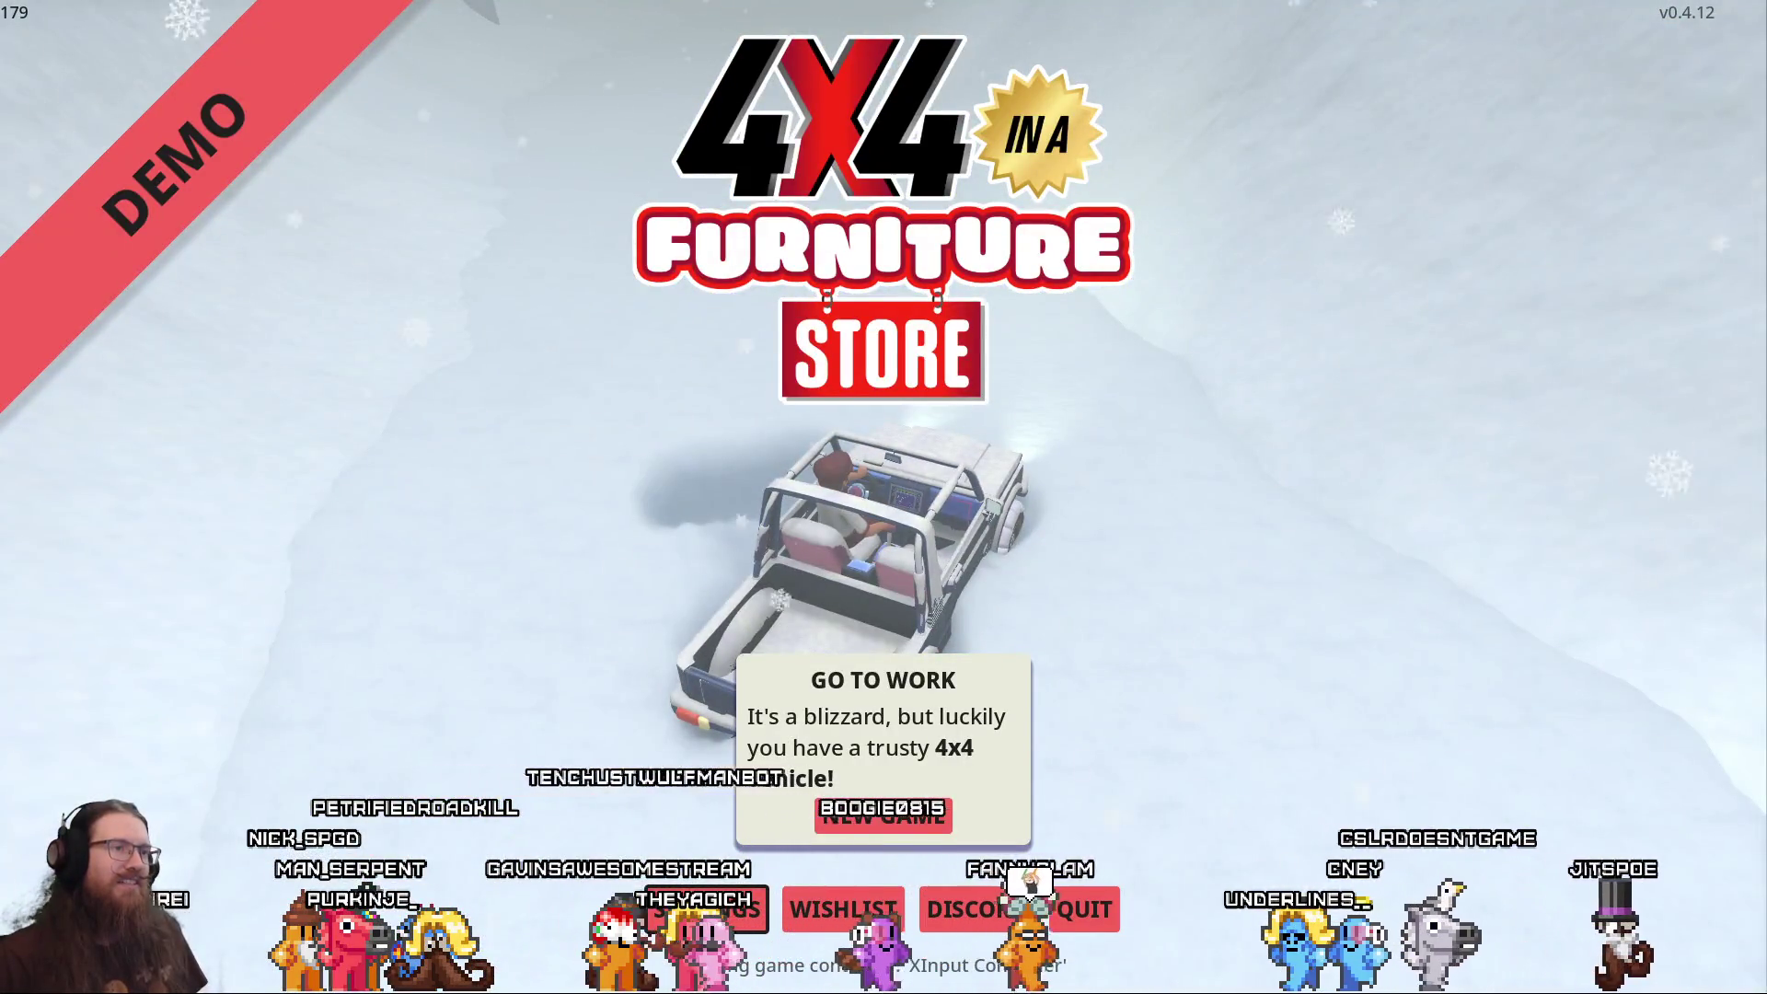
Start a New Game and drive through the blizzard into the furniture store
{"action": "key", "text": "Return"}
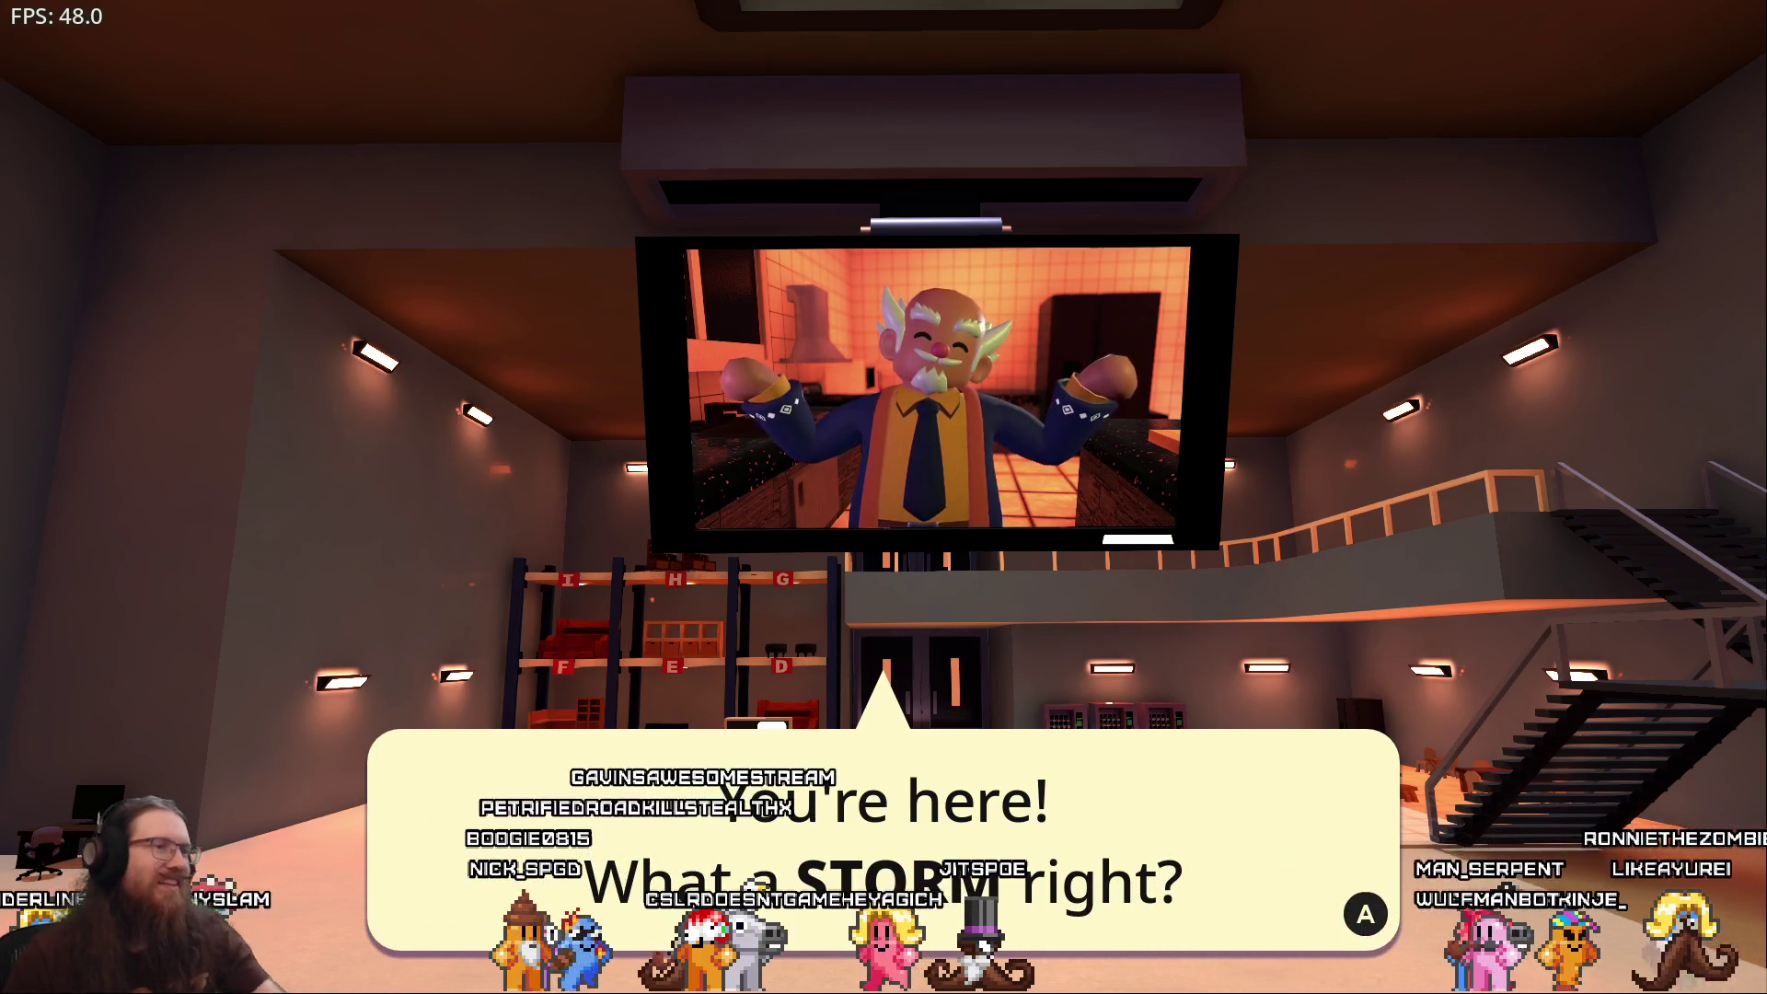
Get through the boss's dialogue, fill the LO GEAR speed and power gauges, and shift to HI GEAR
{"action": "key", "text": "Return"}
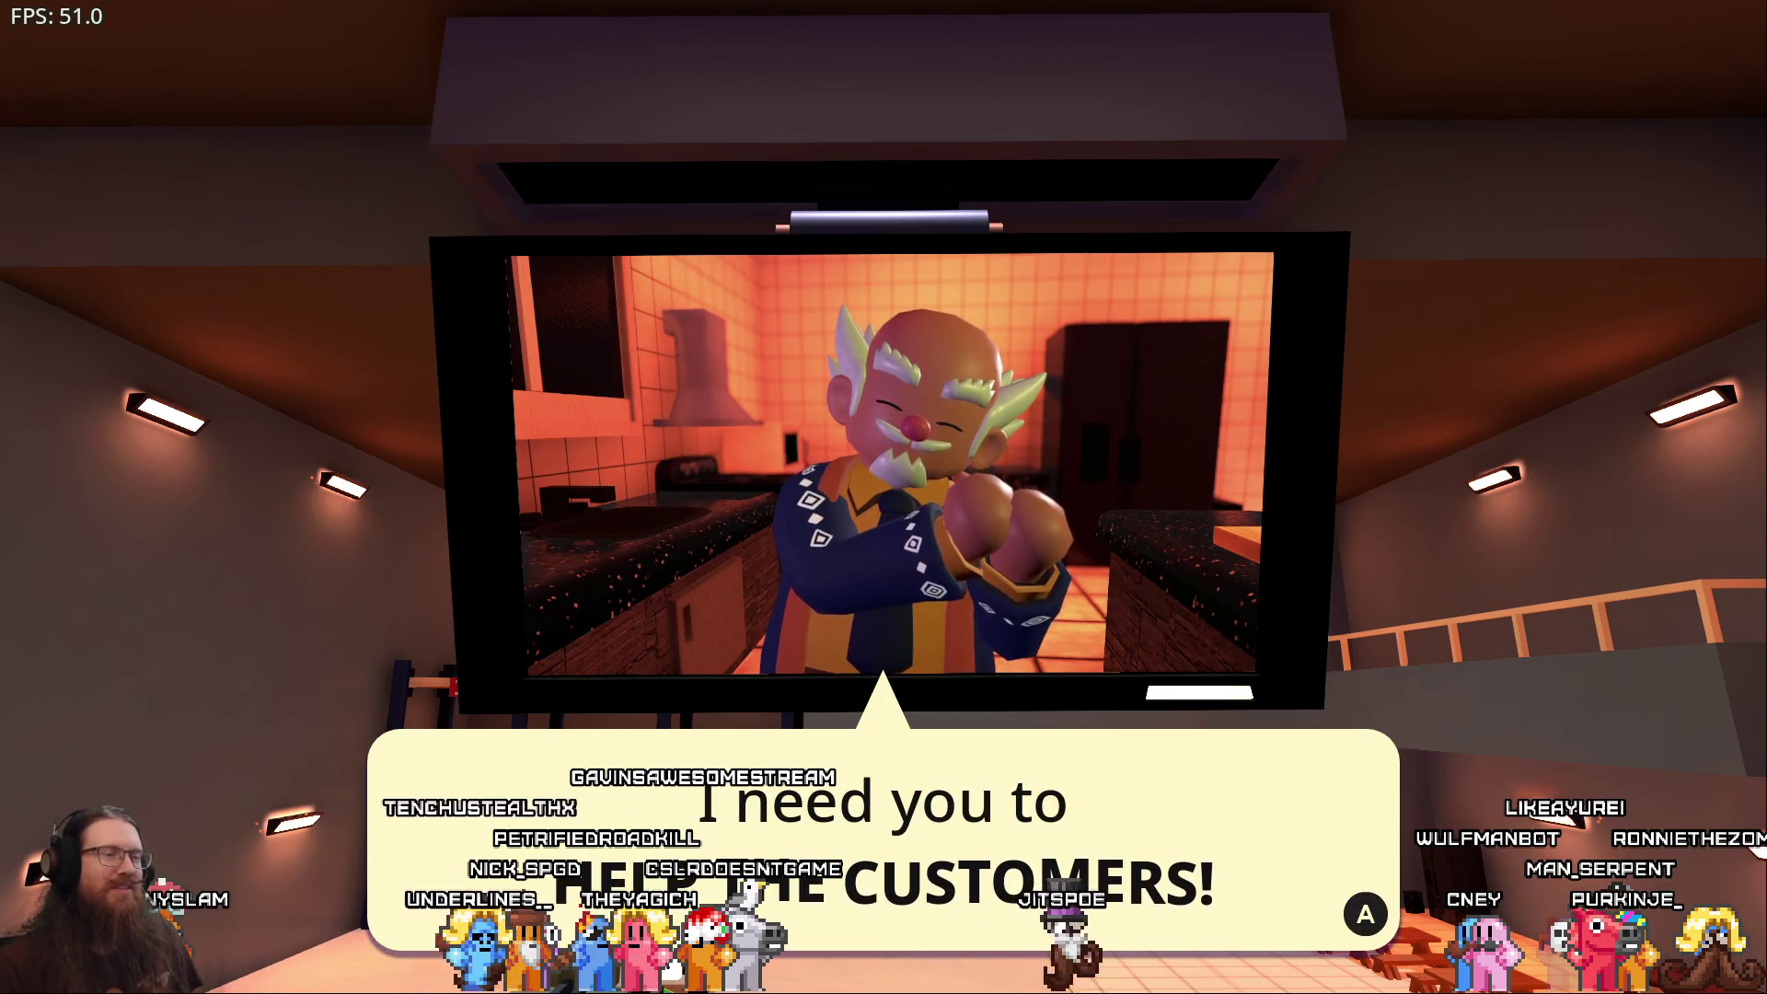
{"action": "key", "text": "Return"}
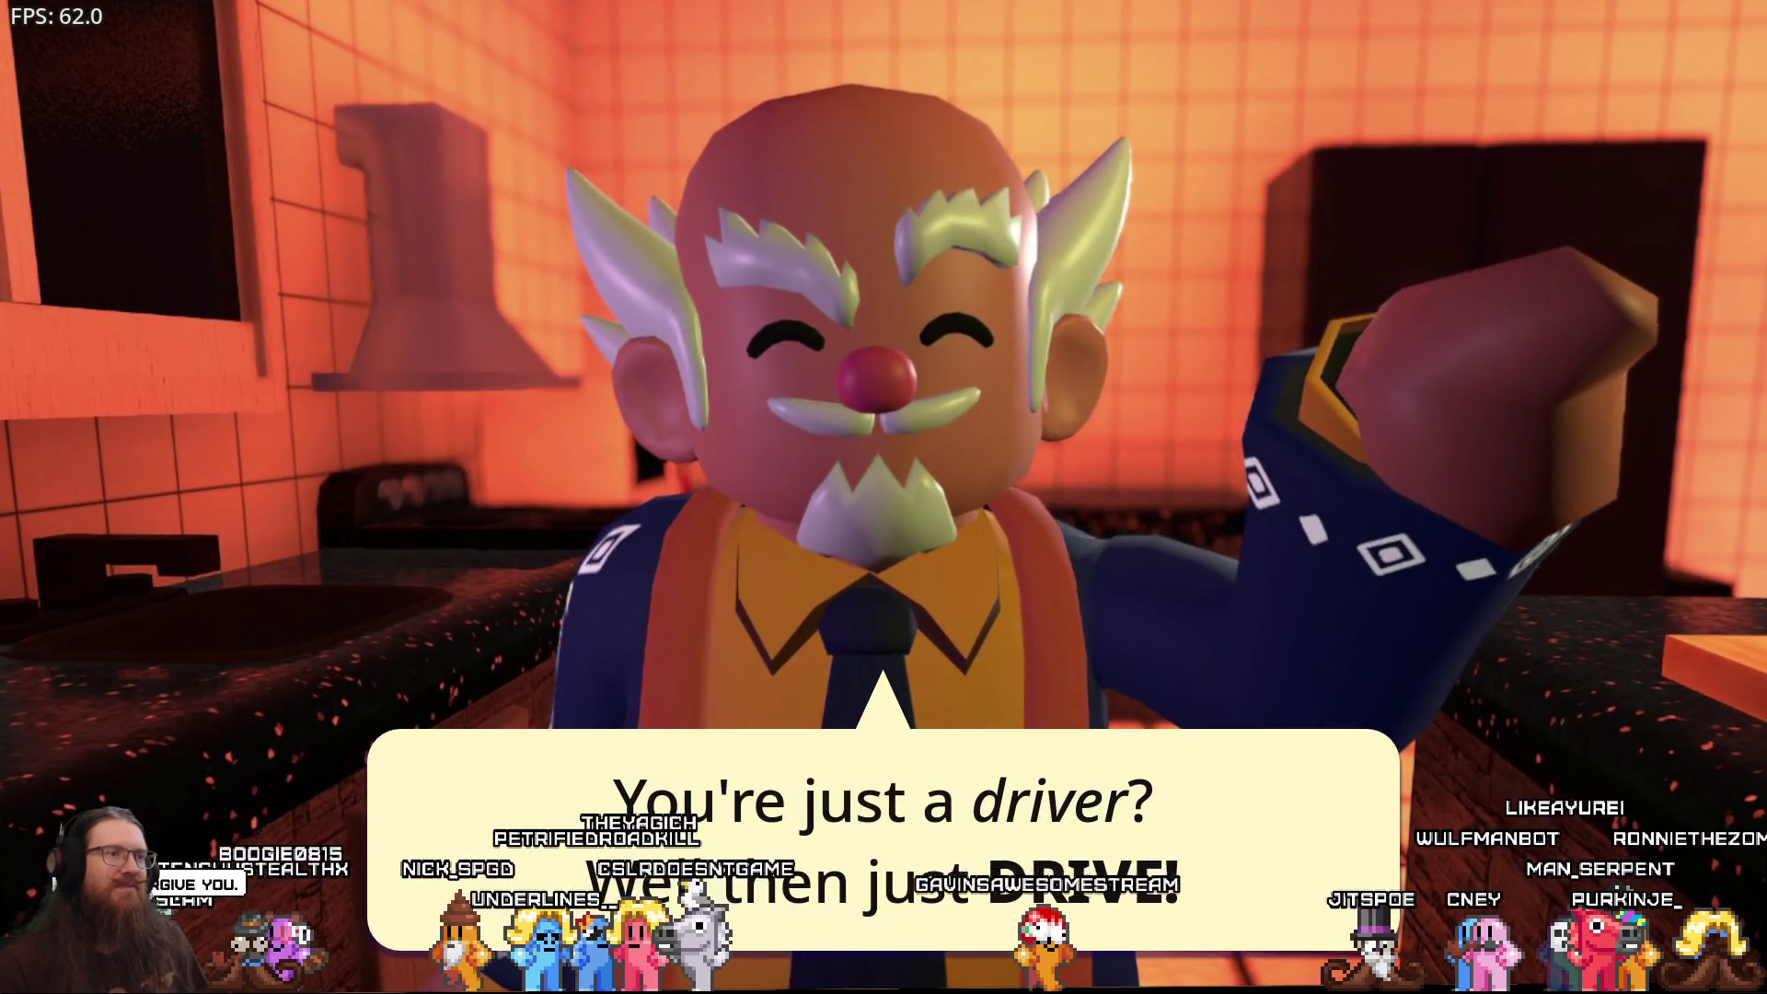
{"action": "key", "text": "Return"}
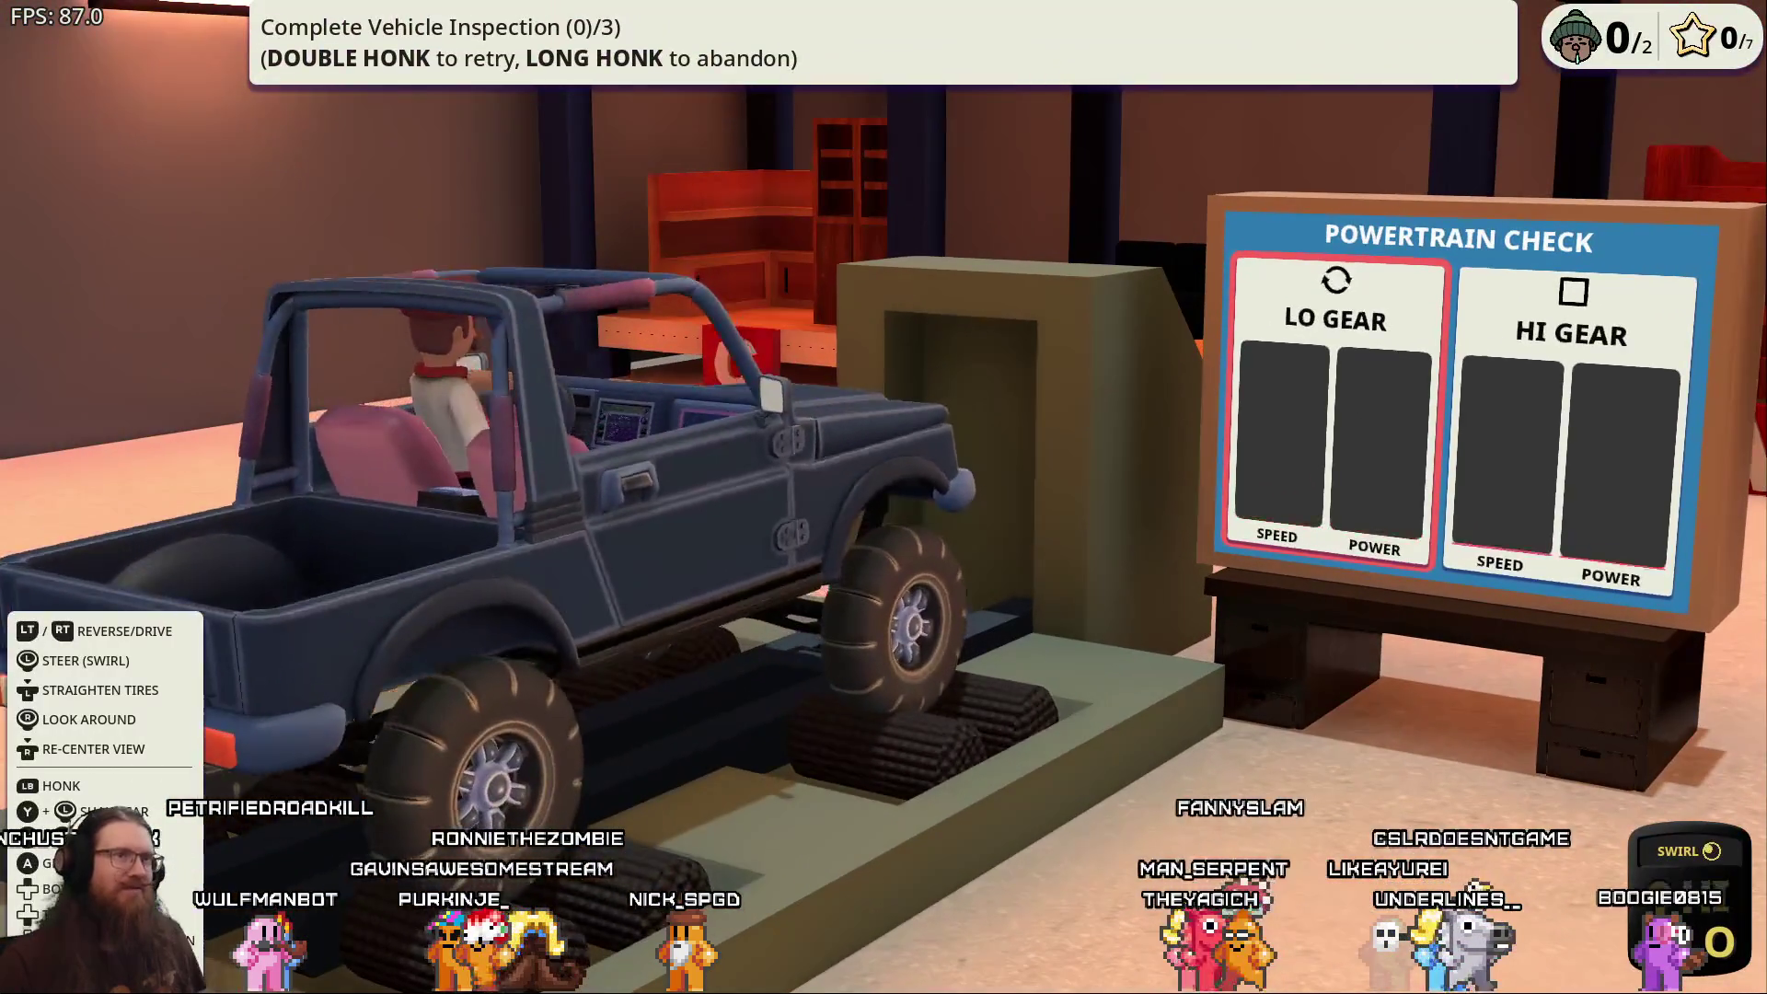
{"action": "key", "text": "w"}
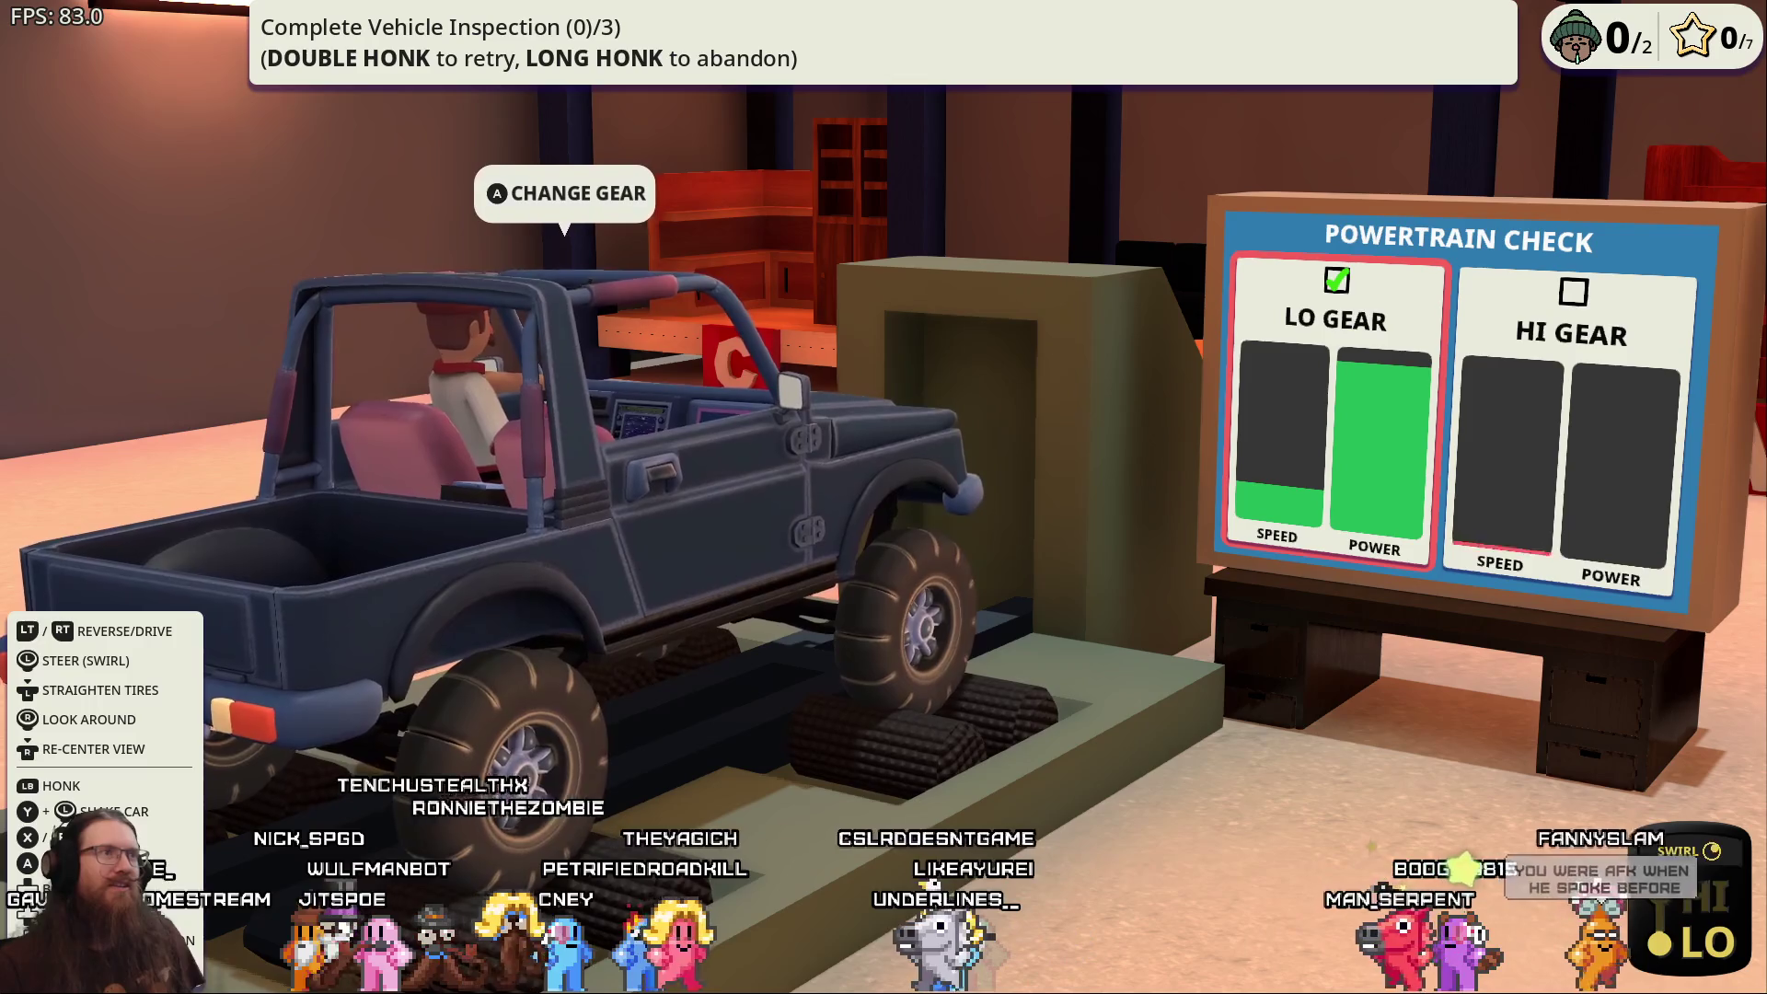
{"action": "key", "text": "a"}
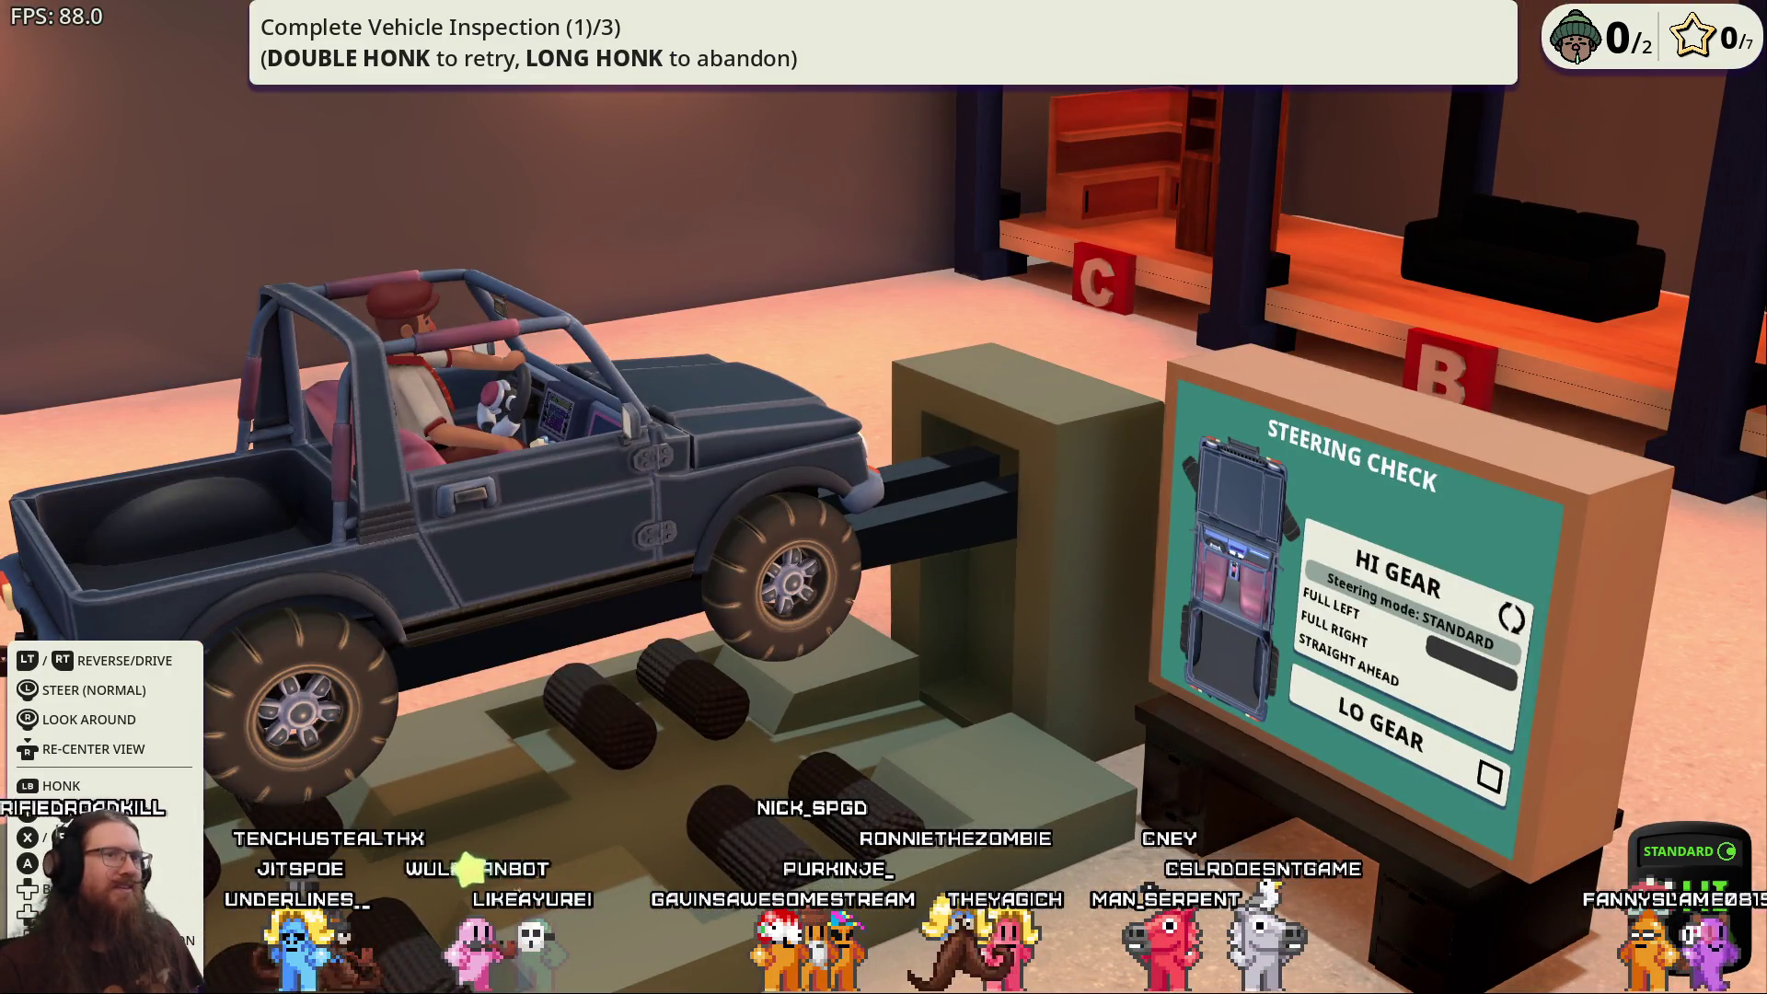
Finish HI GEAR, then steer full left, right and straight in both gears
{"action": "key", "text": "a"}
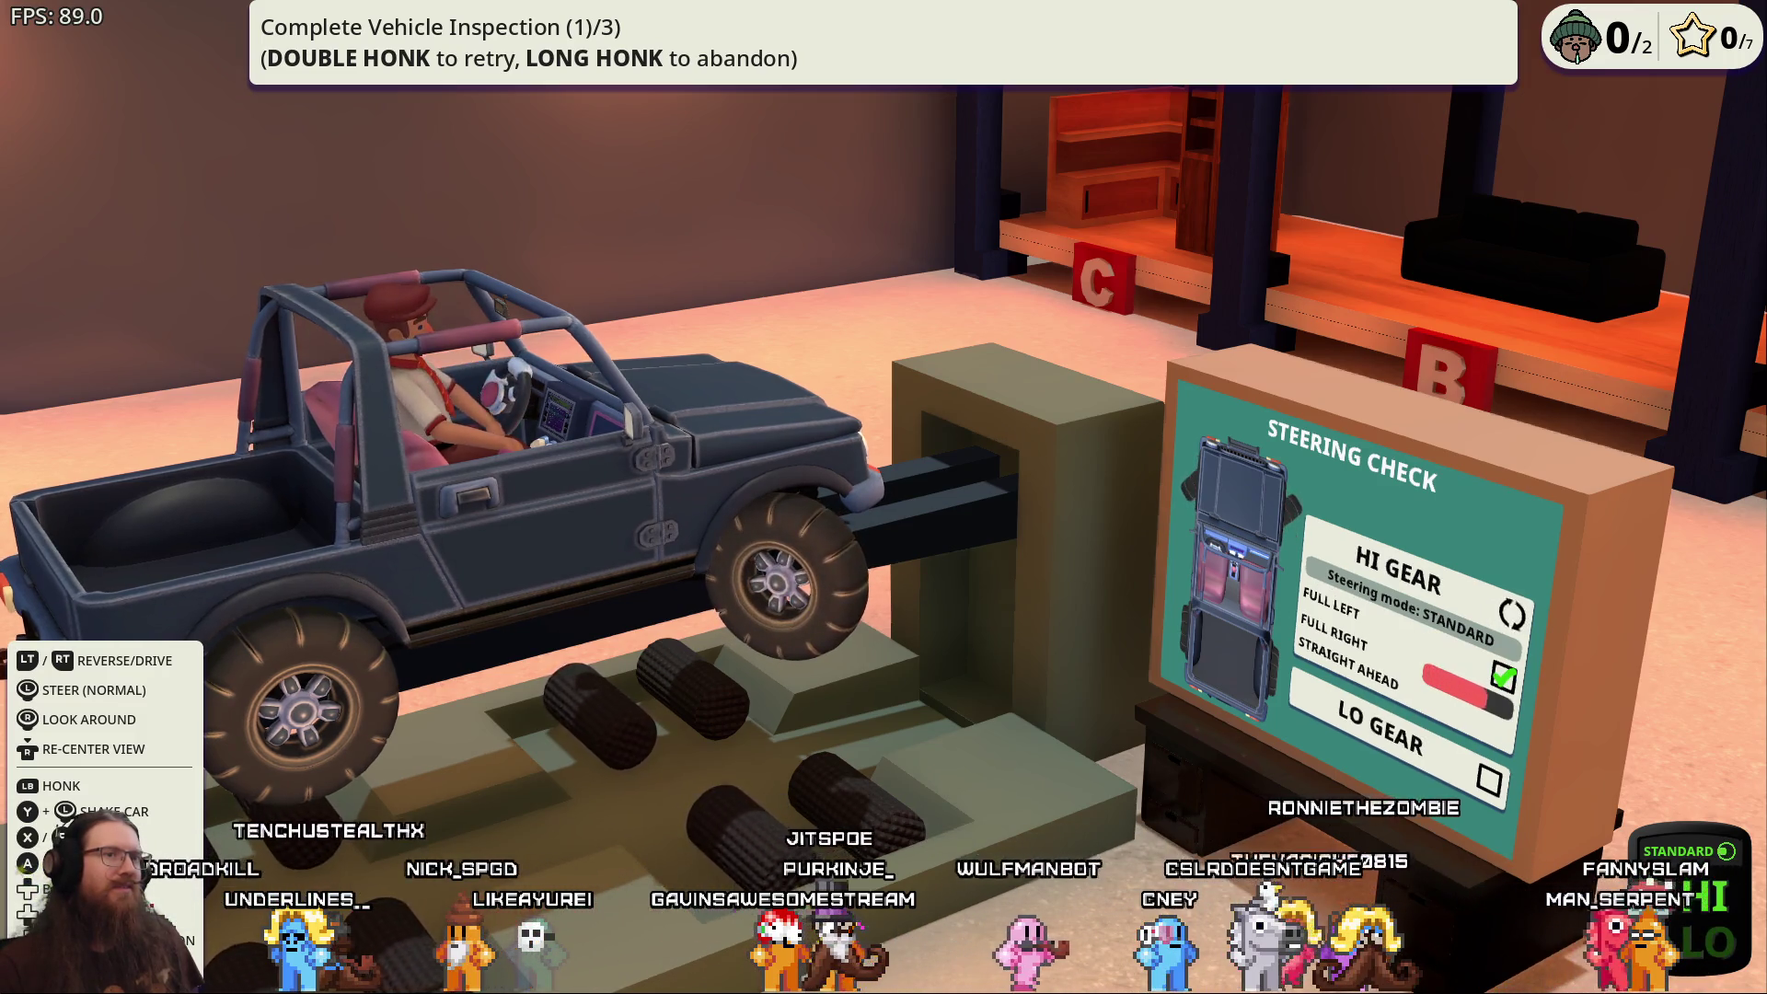
{"action": "key", "text": "shift"}
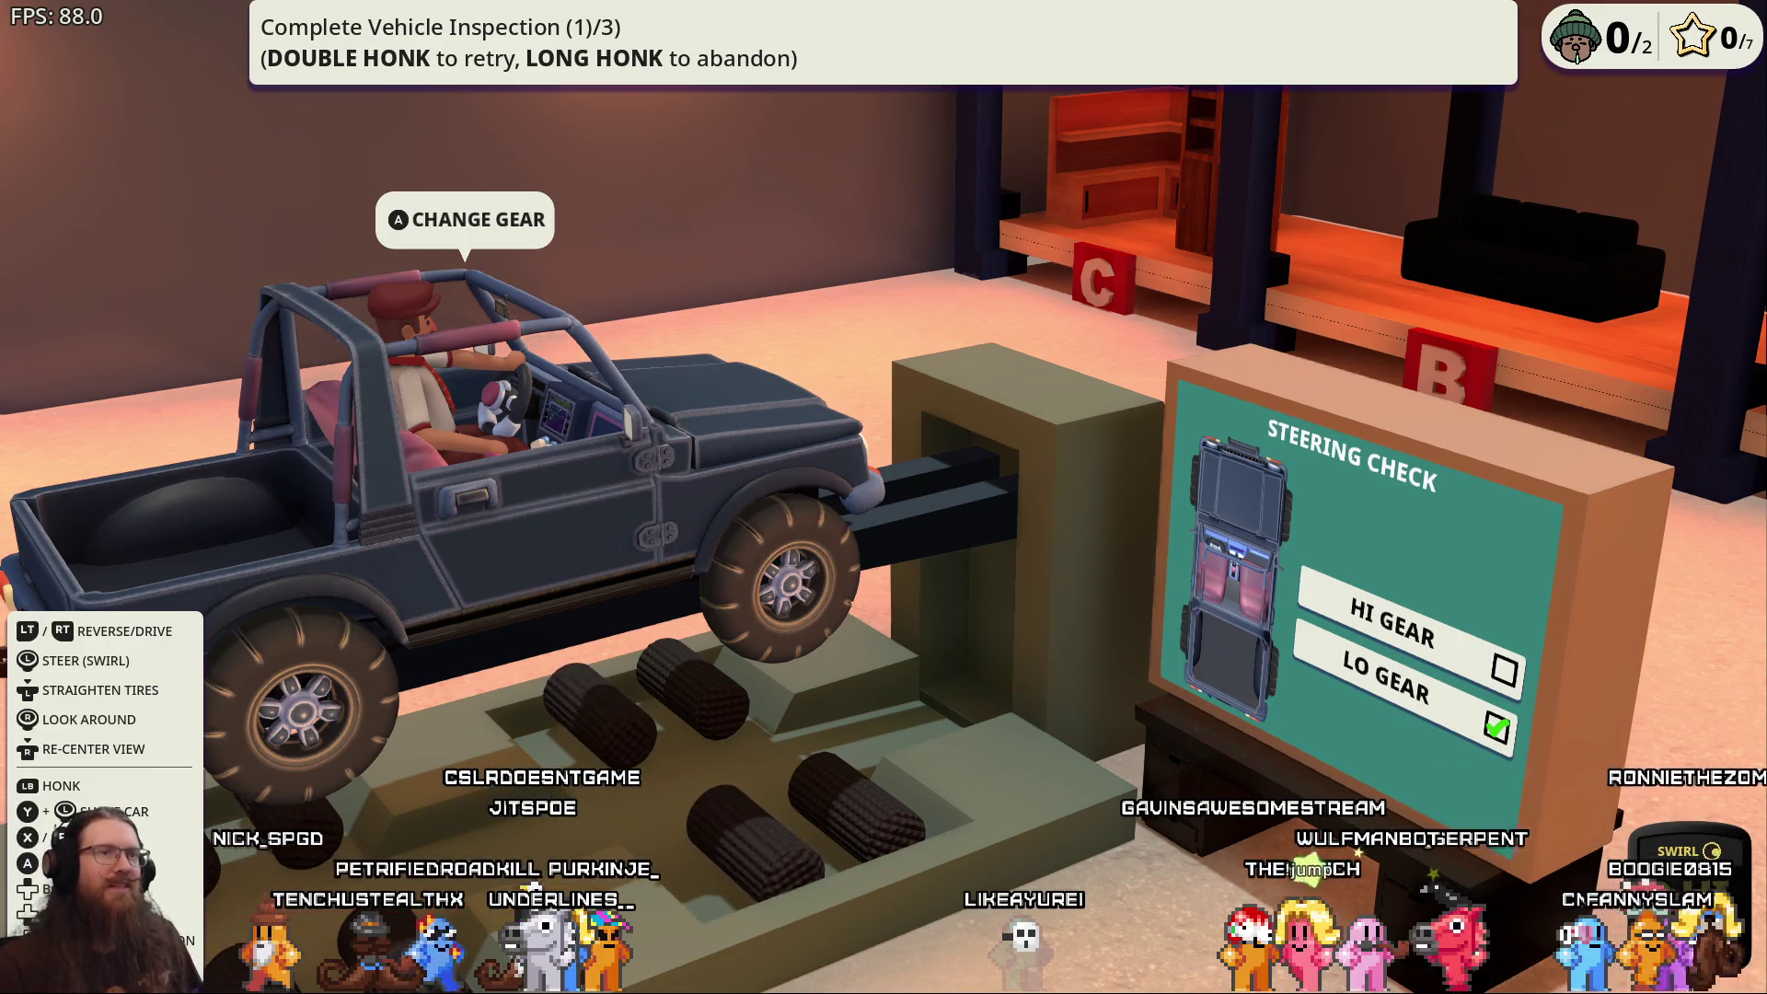
{"action": "key", "text": "a"}
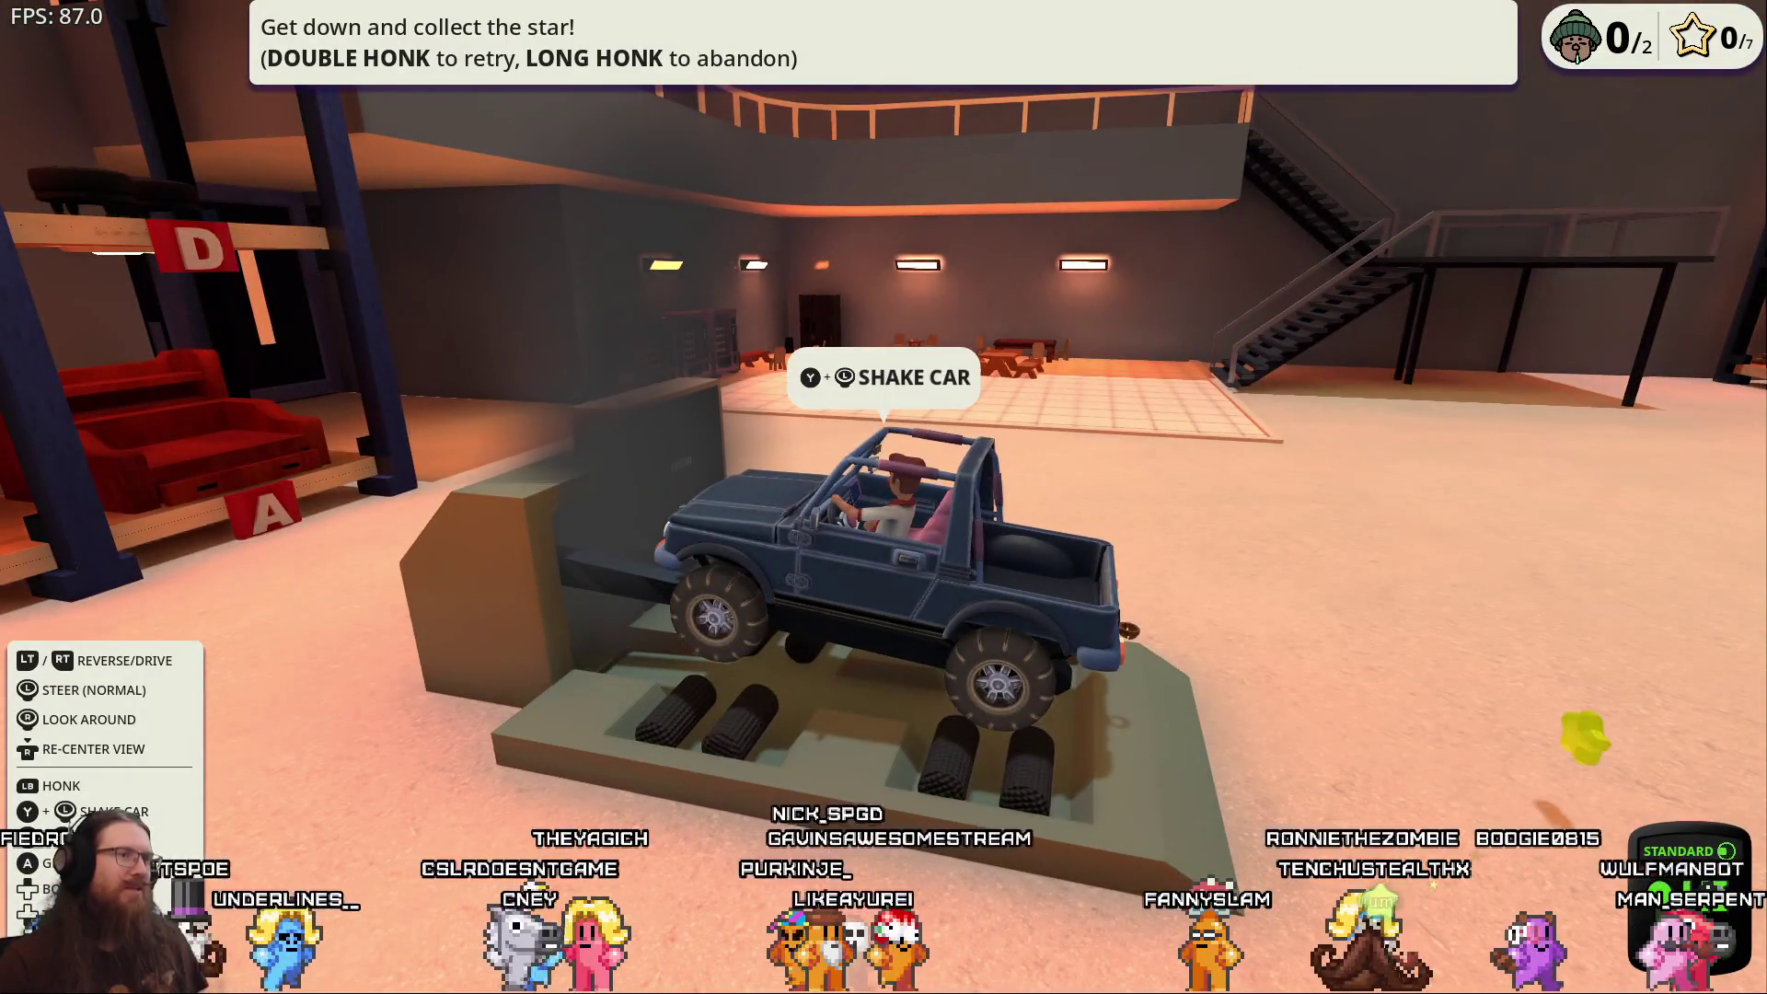
Switch to swirl steering, drive off the rig and touch 9 of the 10 stars
{"action": "key", "text": "Tab"}
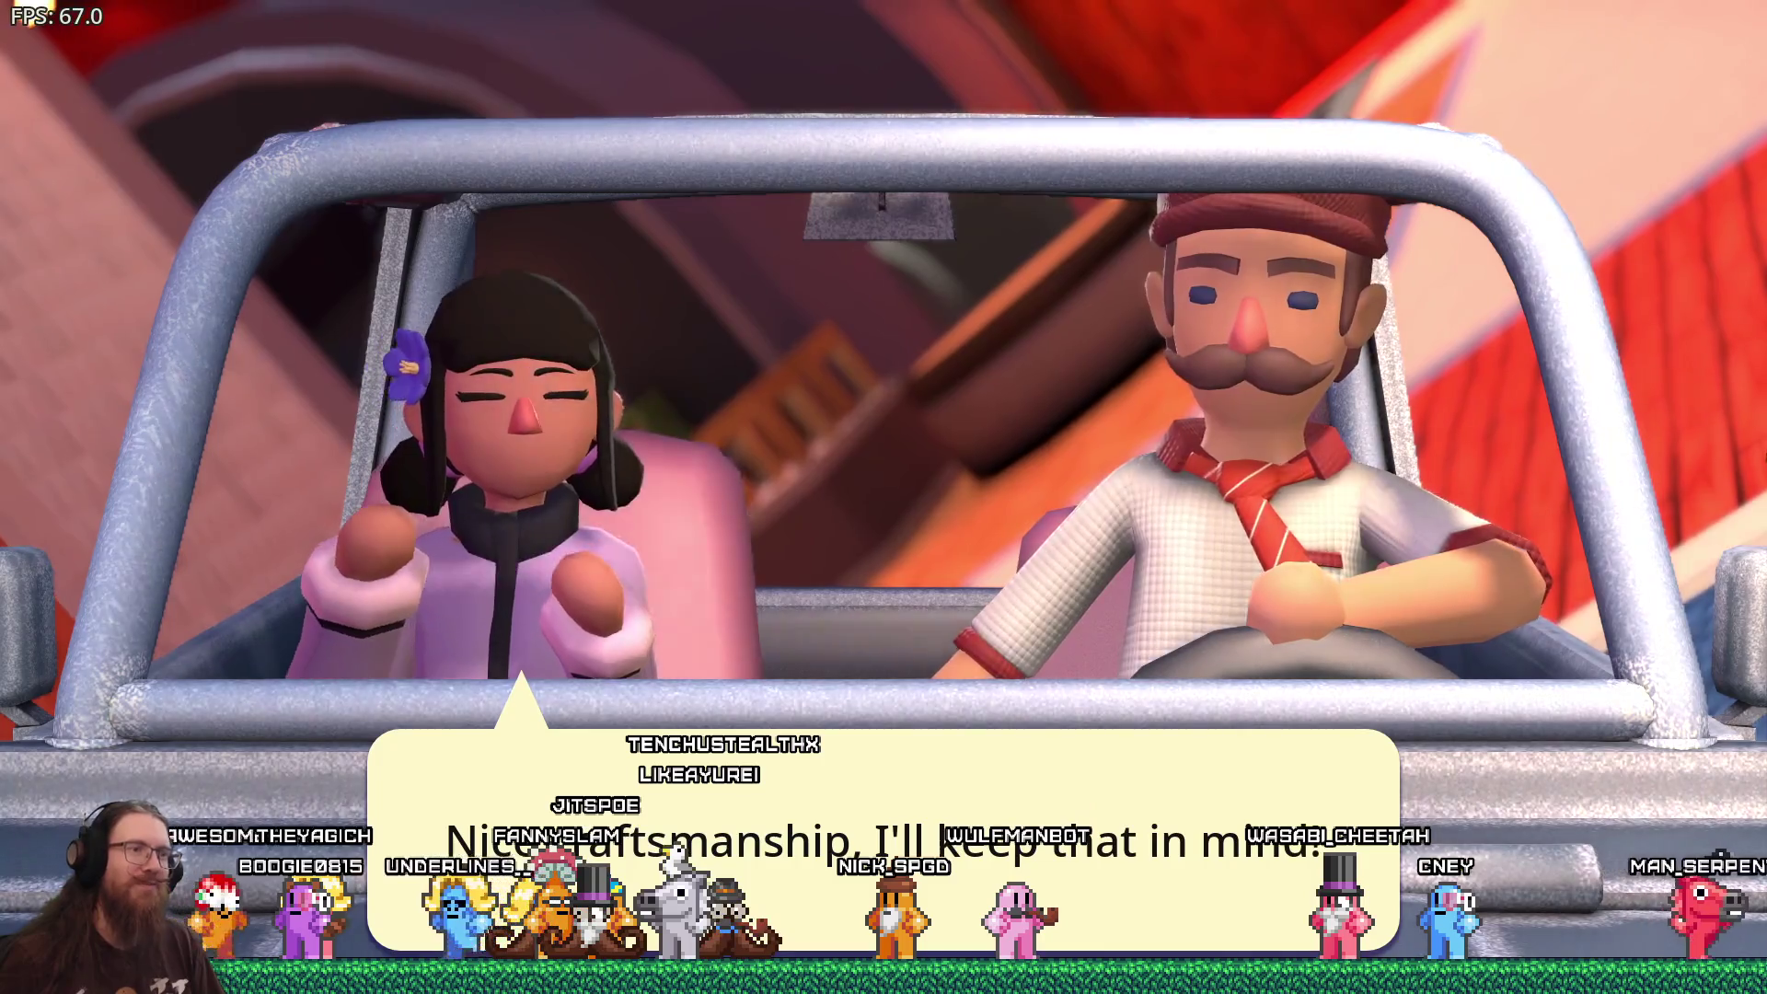
Dismiss the final 'Nice craftsmanship' line to end the cutscene
{"action": "key", "text": "space"}
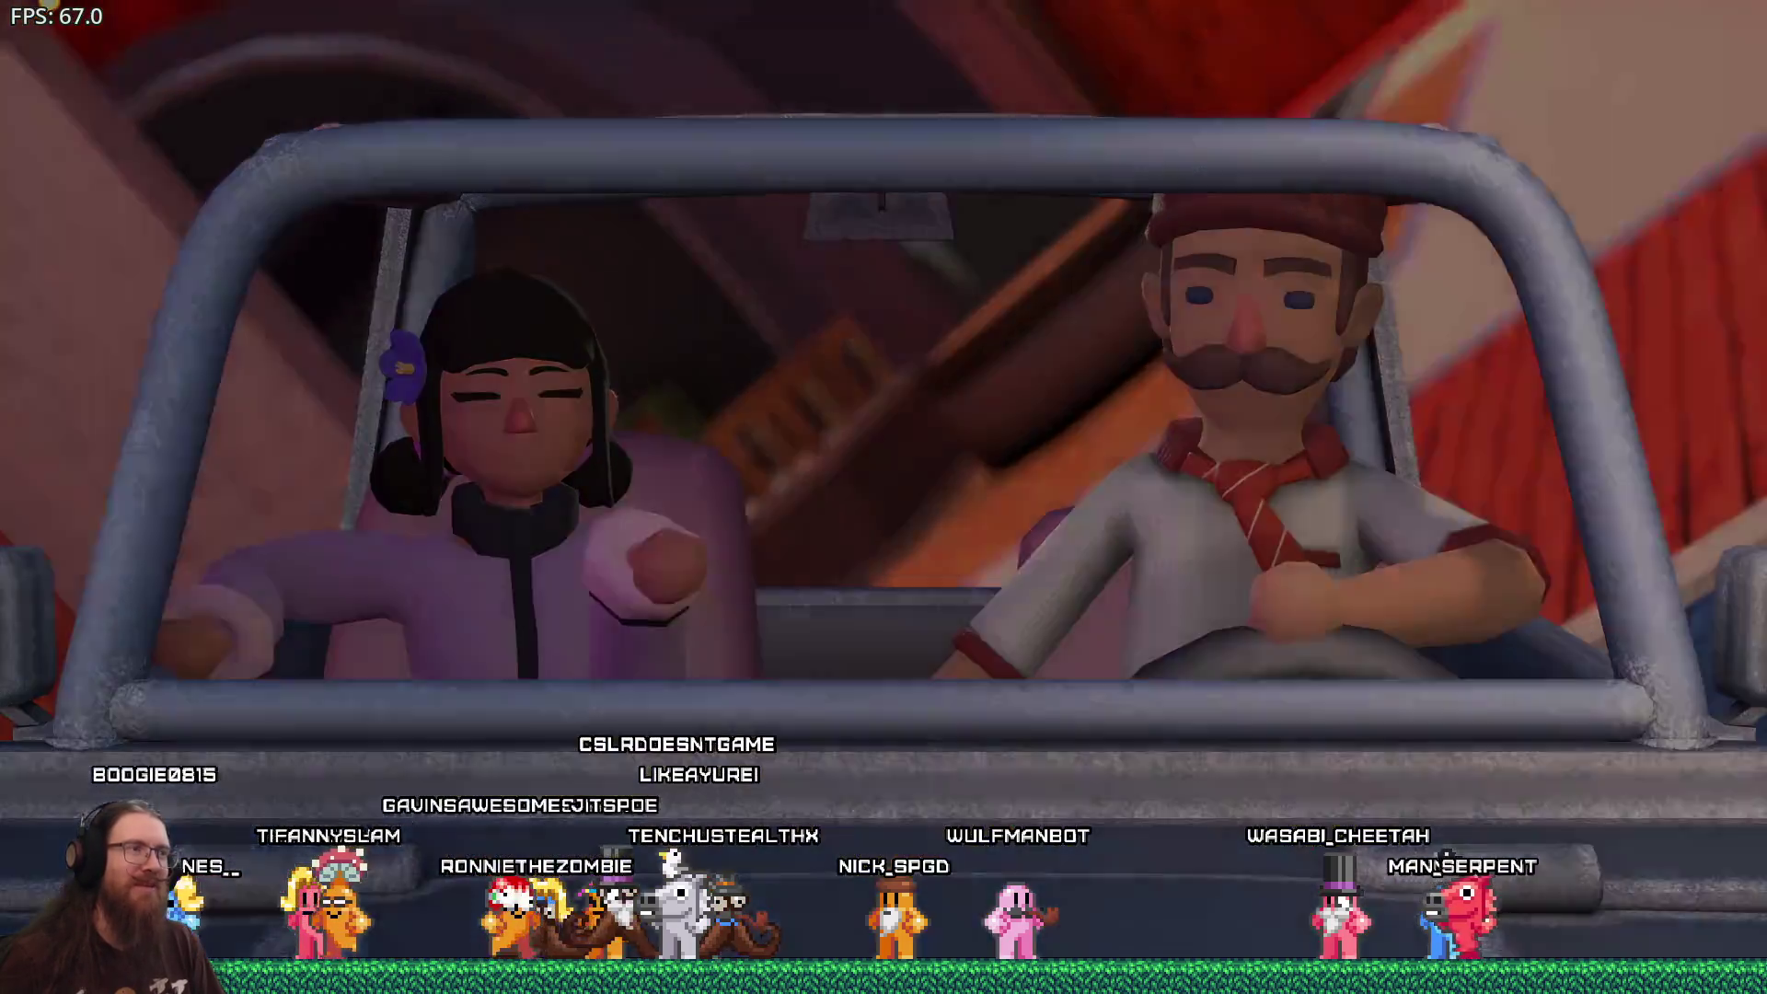